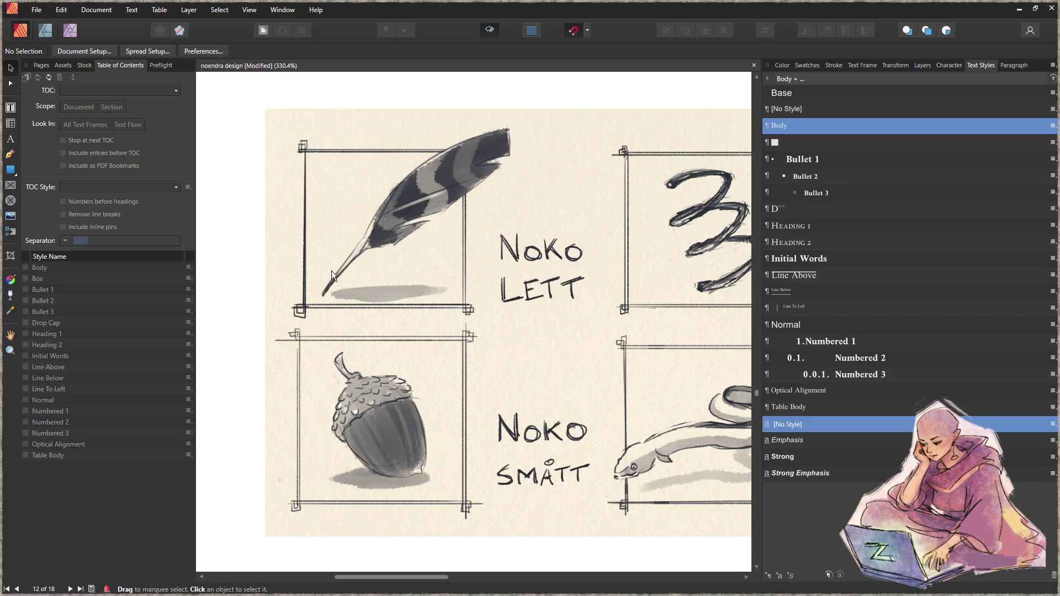
# - Look over the Noko sketch grid and save the noendra document with Ctrl+S
pyautogui.scroll(2, 415, 238)
pyautogui.scroll(3, 366, 303)
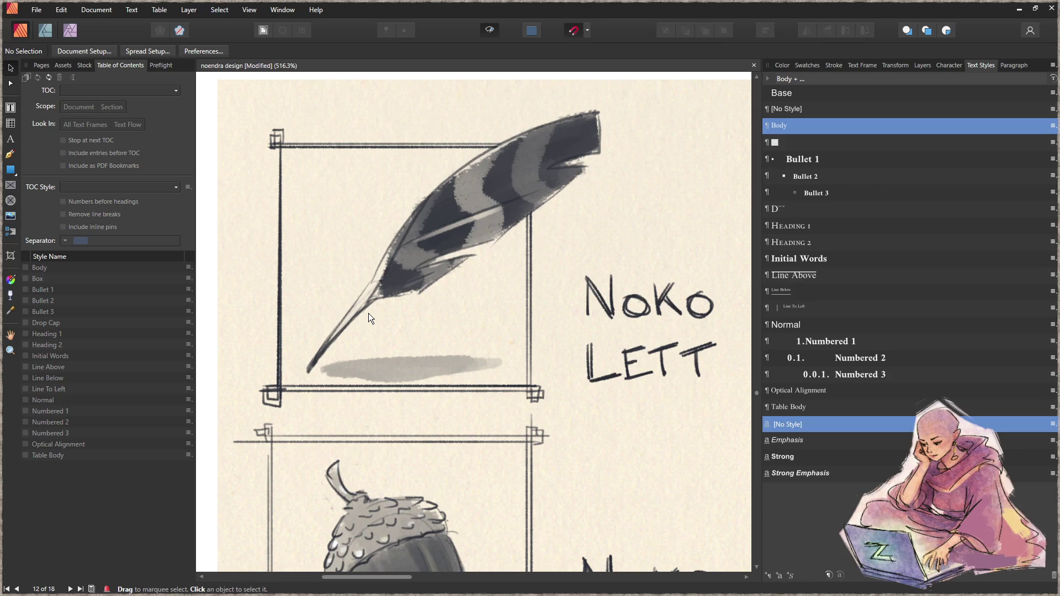
pyautogui.scroll(-3, 369, 313)
pyautogui.moveTo(403, 338)
pyautogui.mouseDown()
pyautogui.moveTo(343, 433)
pyautogui.moveTo(280, 423)
pyautogui.mouseUp()
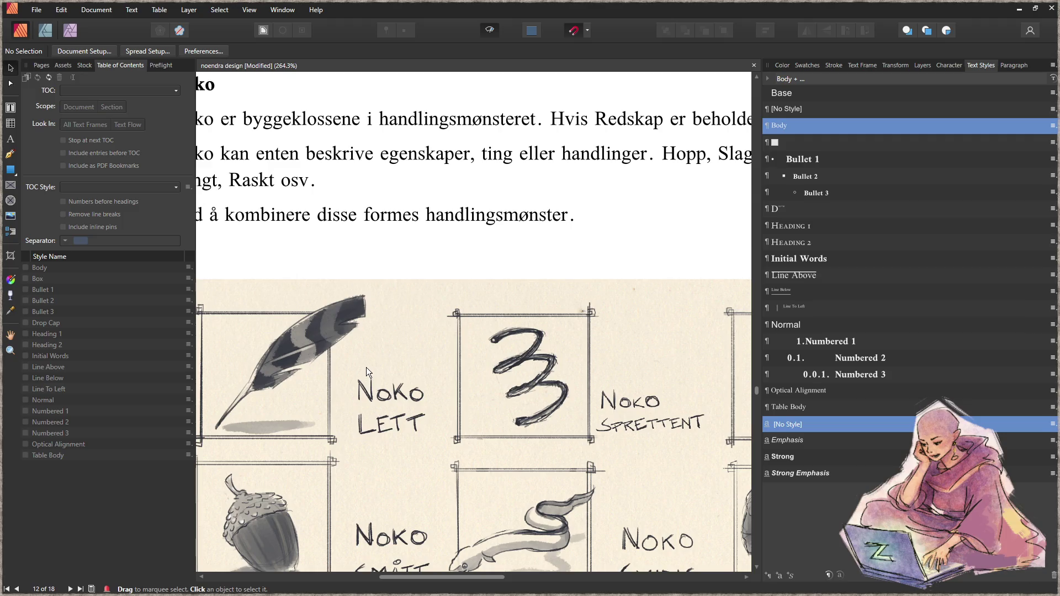
pyautogui.scroll(-4, 366, 369)
pyautogui.scroll(3, 488, 285)
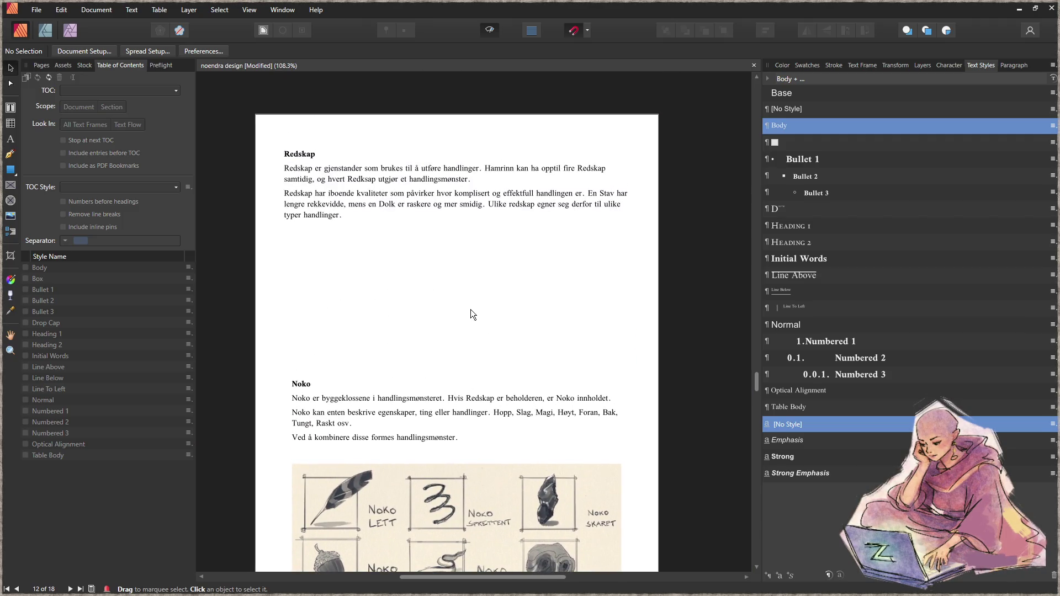
pyautogui.hotkey('ctrl', 's')
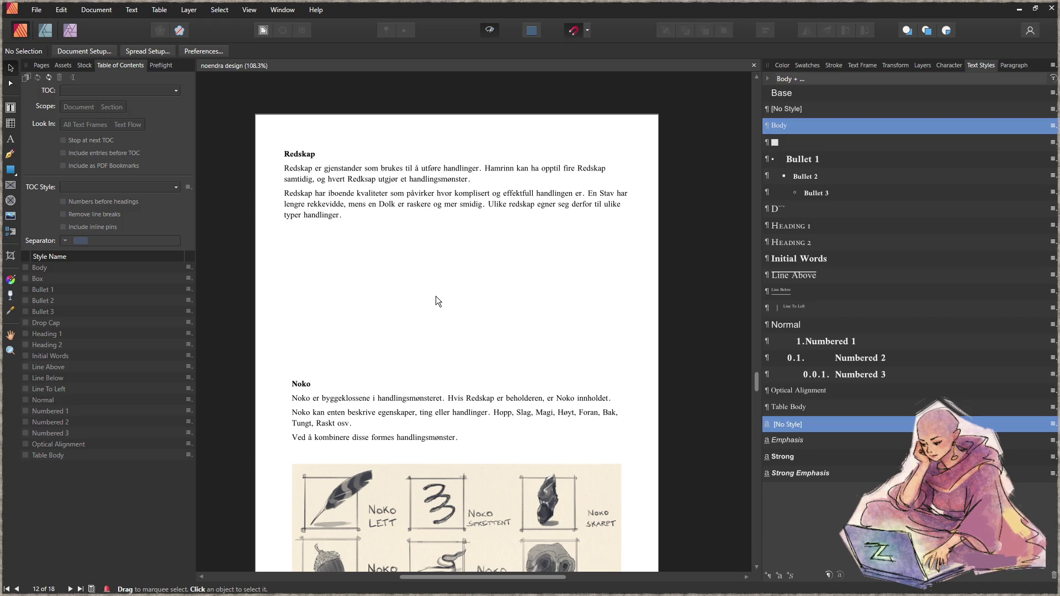
pyautogui.moveTo(432, 296); pyautogui.dragTo(443, 205)
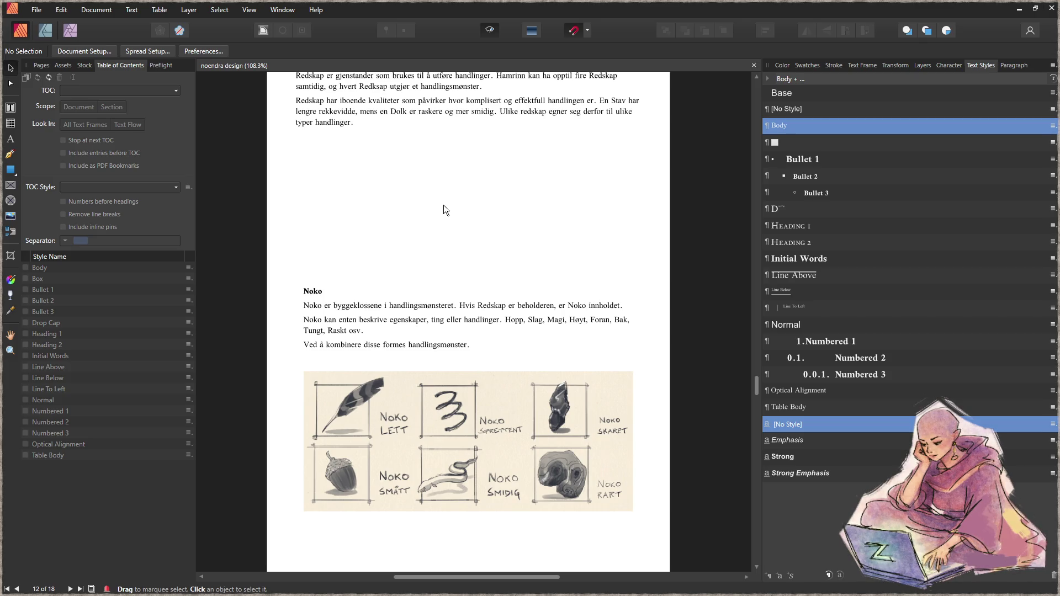
pyautogui.moveTo(443, 204); pyautogui.dragTo(401, 309)
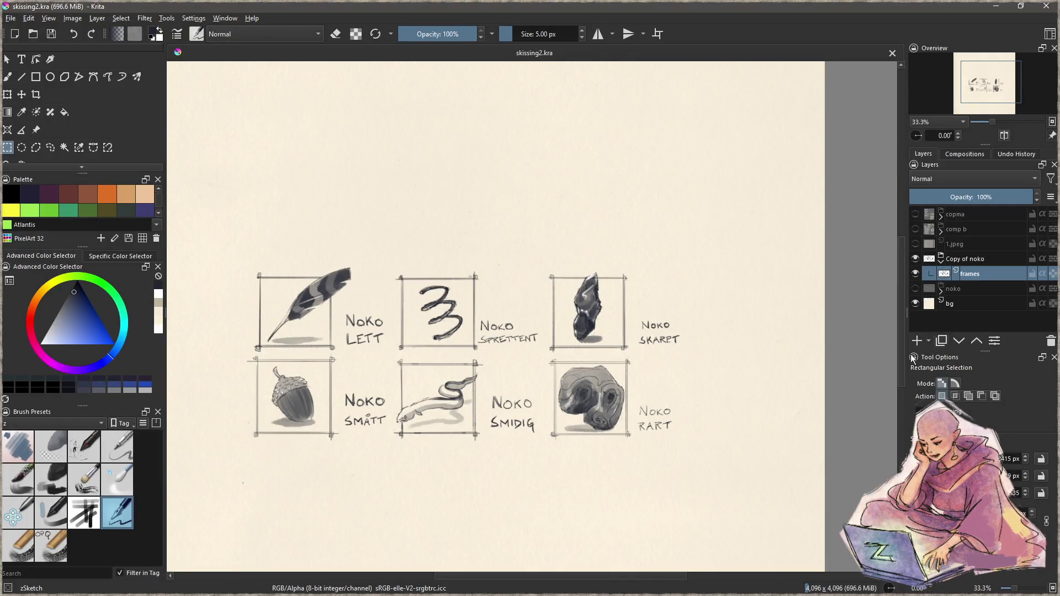
# - Hide the Copy of noko layer and add a group named redskap above bg
pyautogui.click(972, 261)
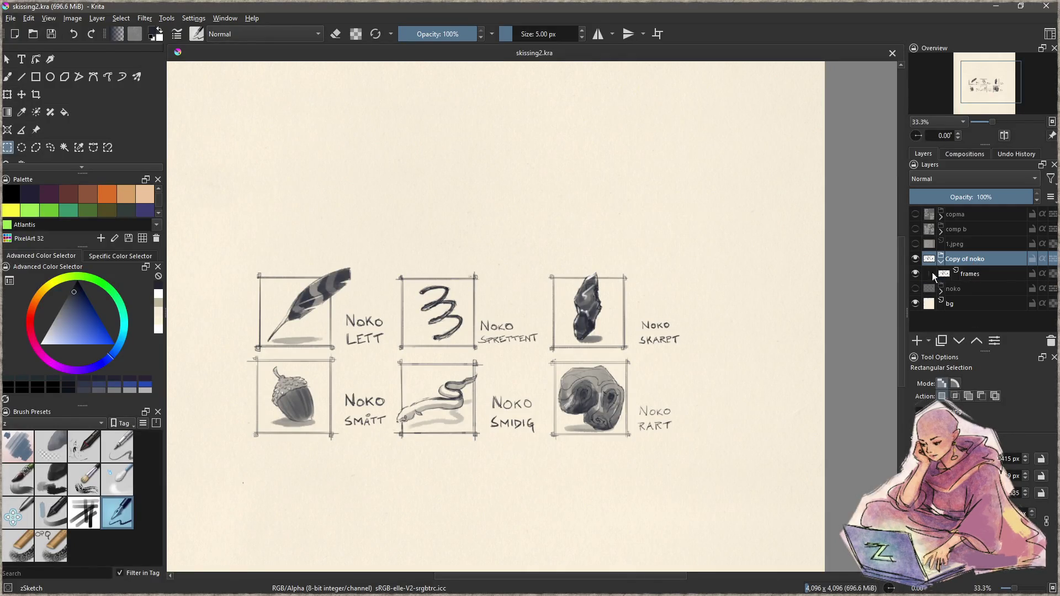
pyautogui.click(916, 260)
pyautogui.click(960, 308)
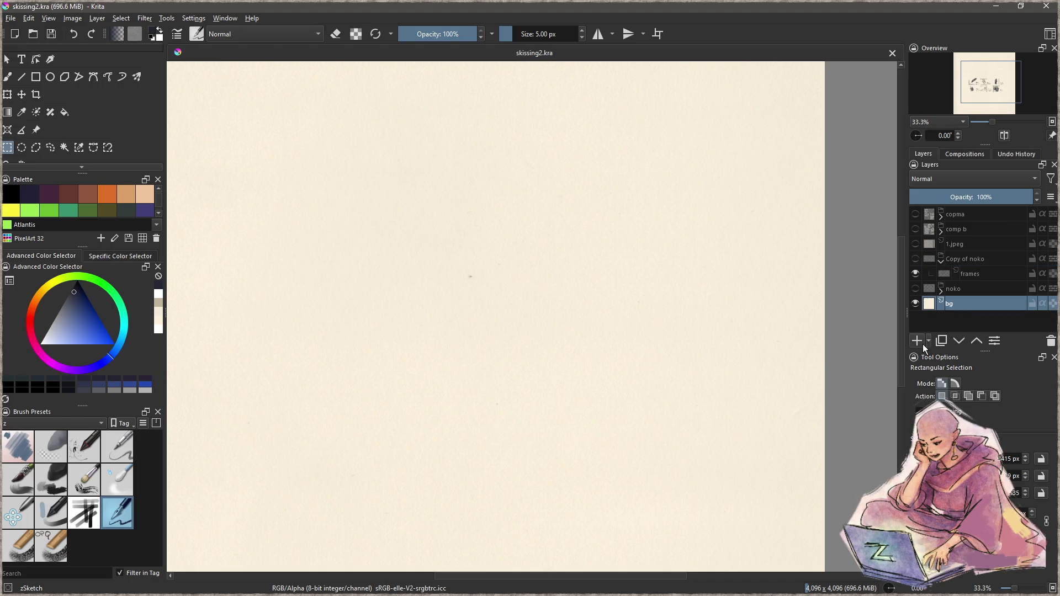
pyautogui.click(929, 340)
pyautogui.click(949, 363)
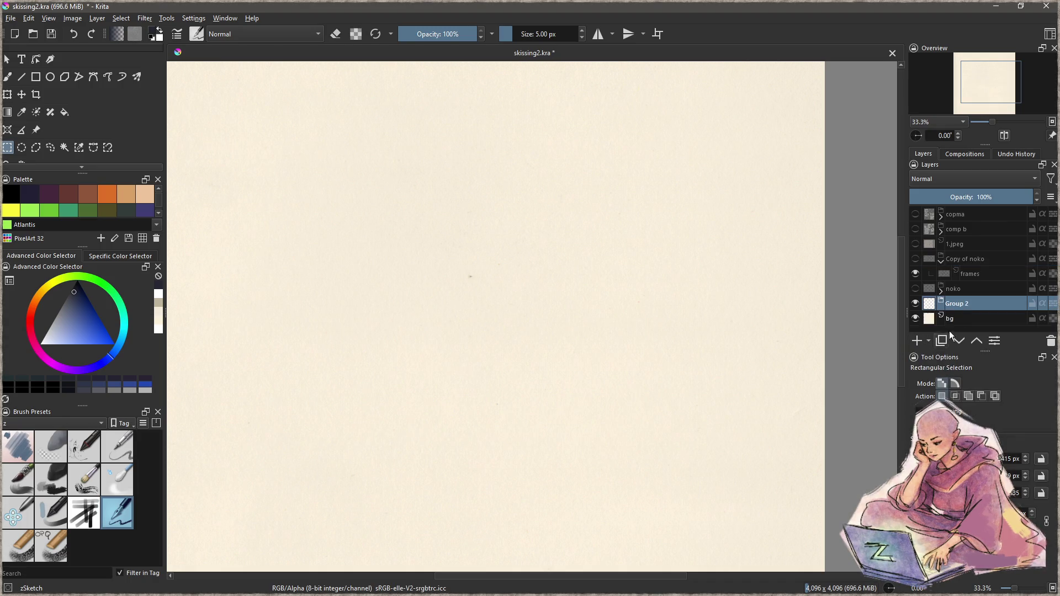
pyautogui.doubleClick(964, 305)
pyautogui.write('redskap')
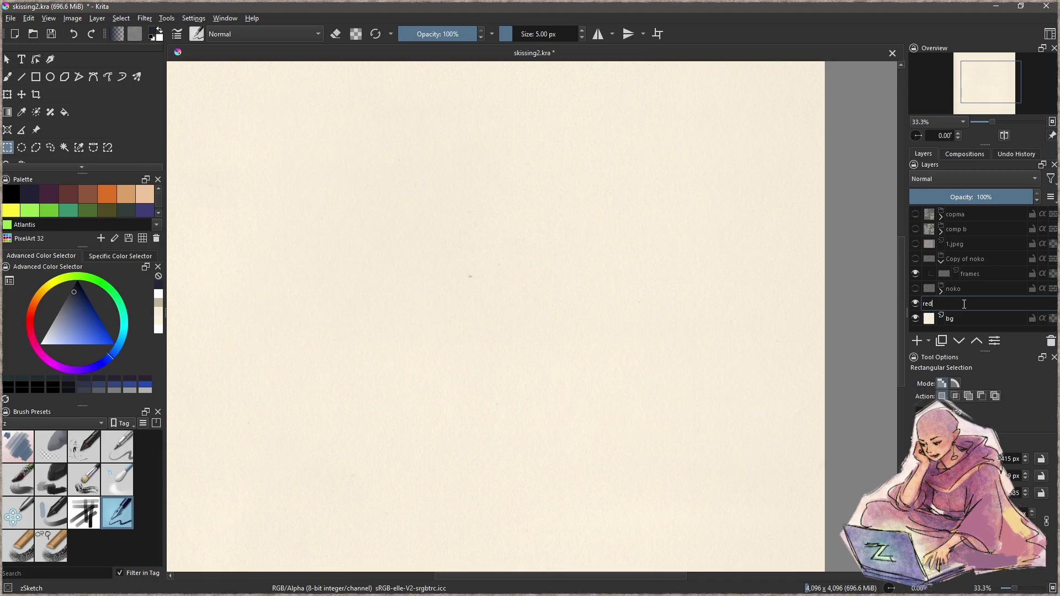
pyautogui.press('Return')
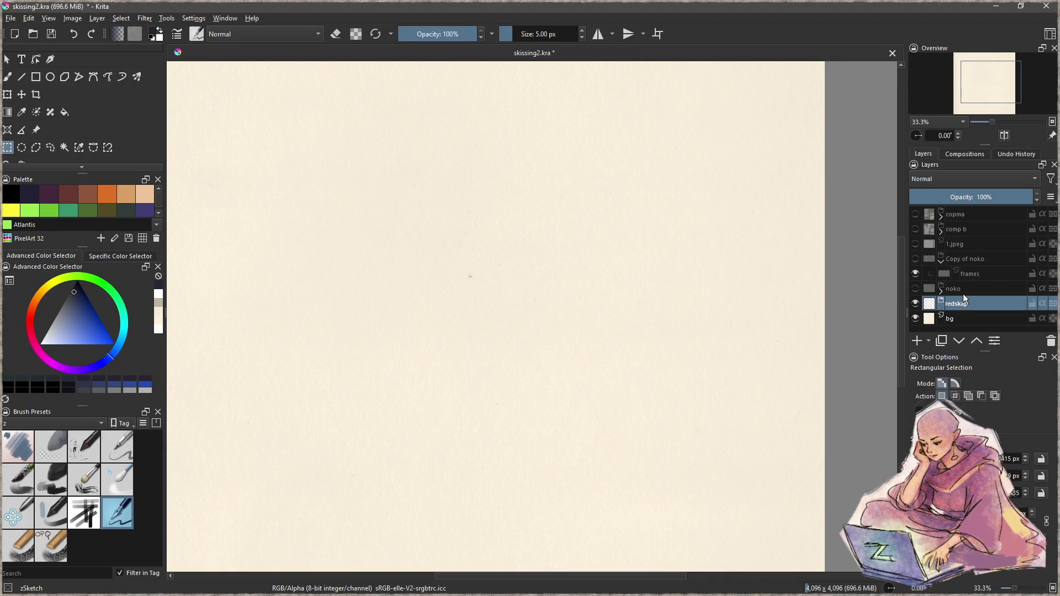
# - Add two paint layers inside redskap, named frame and wash
pyautogui.click(917, 340)
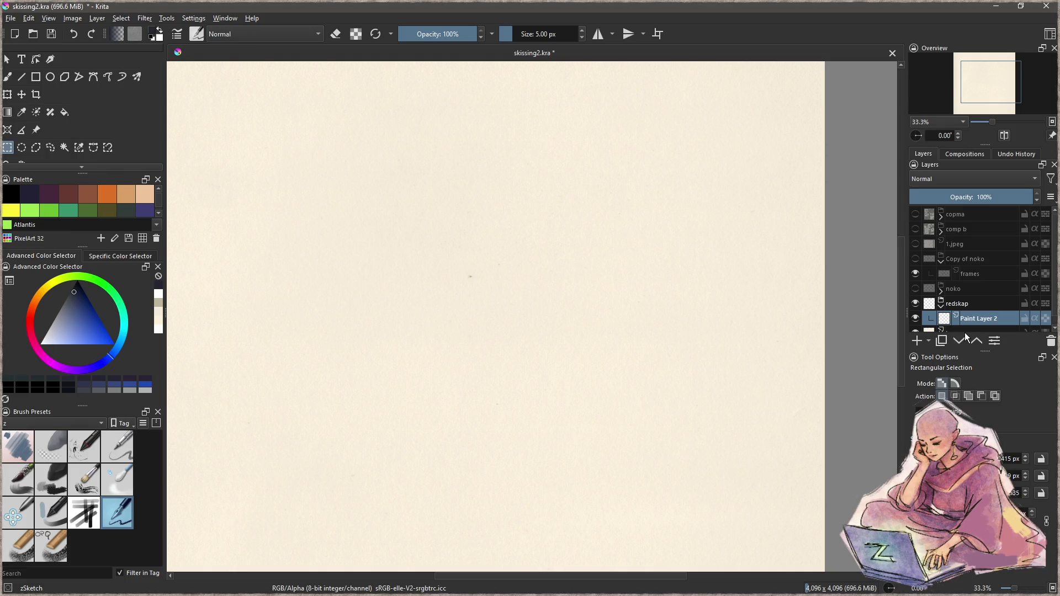
pyautogui.doubleClick(977, 319)
pyautogui.write('inik')
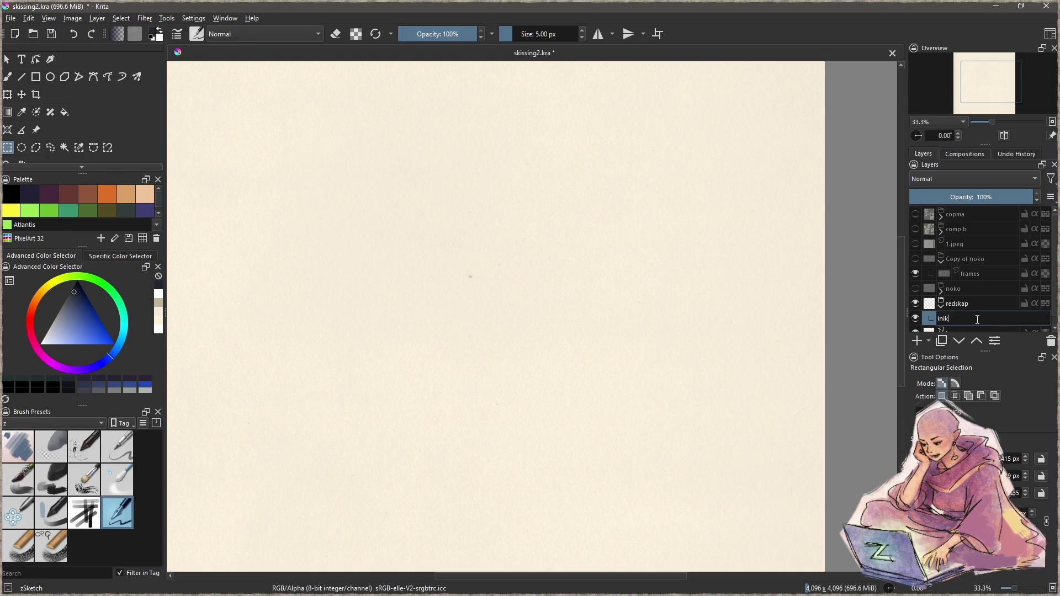
pyautogui.press('Return')
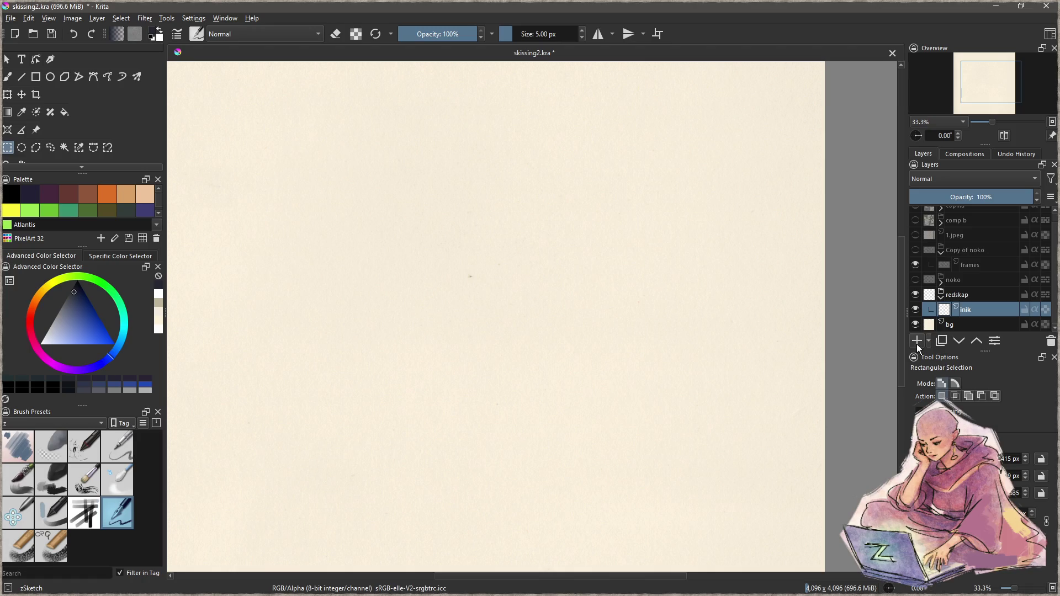
pyautogui.click(917, 342)
pyautogui.scroll(-1, 979, 313)
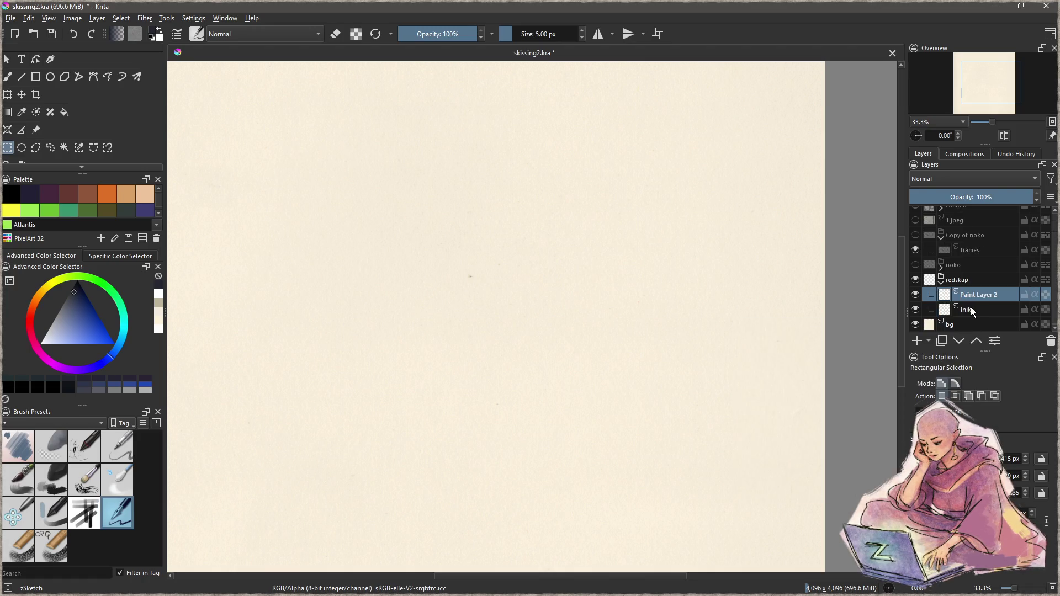
pyautogui.doubleClick(976, 312)
pyautogui.write('frame')
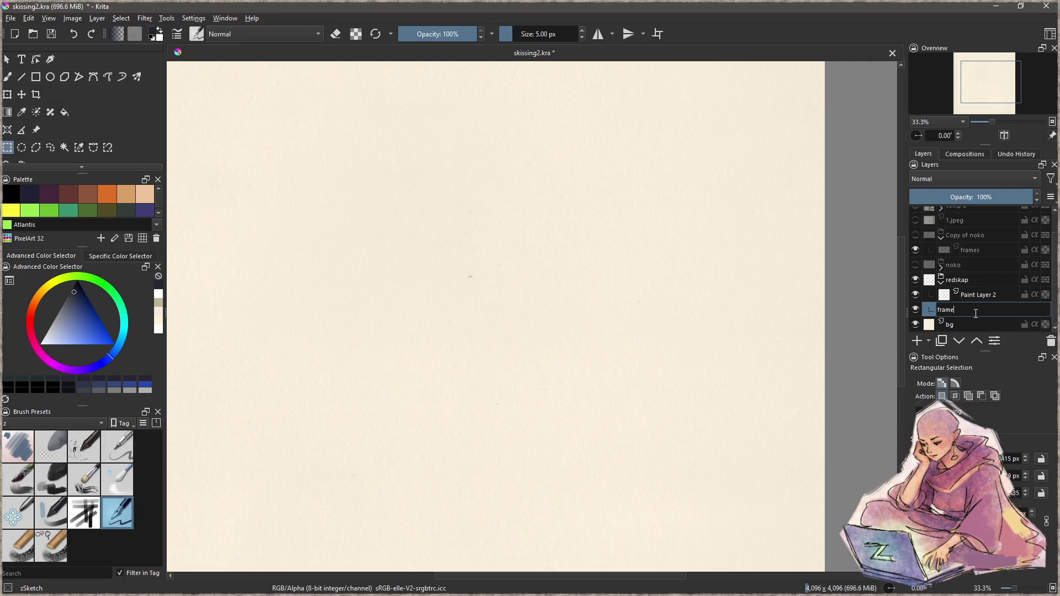
pyautogui.press('Return')
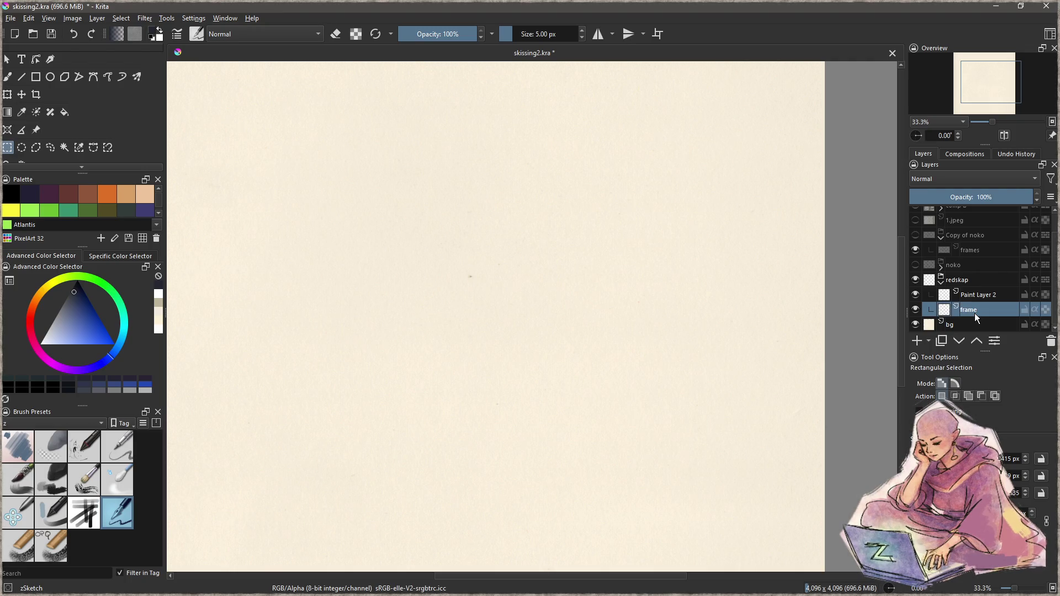
pyautogui.doubleClick(980, 294)
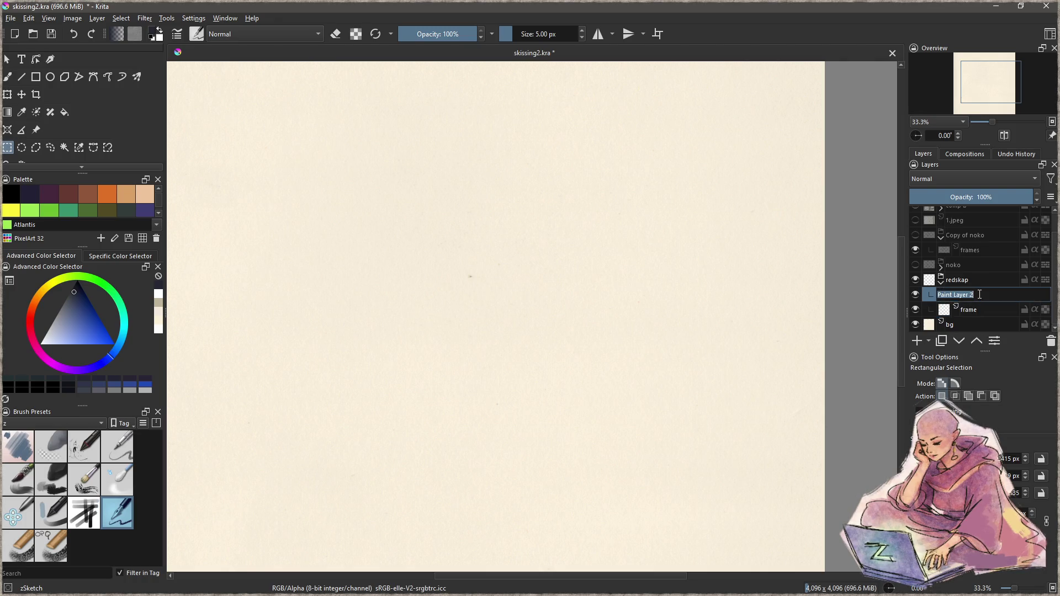
pyautogui.write('wash')
pyautogui.press('Return')
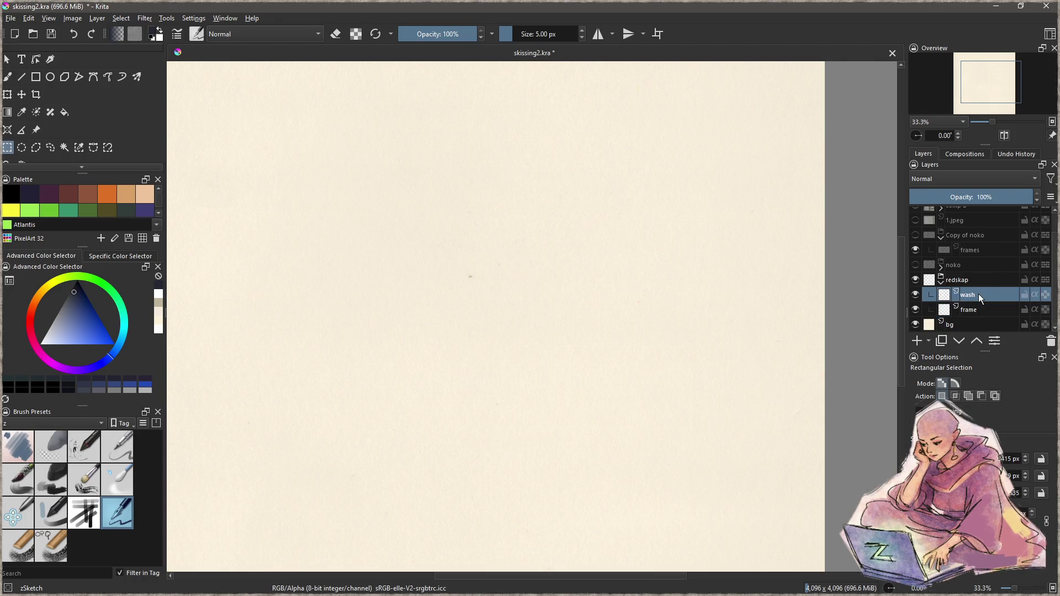
# - Add a third paint layer named ink above wash and show the noko sketches again
pyautogui.click(917, 341)
pyautogui.doubleClick(983, 296)
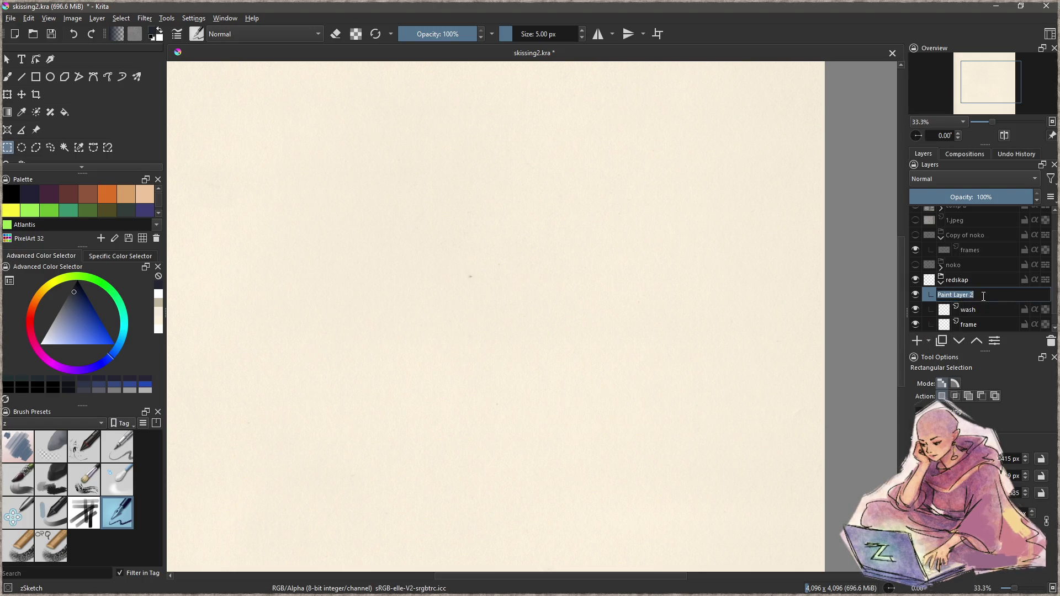
pyautogui.write('ink')
pyautogui.press('Return')
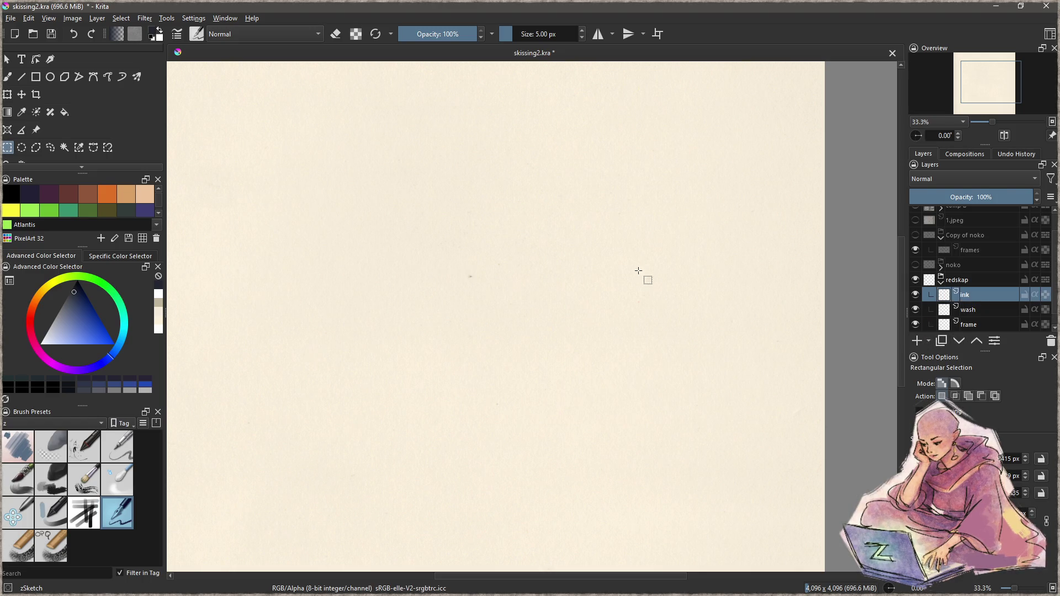
pyautogui.scroll(-1, 545, 284)
pyautogui.moveTo(462, 276)
pyautogui.mouseDown()
pyautogui.moveTo(516, 329)
pyautogui.moveTo(544, 291)
pyautogui.mouseUp()
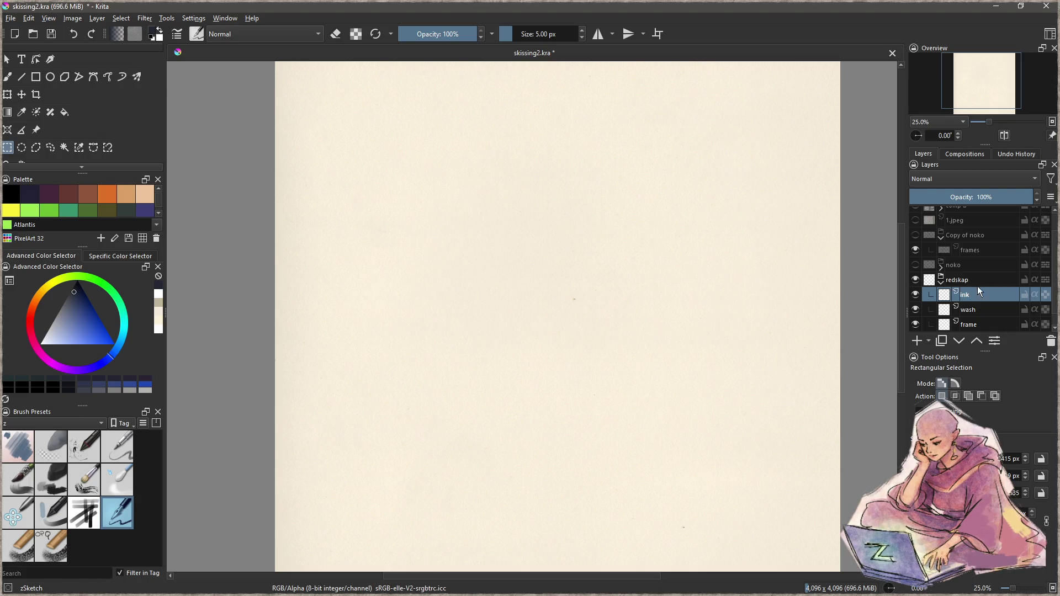
pyautogui.click(915, 265)
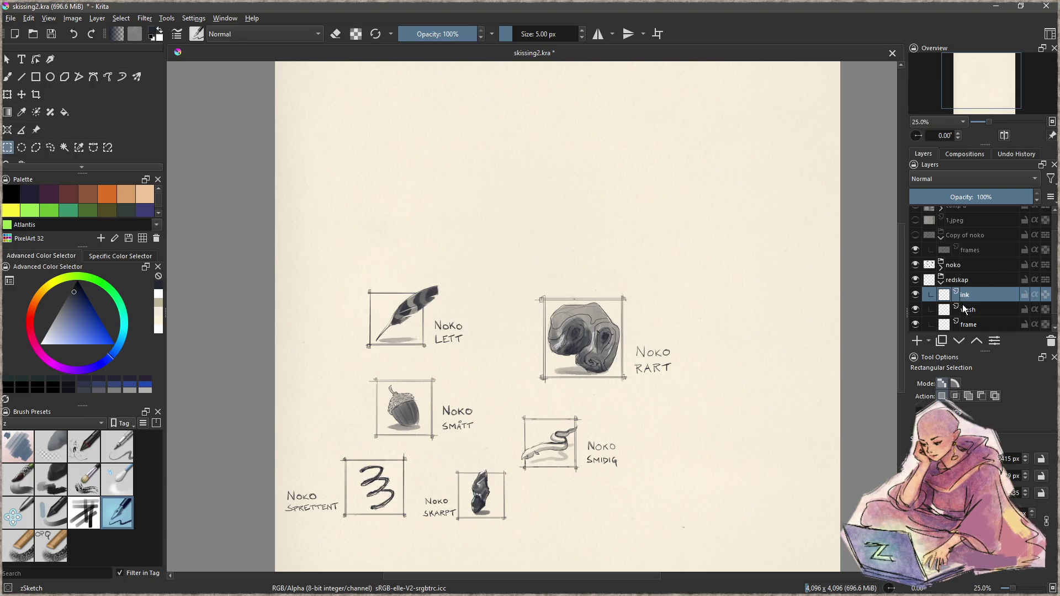
# - Zoom in on the NOKO LETT feather and rule a straight ink line down the frame's left edge
pyautogui.moveTo(528, 380); pyautogui.dragTo(629, 372)
pyautogui.moveTo(497, 319)
pyautogui.mouseDown()
pyautogui.moveTo(576, 303)
pyautogui.moveTo(569, 321)
pyautogui.moveTo(504, 293)
pyautogui.moveTo(515, 367)
pyautogui.moveTo(525, 381)
pyautogui.moveTo(548, 366)
pyautogui.moveTo(546, 386)
pyautogui.mouseUp()
pyautogui.moveTo(401, 240)
pyautogui.mouseDown()
pyautogui.moveTo(401, 426)
pyautogui.moveTo(395, 231)
pyautogui.moveTo(601, 229)
pyautogui.moveTo(613, 422)
pyautogui.moveTo(392, 424)
pyautogui.mouseUp()
pyautogui.press('b')
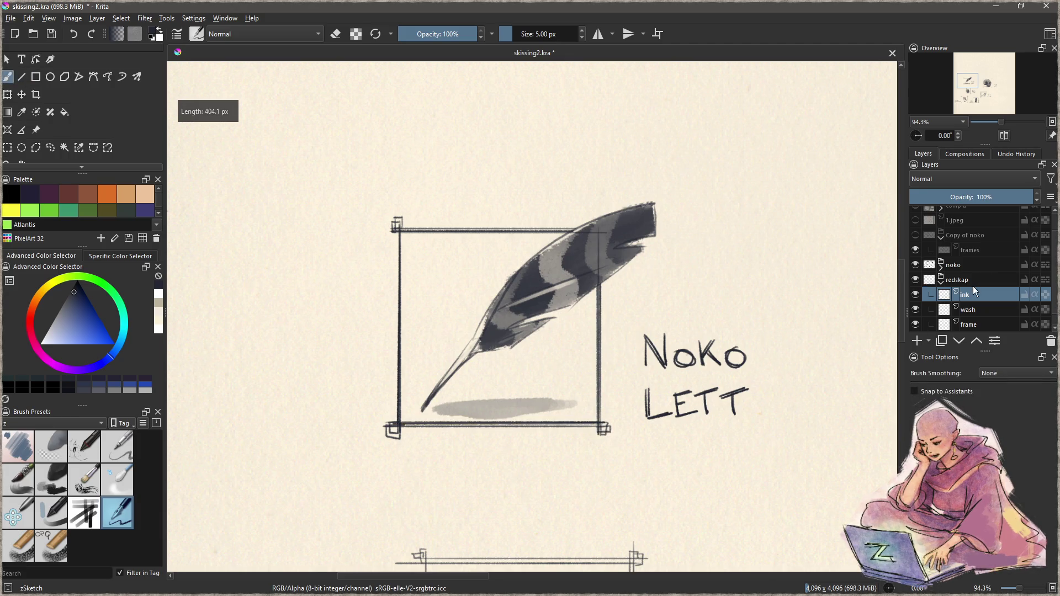
pyautogui.click(917, 266)
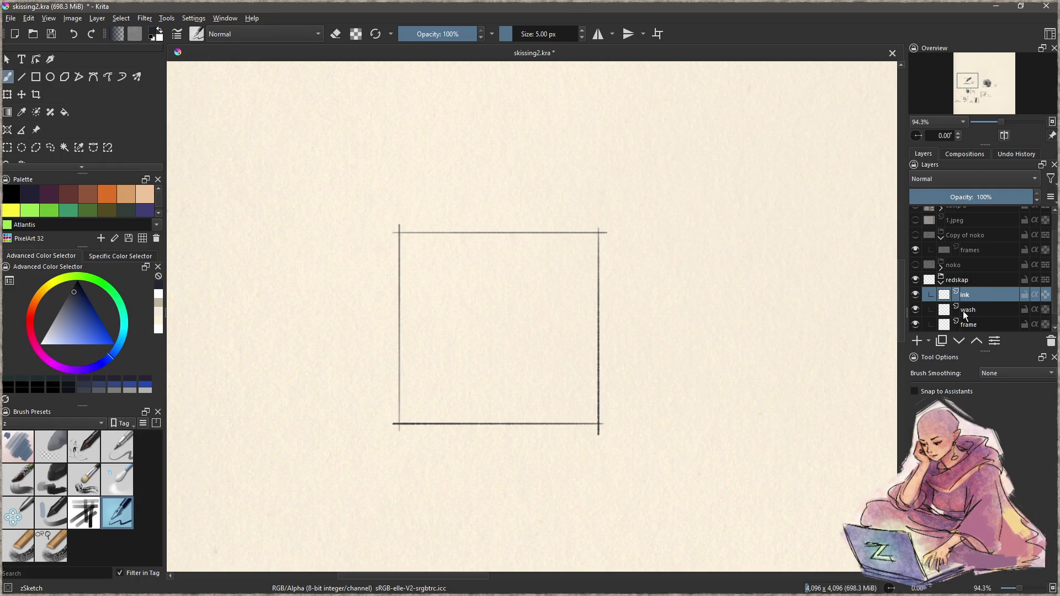
# - Move the square outline off the ink layer onto the frame layer
pyautogui.press('l')
pyautogui.moveTo(448, 169)
pyautogui.mouseDown()
pyautogui.moveTo(672, 464)
pyautogui.moveTo(552, 160)
pyautogui.mouseUp()
pyautogui.press('Delete')
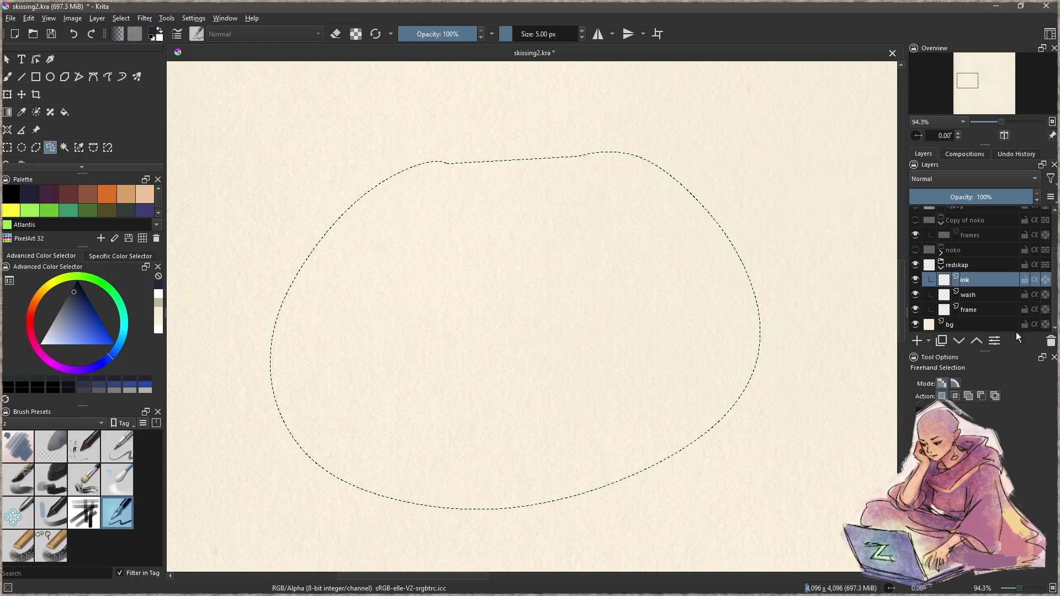
pyautogui.moveTo(986, 351); pyautogui.dragTo(988, 380)
pyautogui.press('pagedown')
pyautogui.press('pagedown')
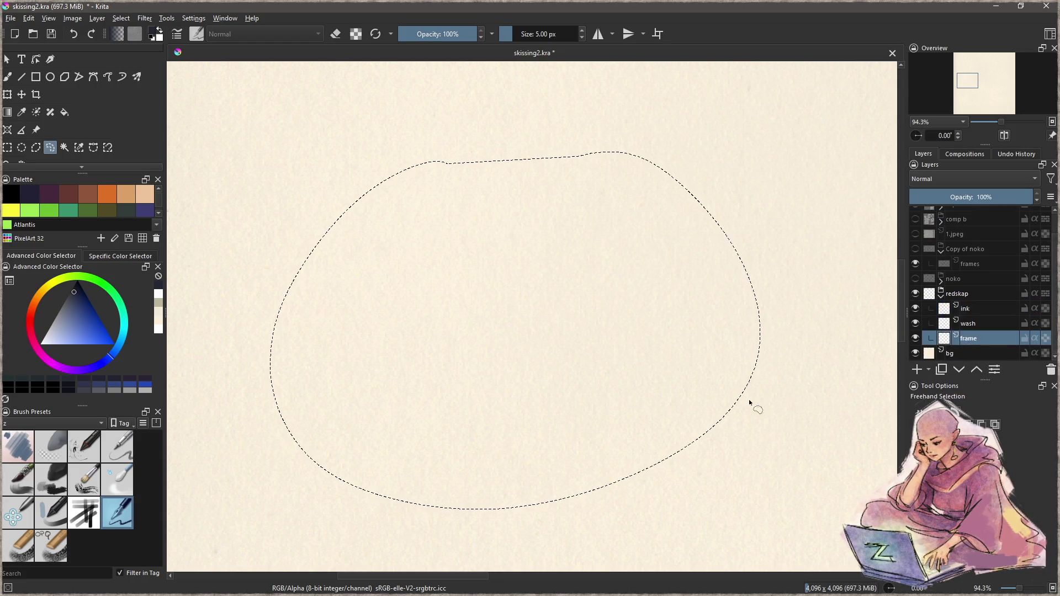
pyautogui.hotkey('ctrl', 'z')
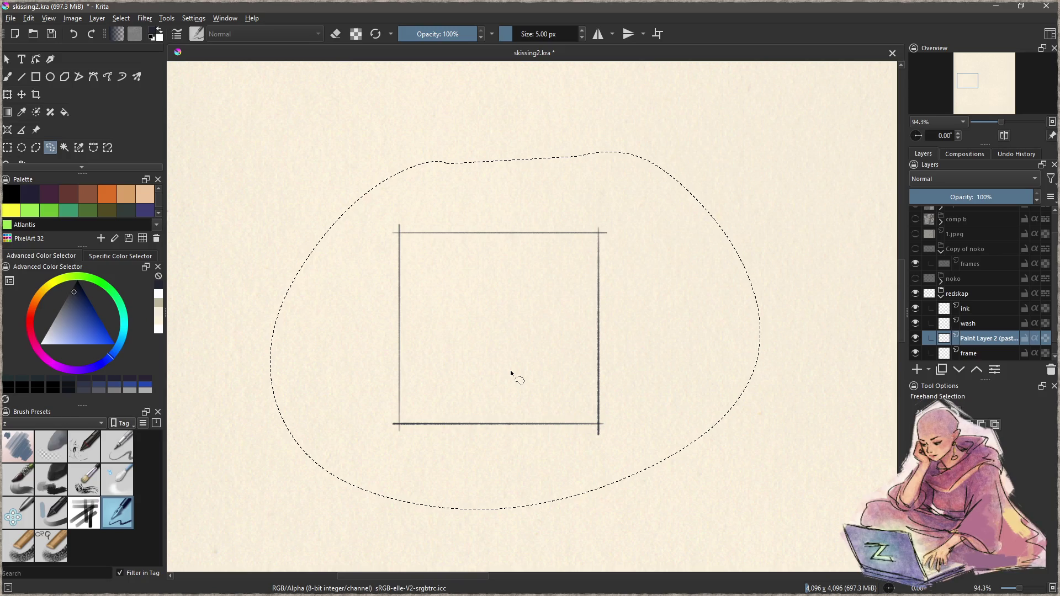
# - Clear the selection and pick the freehand brush on the ink layer
pyautogui.hotkey('ctrl', 'shift', 'a')
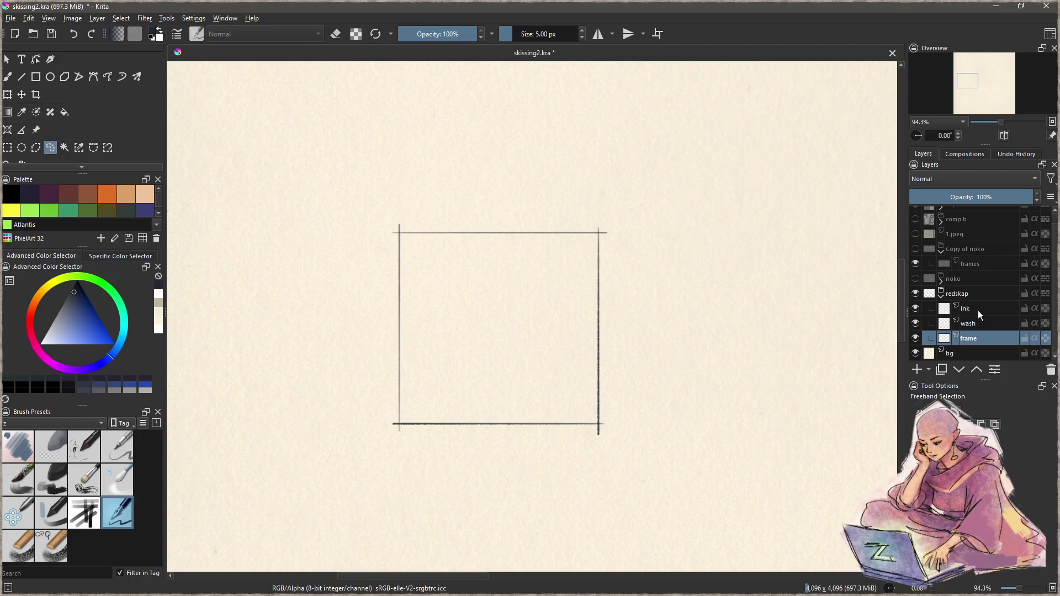
pyautogui.click(976, 309)
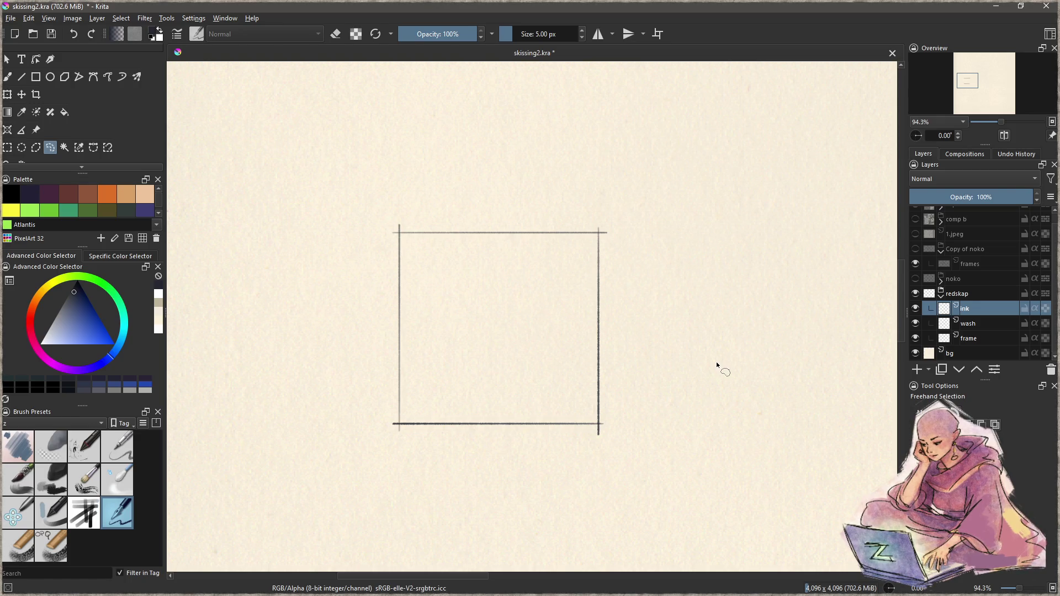
pyautogui.press('b')
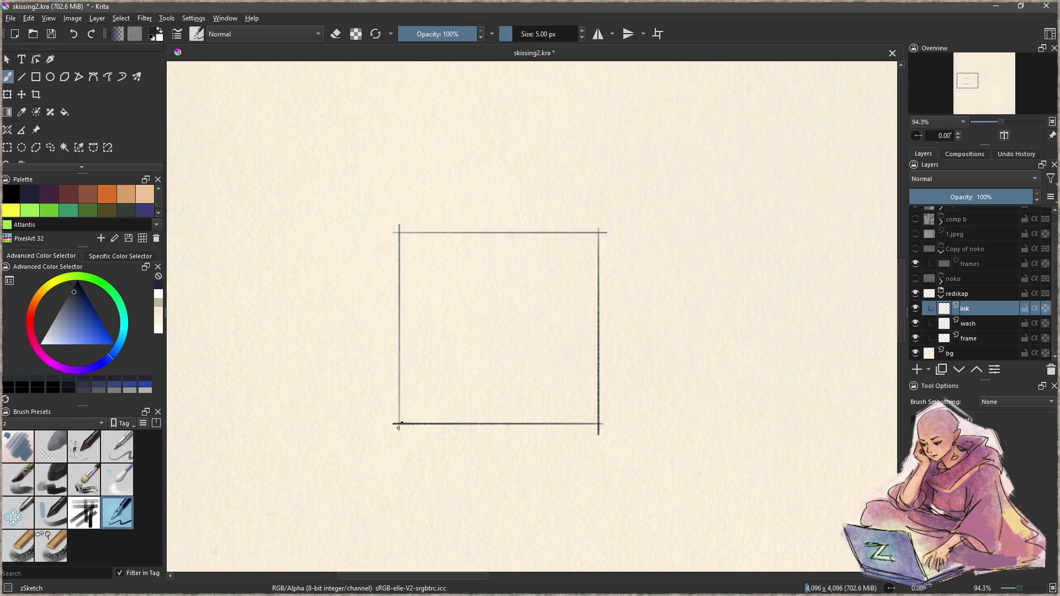
# - Sketch the staff's long diagonal stroke from lower left to upper right, redoing its top
pyautogui.moveTo(388, 452)
pyautogui.mouseDown()
pyautogui.moveTo(513, 277)
pyautogui.moveTo(552, 255)
pyautogui.moveTo(586, 193)
pyautogui.moveTo(602, 197)
pyautogui.moveTo(545, 296)
pyautogui.mouseUp()
pyautogui.hotkey('ctrl', 'z')
pyautogui.moveTo(605, 200); pyautogui.dragTo(538, 288)
pyautogui.hotkey('ctrl', 'z')
pyautogui.moveTo(605, 202)
pyautogui.mouseDown()
pyautogui.moveTo(555, 276)
pyautogui.moveTo(522, 288)
pyautogui.moveTo(444, 398)
pyautogui.moveTo(376, 470)
pyautogui.mouseUp()
pyautogui.hotkey('ctrl', 'z')
pyautogui.hotkey('ctrl', 'z')
pyautogui.hotkey('ctrl', 'z')
pyautogui.hotkey('ctrl', 'z')
pyautogui.hotkey('ctrl', 'shift', 'z')
pyautogui.hotkey('ctrl', 'shift', 'z')
pyautogui.hotkey('ctrl', 'shift', 'z')
pyautogui.hotkey('ctrl', 'z')
pyautogui.hotkey('ctrl', 'z')
pyautogui.hotkey('ctrl', 'z')
pyautogui.moveTo(444, 399); pyautogui.dragTo(391, 467)
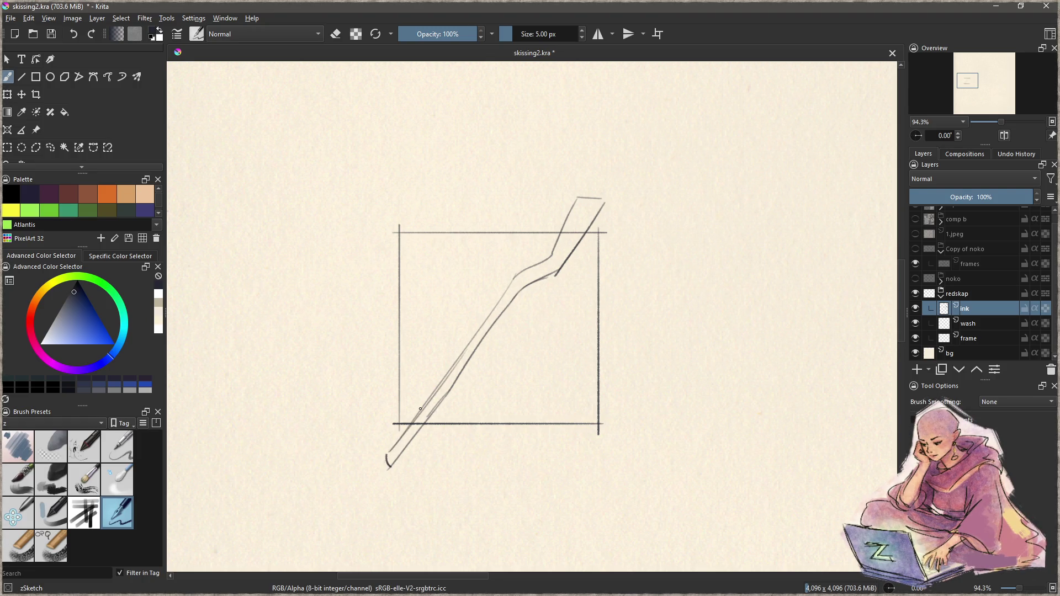
# - Rule straight outline edges along the staff's lower and upper sections
pyautogui.press('v')
pyautogui.moveTo(387, 454); pyautogui.dragTo(517, 271)
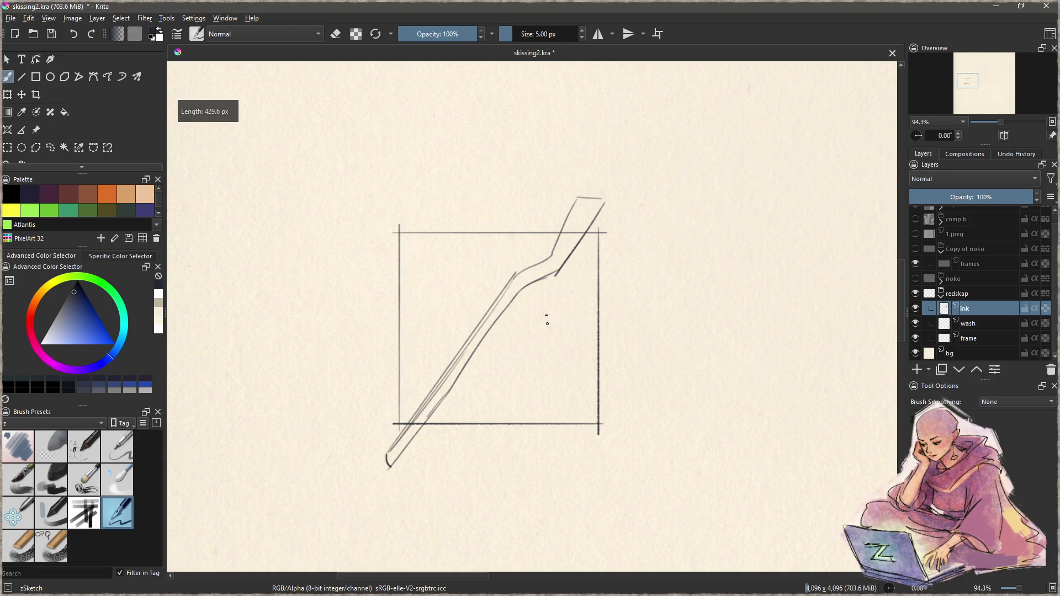
pyautogui.moveTo(390, 451)
pyautogui.mouseDown()
pyautogui.moveTo(524, 271)
pyautogui.moveTo(553, 280)
pyautogui.moveTo(453, 373)
pyautogui.mouseUp()
pyautogui.moveTo(508, 308); pyautogui.dragTo(454, 384)
pyautogui.moveTo(553, 255); pyautogui.dragTo(565, 206)
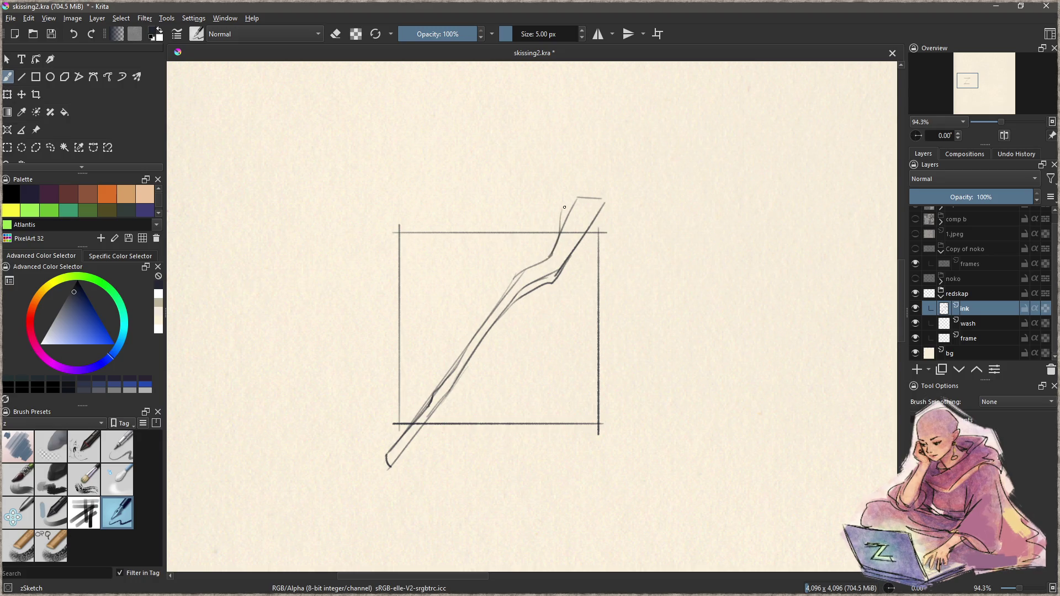
pyautogui.hotkey('ctrl', 'z')
pyautogui.moveTo(554, 253)
pyautogui.mouseDown()
pyautogui.moveTo(579, 204)
pyautogui.moveTo(584, 213)
pyautogui.moveTo(601, 197)
pyautogui.moveTo(558, 282)
pyautogui.mouseUp()
# - Erase stray lines at the staff's top, then redraw its tip and rounded bottom end
pyautogui.press('e')
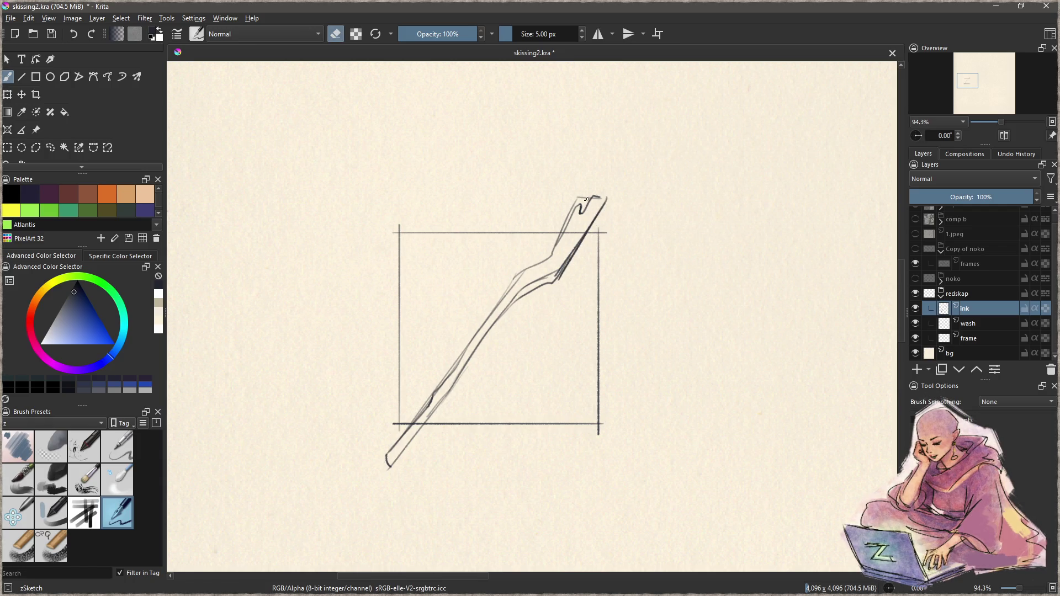
pyautogui.moveTo(588, 197)
pyautogui.mouseDown()
pyautogui.moveTo(574, 199)
pyautogui.moveTo(558, 230)
pyautogui.mouseUp()
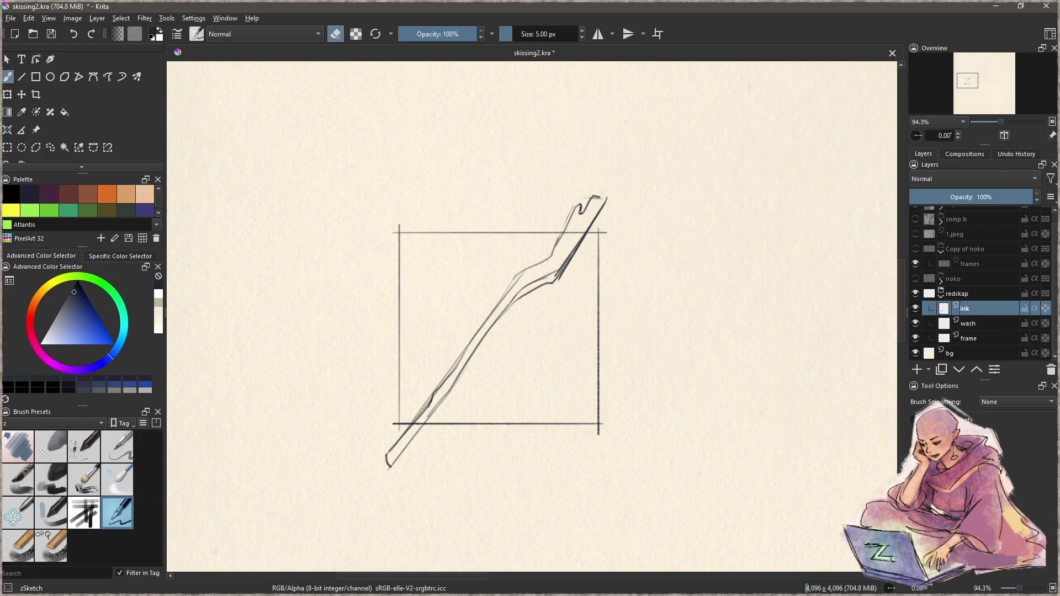
pyautogui.press('e')
pyautogui.moveTo(581, 213)
pyautogui.mouseDown()
pyautogui.moveTo(593, 193)
pyautogui.moveTo(605, 197)
pyautogui.moveTo(574, 207)
pyautogui.moveTo(582, 238)
pyautogui.moveTo(555, 246)
pyautogui.mouseUp()
pyautogui.moveTo(389, 457)
pyautogui.mouseDown()
pyautogui.moveTo(397, 466)
pyautogui.moveTo(402, 437)
pyautogui.moveTo(440, 409)
pyautogui.moveTo(449, 392)
pyautogui.moveTo(437, 385)
pyautogui.moveTo(469, 343)
pyautogui.mouseUp()
# - Darken the staff's edges, middle bend and forked tip in ink
pyautogui.moveTo(452, 391); pyautogui.dragTo(484, 346)
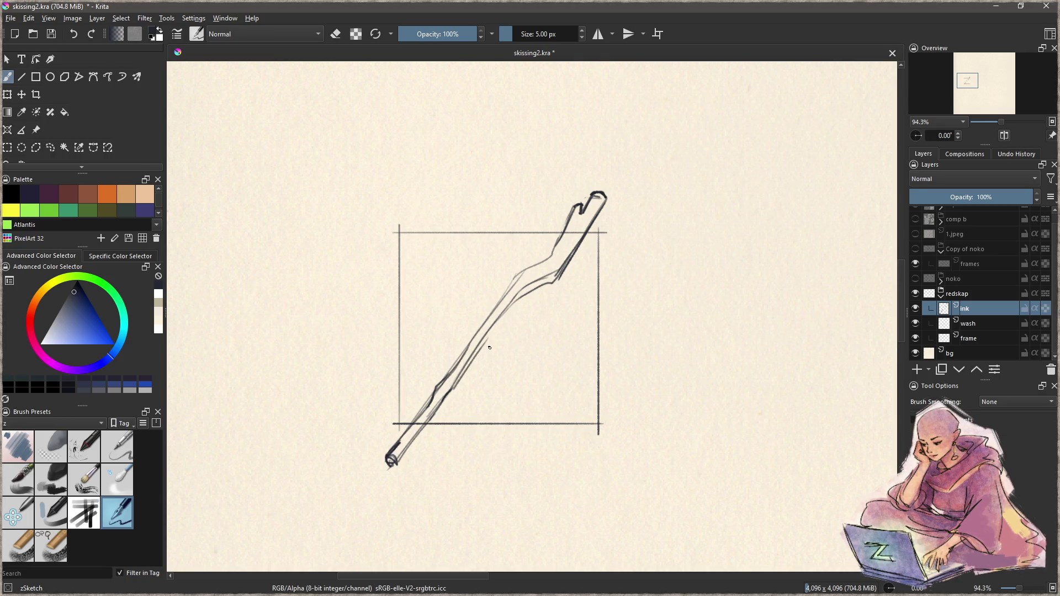
pyautogui.moveTo(456, 381); pyautogui.dragTo(509, 306)
pyautogui.moveTo(508, 307)
pyautogui.mouseDown()
pyautogui.moveTo(561, 272)
pyautogui.moveTo(543, 279)
pyautogui.moveTo(573, 243)
pyautogui.moveTo(547, 285)
pyautogui.mouseUp()
pyautogui.moveTo(556, 276)
pyautogui.mouseDown()
pyautogui.moveTo(518, 298)
pyautogui.moveTo(512, 280)
pyautogui.moveTo(507, 291)
pyautogui.moveTo(581, 212)
pyautogui.moveTo(567, 240)
pyautogui.mouseUp()
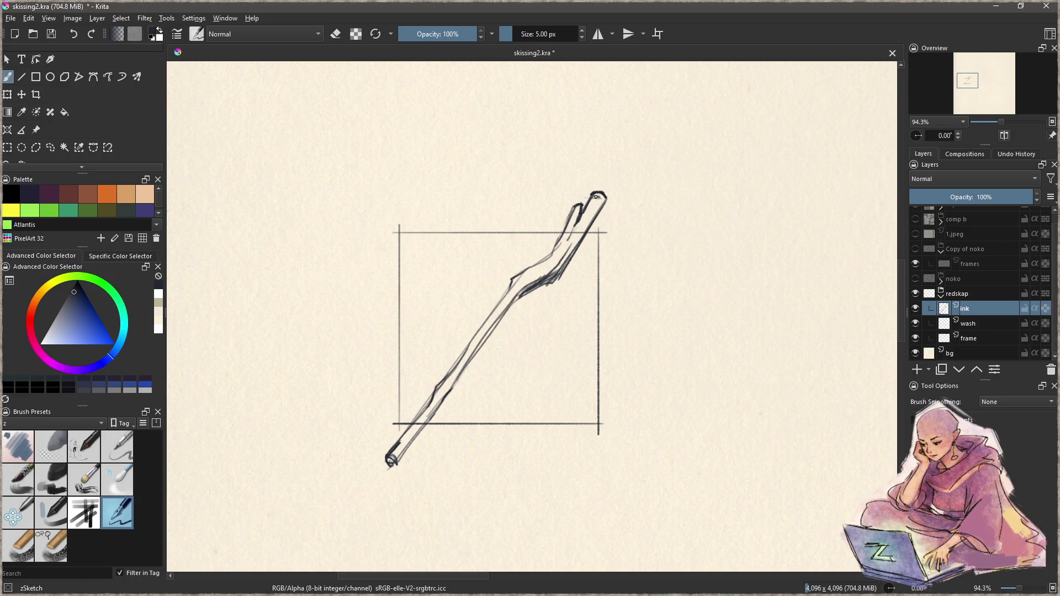
pyautogui.moveTo(600, 197); pyautogui.dragTo(592, 215)
pyautogui.moveTo(392, 458); pyautogui.dragTo(469, 354)
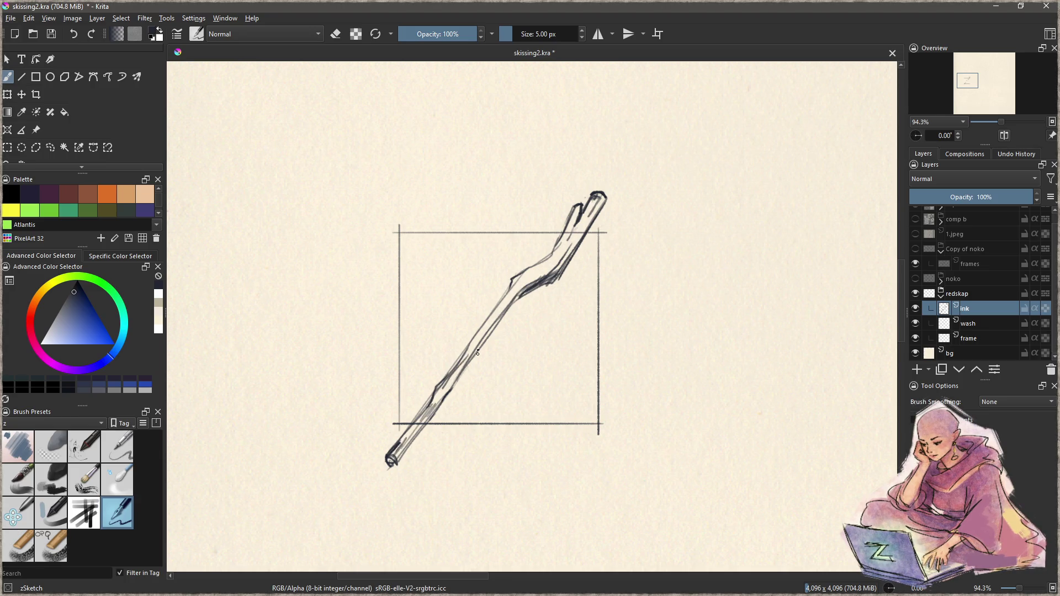
pyautogui.click(954, 327)
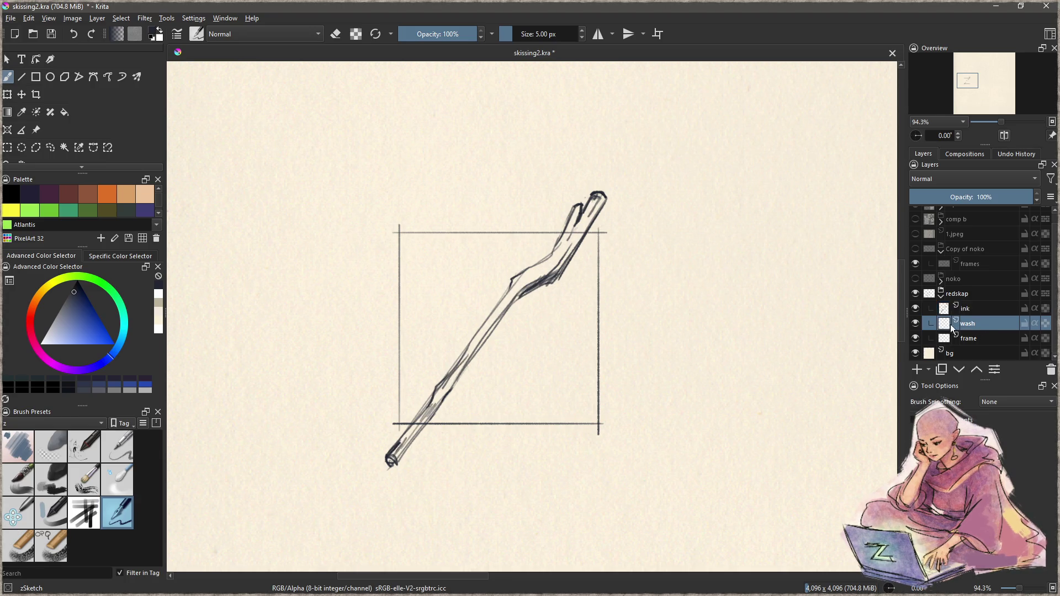
# - Paint a soft grey Charcoal Rock Soft wash along the full staff with a smaller brush
pyautogui.click(65, 471)
pyautogui.press('[')
pyautogui.press('[')
pyautogui.press('[')
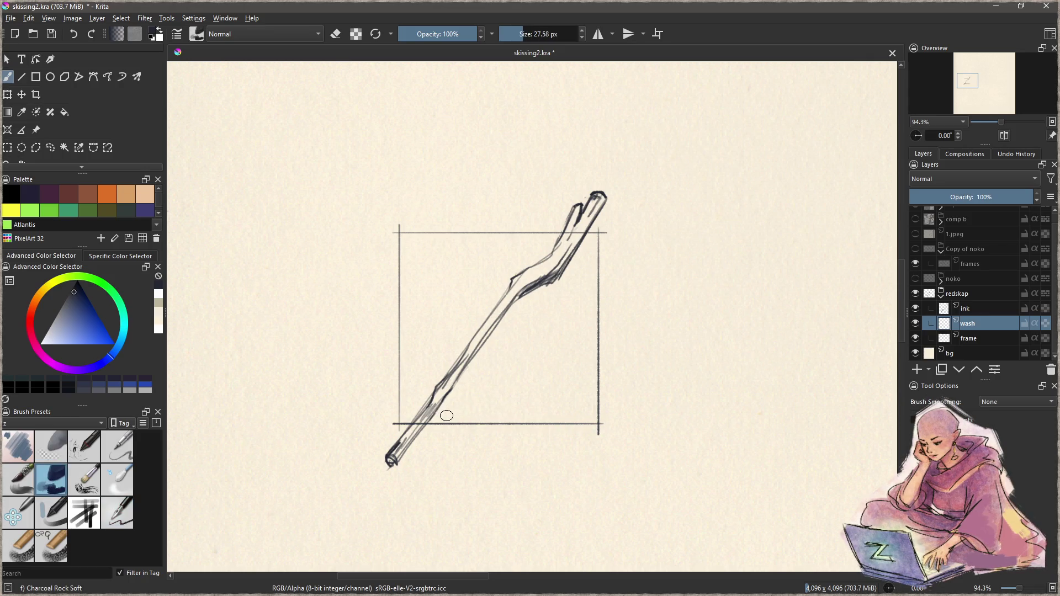
pyautogui.press('[')
pyautogui.press('[')
pyautogui.press('[')
pyautogui.moveTo(395, 458)
pyautogui.mouseDown()
pyautogui.moveTo(522, 272)
pyautogui.moveTo(552, 257)
pyautogui.moveTo(574, 215)
pyautogui.moveTo(566, 243)
pyautogui.moveTo(602, 198)
pyautogui.mouseUp()
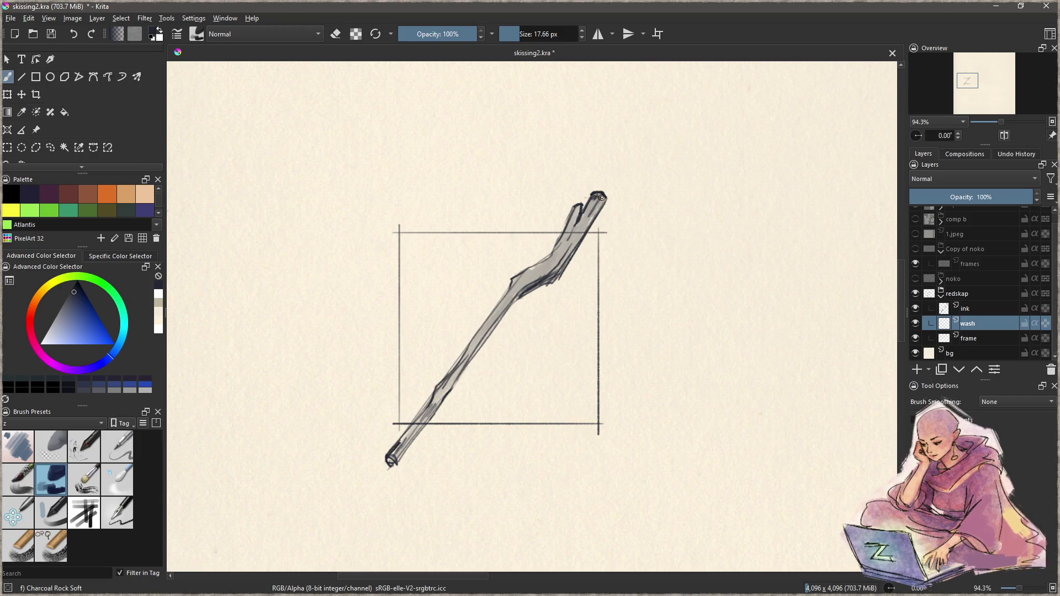
pyautogui.moveTo(554, 358); pyautogui.dragTo(516, 363)
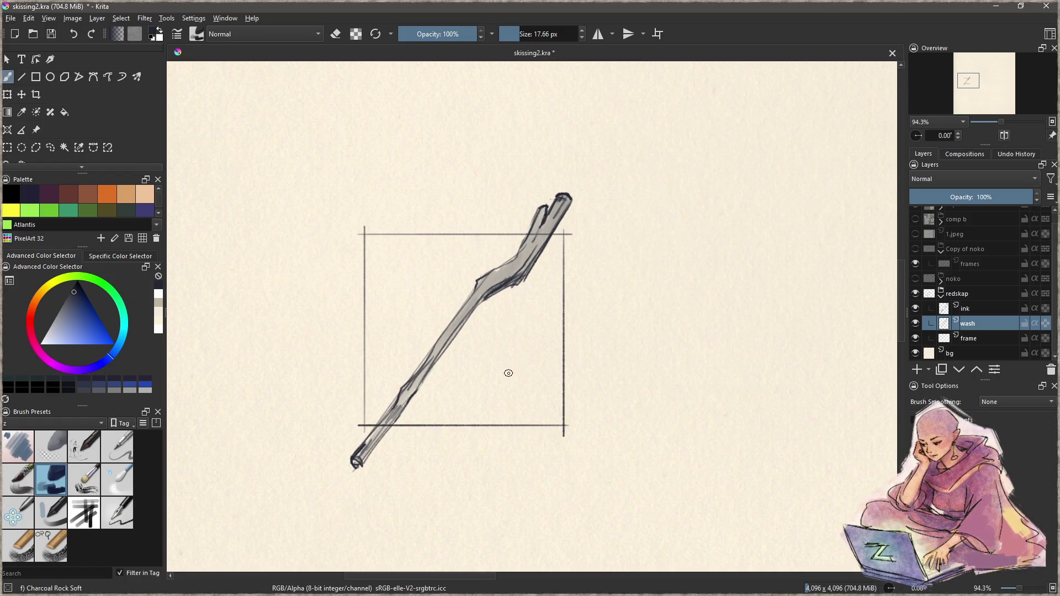
pyautogui.click(981, 339)
pyautogui.click(125, 516)
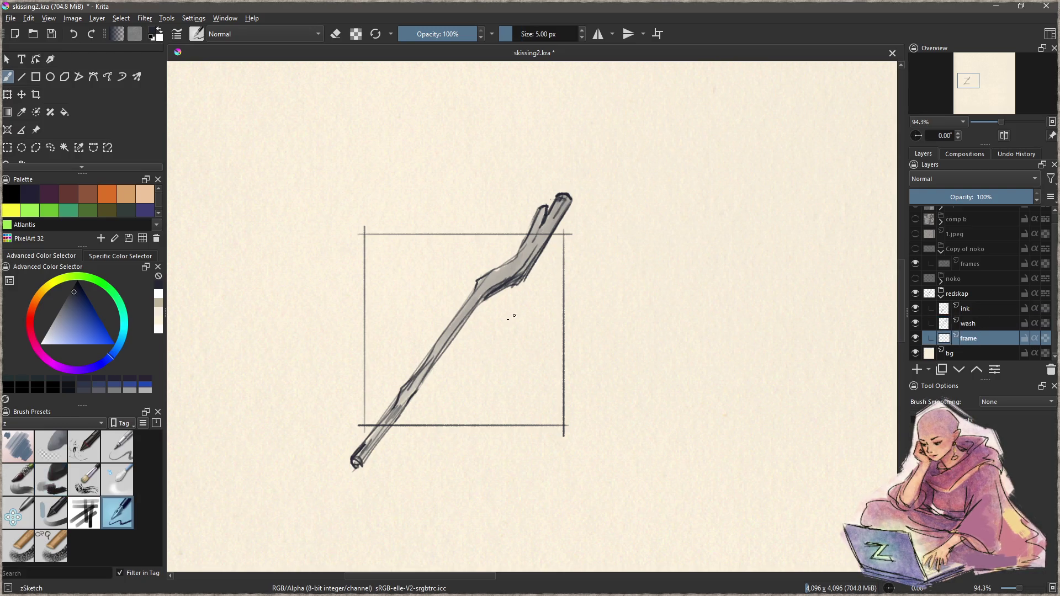
# - Retrace the frame's right, bottom and left edges with extra straight lines and erase stray marks
pyautogui.press('v')
pyautogui.moveTo(562, 232)
pyautogui.mouseDown()
pyautogui.moveTo(562, 436)
pyautogui.moveTo(569, 424)
pyautogui.mouseUp()
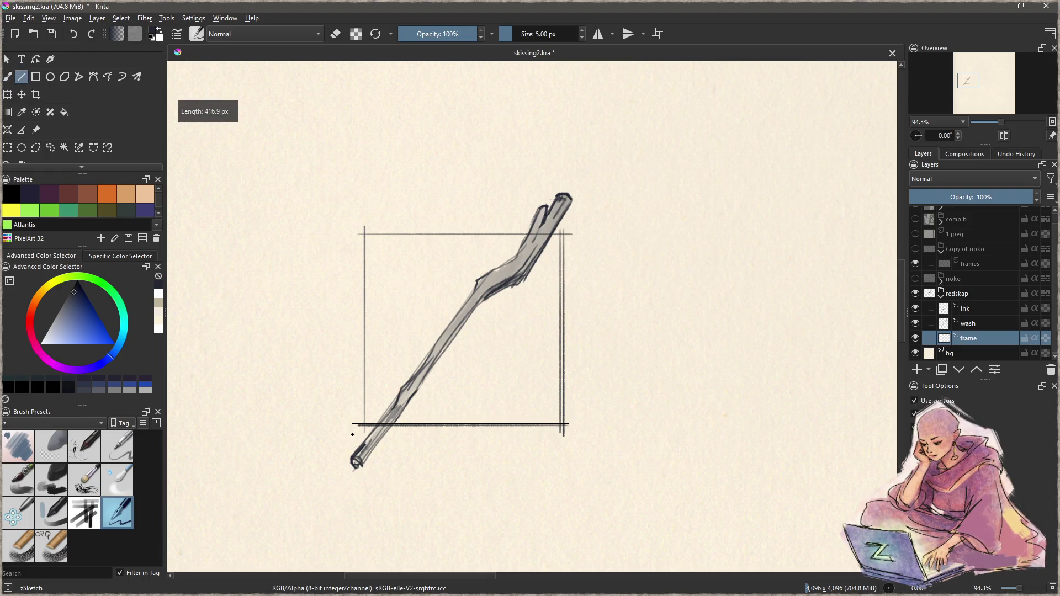
pyautogui.moveTo(365, 428)
pyautogui.mouseDown()
pyautogui.moveTo(365, 226)
pyautogui.moveTo(571, 235)
pyautogui.mouseUp()
pyautogui.press('b')
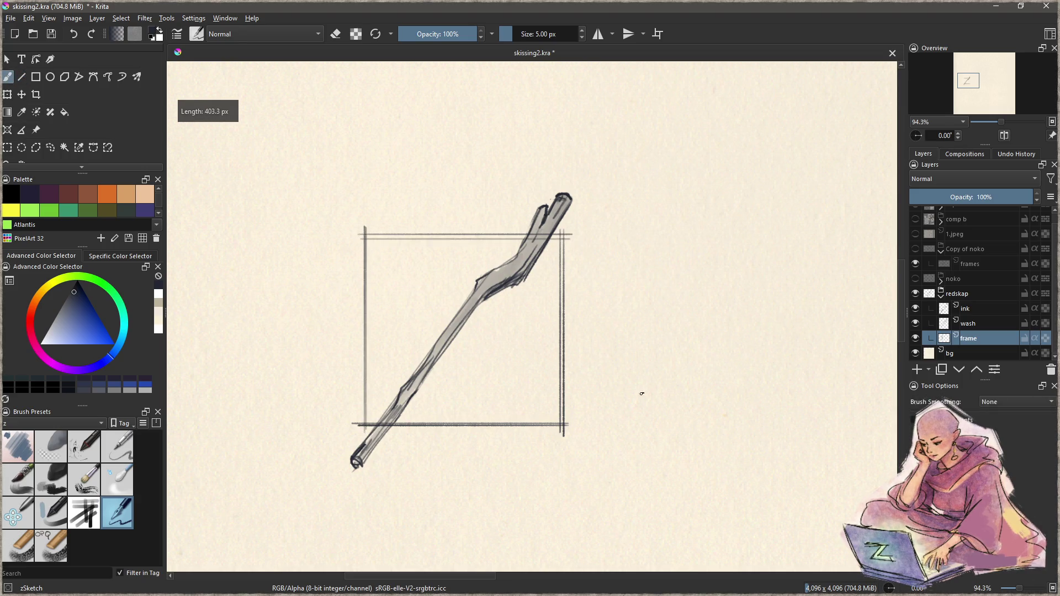
pyautogui.moveTo(627, 399)
pyautogui.mouseDown()
pyautogui.moveTo(628, 362)
pyautogui.moveTo(568, 336)
pyautogui.moveTo(504, 355)
pyautogui.mouseUp()
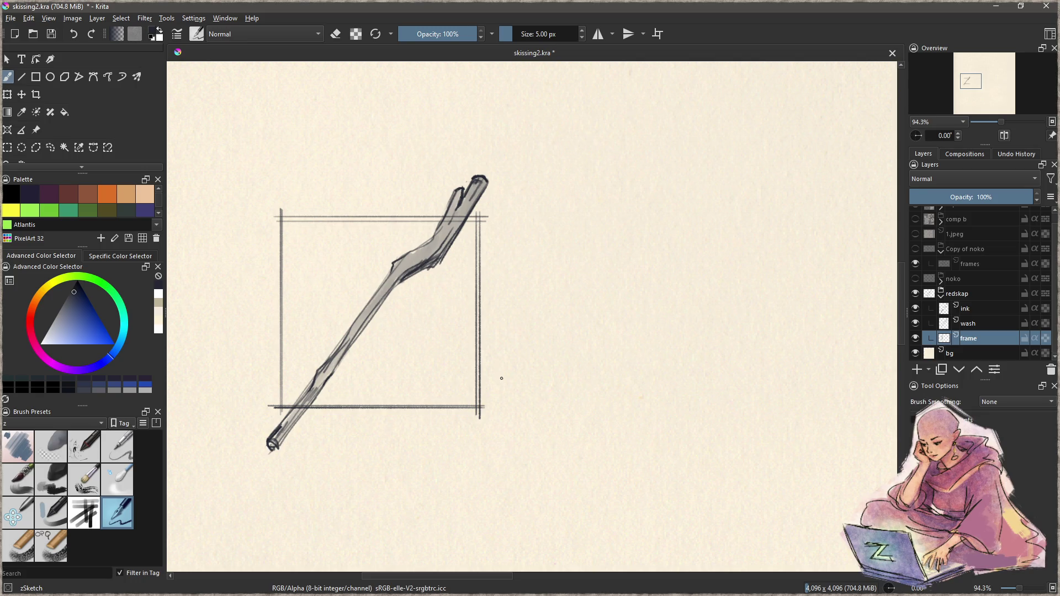
pyautogui.press('e')
pyautogui.moveTo(456, 223)
pyautogui.mouseDown()
pyautogui.moveTo(463, 213)
pyautogui.moveTo(449, 210)
pyautogui.mouseUp()
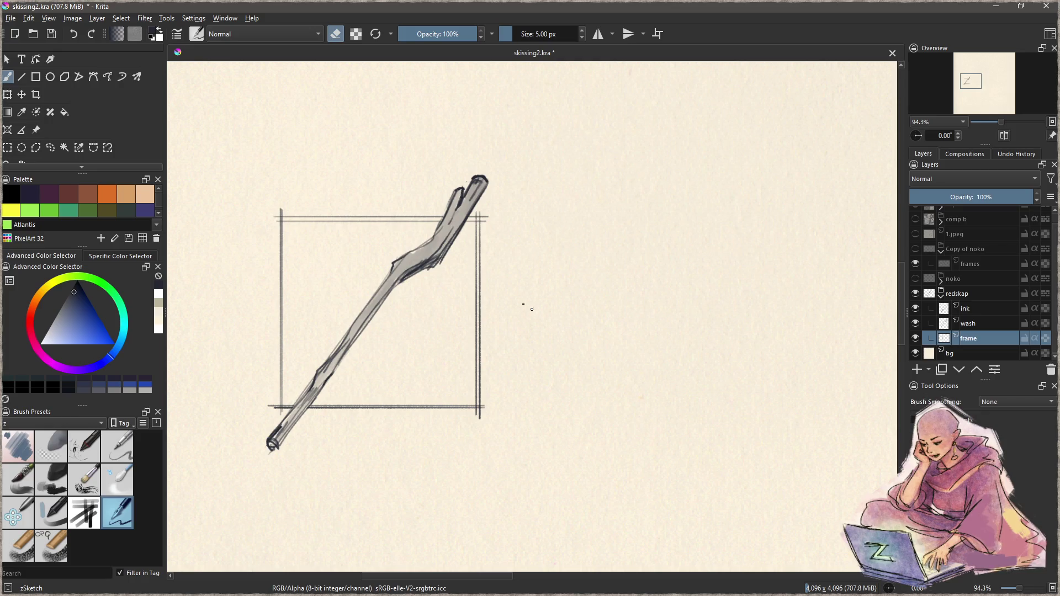
pyautogui.click(1008, 312)
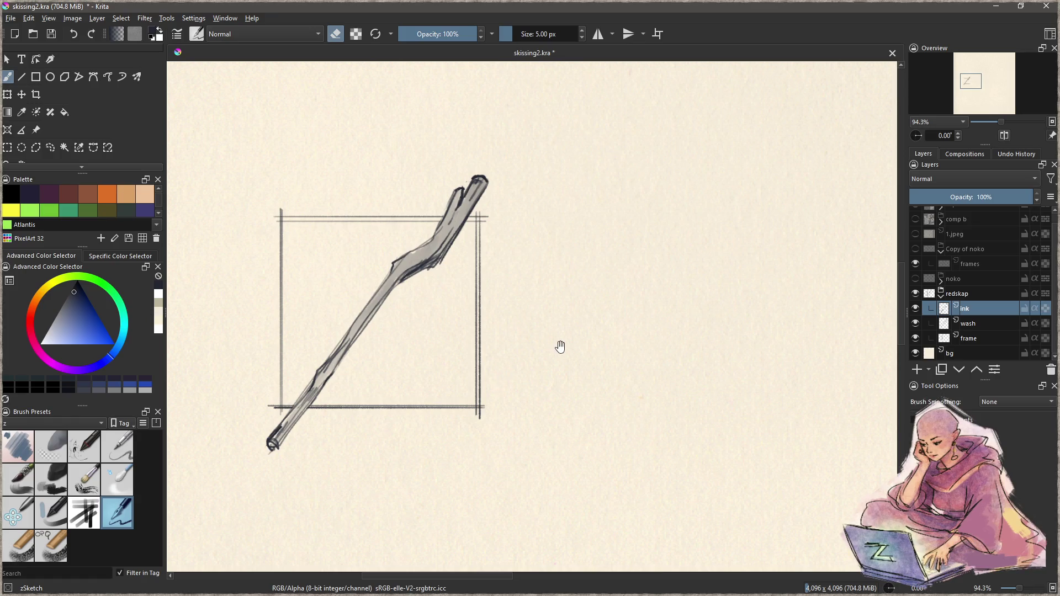
pyautogui.hscroll(5, 556, 350)
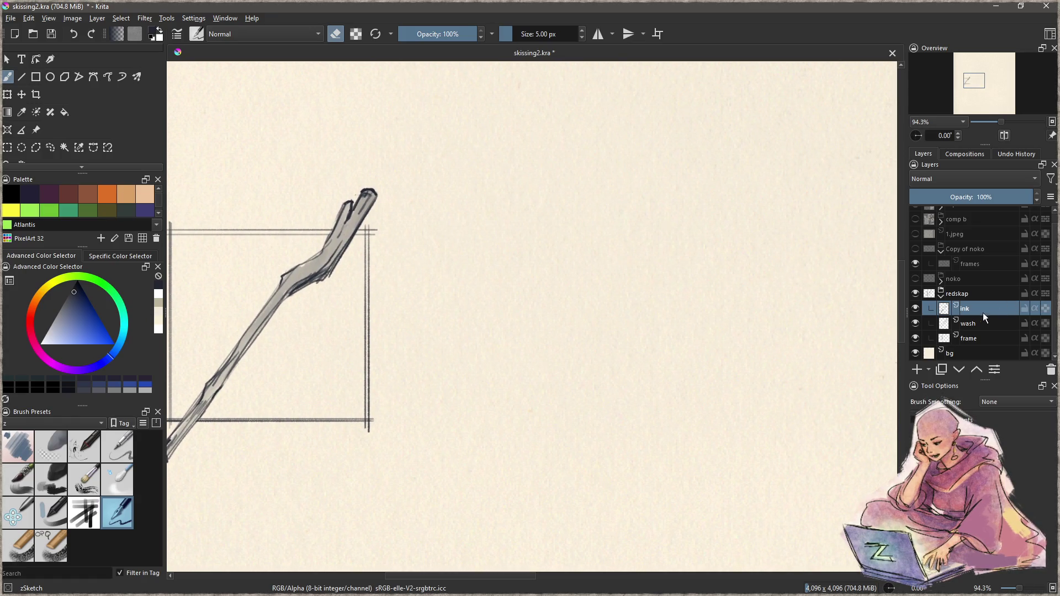
# - On the frame layer, rule doubled left, bottom and right edges of a new square to the right
pyautogui.click(981, 338)
pyautogui.moveTo(630, 369); pyautogui.dragTo(650, 377)
pyautogui.press('v')
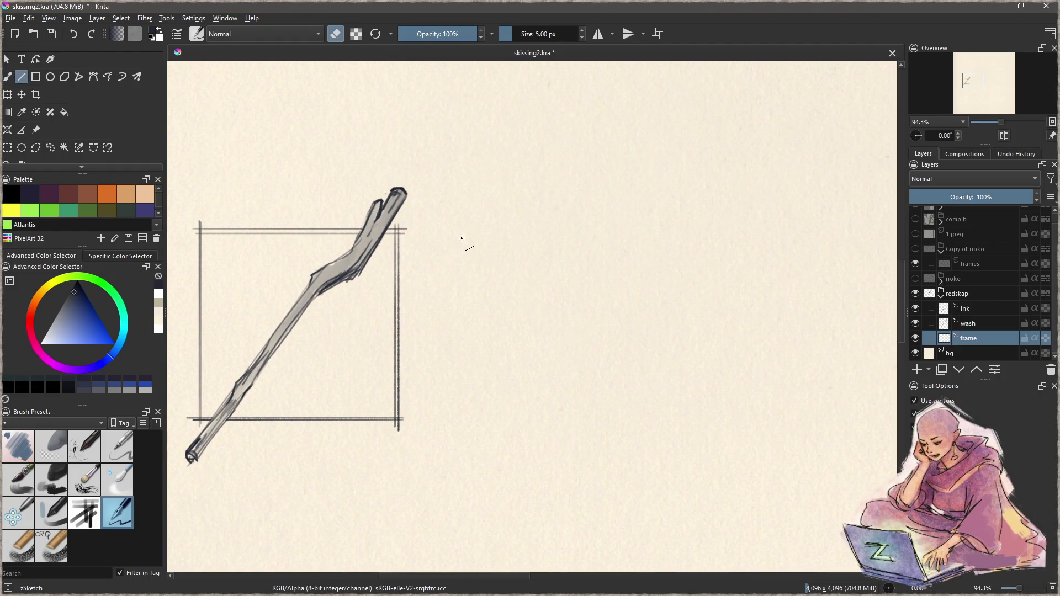
pyautogui.moveTo(477, 231)
pyautogui.mouseDown()
pyautogui.moveTo(487, 426)
pyautogui.moveTo(485, 253)
pyautogui.mouseUp()
pyautogui.press('b')
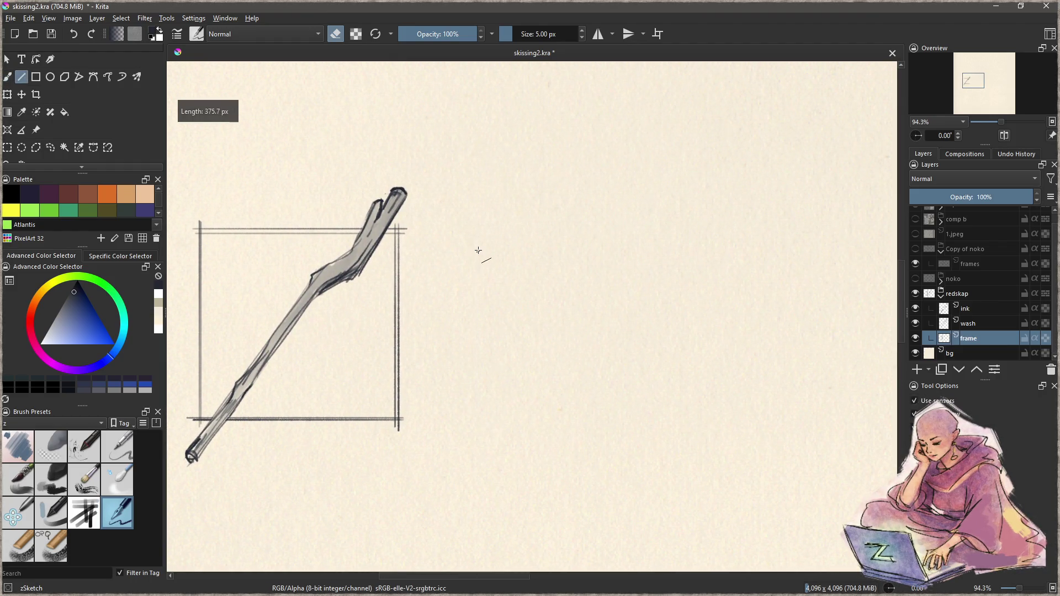
pyautogui.press('e')
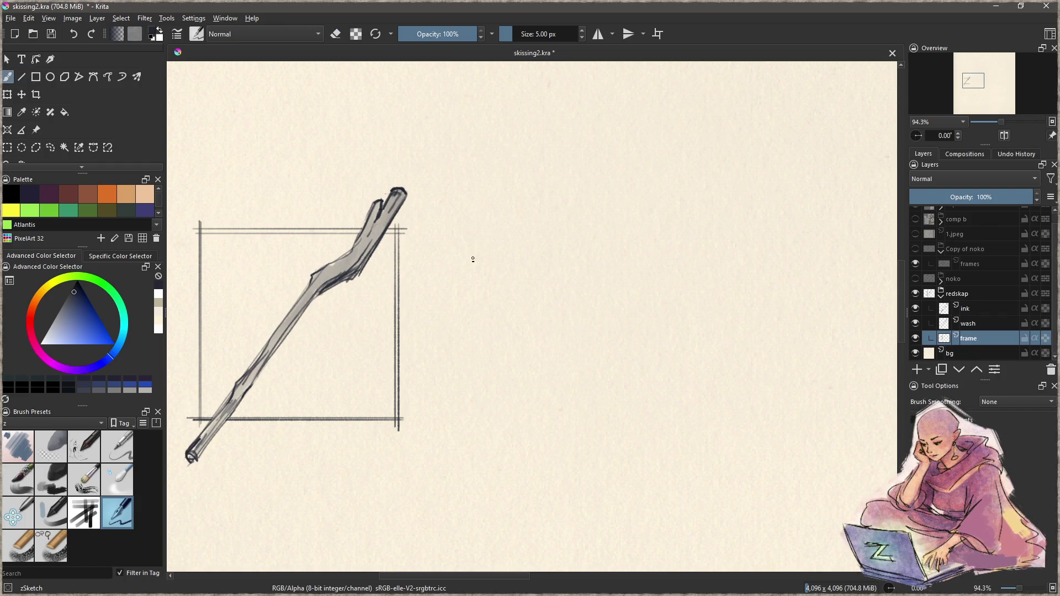
pyautogui.press('v')
pyautogui.moveTo(477, 225); pyautogui.dragTo(481, 429)
pyautogui.moveTo(474, 230)
pyautogui.mouseDown()
pyautogui.moveTo(677, 231)
pyautogui.moveTo(655, 432)
pyautogui.mouseUp()
pyautogui.press('b')
pyautogui.press('v')
pyautogui.moveTo(669, 223)
pyautogui.mouseDown()
pyautogui.moveTo(670, 428)
pyautogui.moveTo(455, 422)
pyautogui.mouseUp()
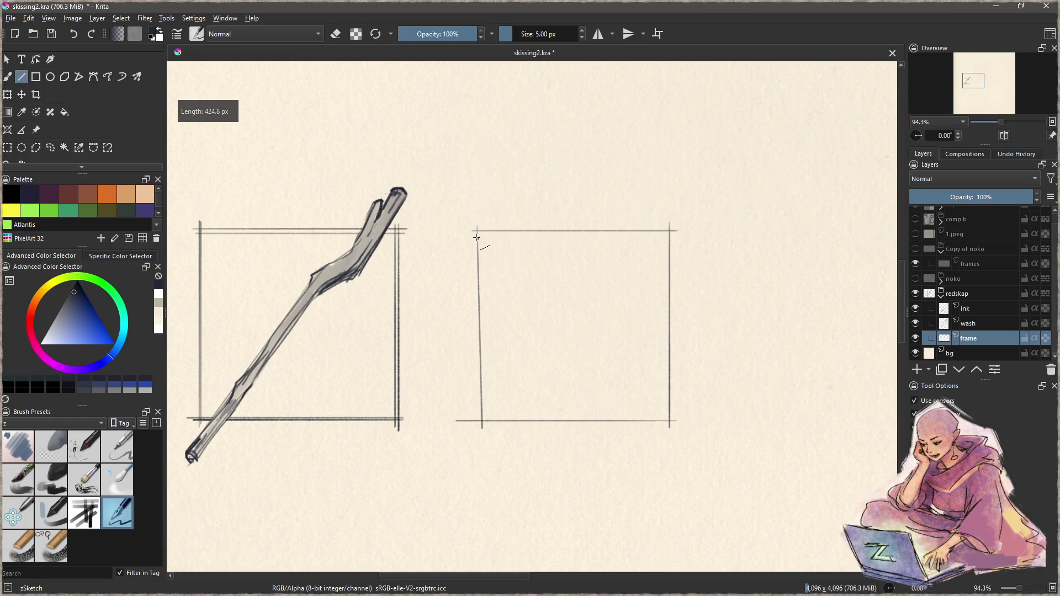
pyautogui.moveTo(479, 222)
pyautogui.mouseDown()
pyautogui.moveTo(479, 433)
pyautogui.moveTo(686, 421)
pyautogui.moveTo(673, 223)
pyautogui.moveTo(467, 228)
pyautogui.mouseUp()
# - Rule a long diagonal blade line across the second frame on the ink layer
pyautogui.press('b')
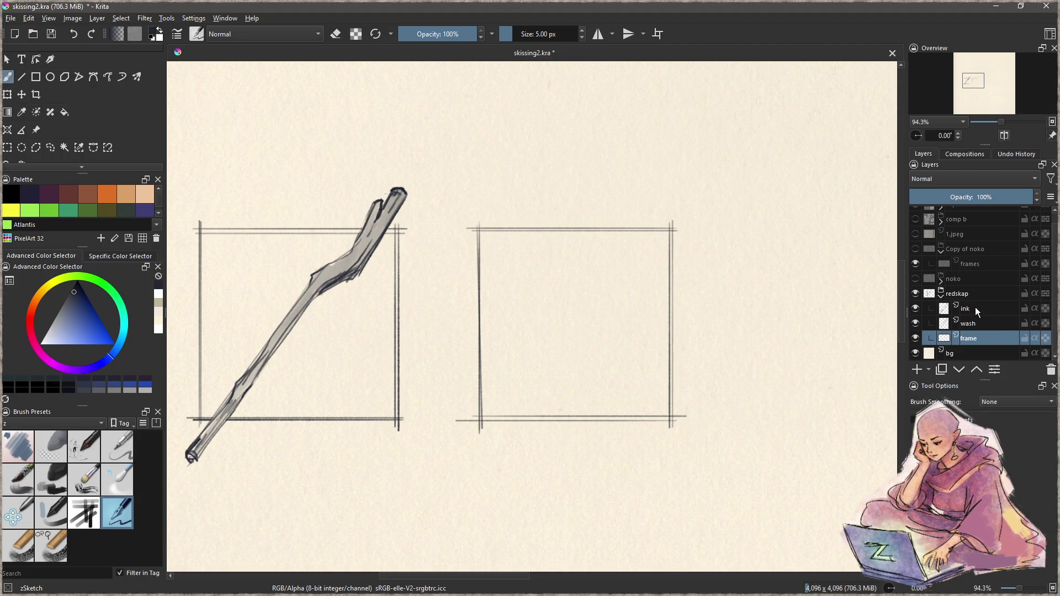
pyautogui.click(975, 308)
pyautogui.moveTo(608, 343); pyautogui.dragTo(575, 343)
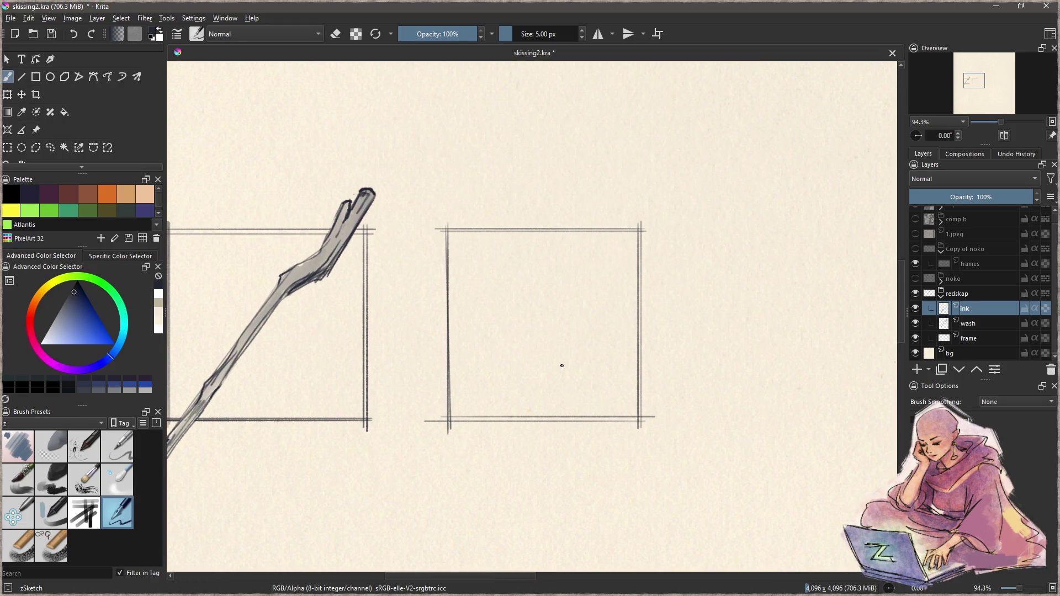
pyautogui.press('v')
pyautogui.moveTo(461, 210); pyautogui.dragTo(604, 456)
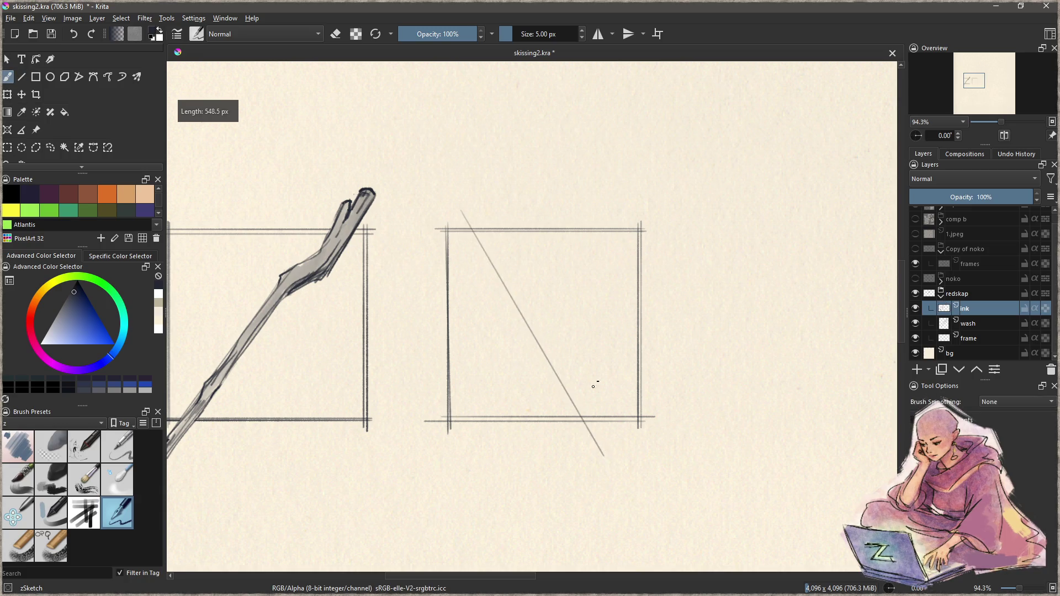
pyautogui.press('v')
pyautogui.moveTo(510, 409)
pyautogui.mouseDown()
pyautogui.moveTo(606, 344)
pyautogui.moveTo(608, 358)
pyautogui.moveTo(566, 394)
pyautogui.moveTo(508, 411)
pyautogui.mouseUp()
# - Sketch the crossguard and the start of the grip with short pencil strokes
pyautogui.moveTo(568, 393)
pyautogui.mouseDown()
pyautogui.moveTo(509, 410)
pyautogui.moveTo(569, 405)
pyautogui.moveTo(615, 358)
pyautogui.moveTo(567, 368)
pyautogui.moveTo(525, 400)
pyautogui.mouseUp()
pyautogui.moveTo(596, 353)
pyautogui.mouseDown()
pyautogui.moveTo(508, 411)
pyautogui.moveTo(580, 450)
pyautogui.mouseUp()
pyautogui.moveTo(554, 410); pyautogui.dragTo(583, 457)
pyautogui.moveTo(587, 390); pyautogui.dragTo(606, 431)
pyautogui.hotkey('ctrl', 'z')
pyautogui.hotkey('ctrl', 'z')
pyautogui.moveTo(563, 405); pyautogui.dragTo(593, 452)
pyautogui.moveTo(584, 391); pyautogui.dragTo(608, 442)
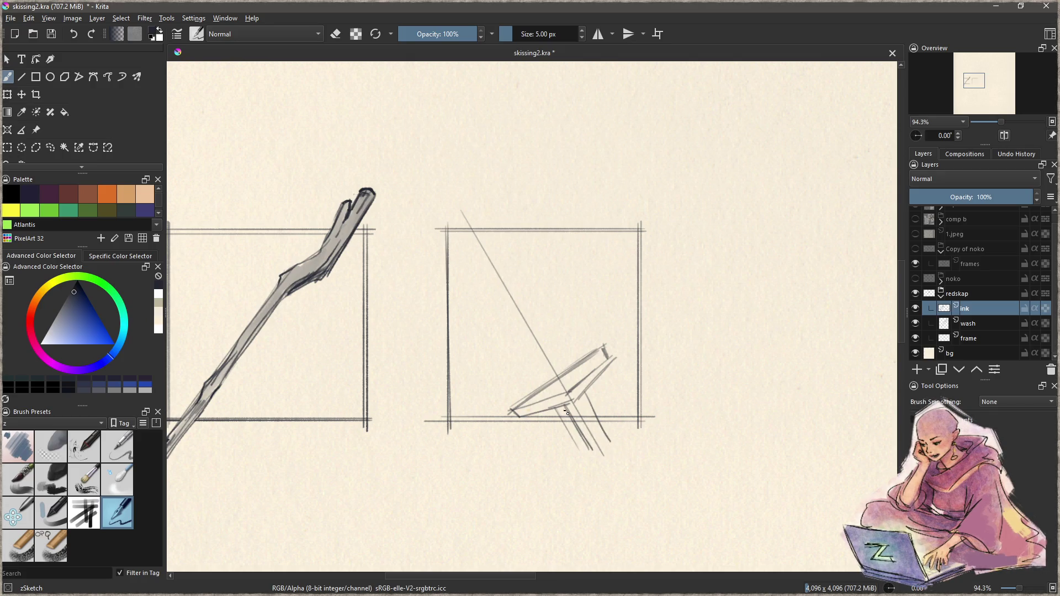
pyautogui.moveTo(560, 408); pyautogui.dragTo(584, 453)
pyautogui.moveTo(582, 393); pyautogui.dragTo(608, 472)
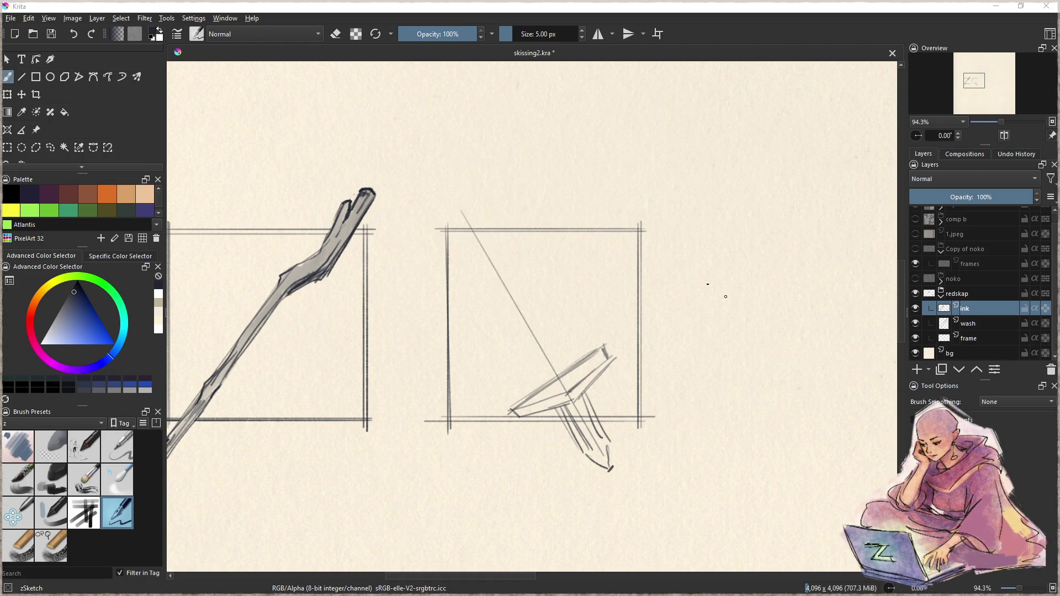
# - Shape the rounded pommel and darken the grip and crossguard edges
pyautogui.moveTo(571, 464)
pyautogui.mouseDown()
pyautogui.moveTo(618, 437)
pyautogui.moveTo(626, 455)
pyautogui.moveTo(604, 469)
pyautogui.mouseUp()
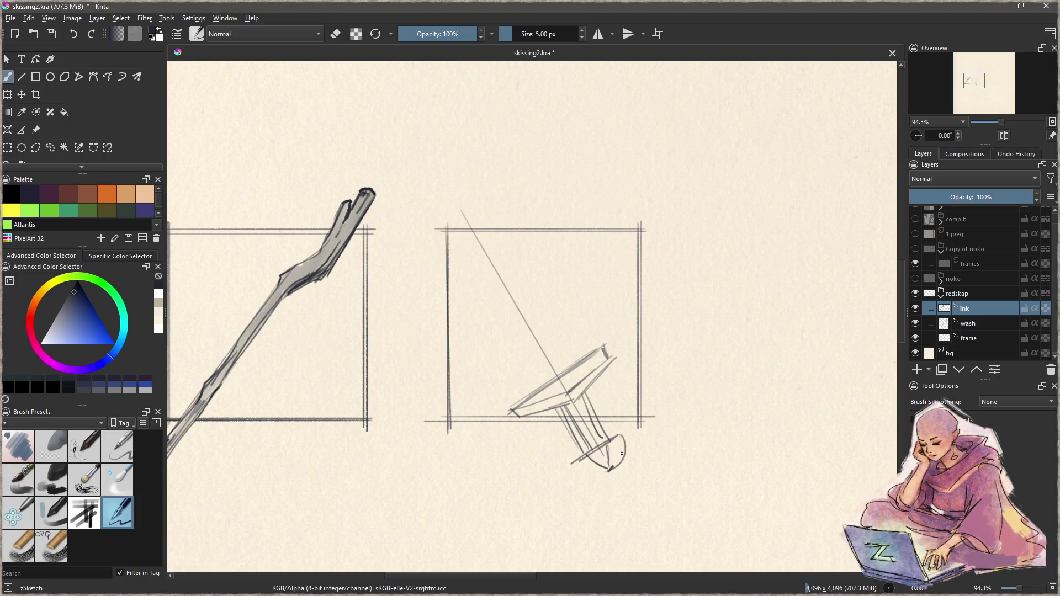
pyautogui.moveTo(624, 434)
pyautogui.mouseDown()
pyautogui.moveTo(595, 473)
pyautogui.moveTo(610, 459)
pyautogui.moveTo(573, 463)
pyautogui.moveTo(595, 471)
pyautogui.moveTo(572, 465)
pyautogui.moveTo(624, 439)
pyautogui.moveTo(607, 471)
pyautogui.moveTo(574, 466)
pyautogui.moveTo(611, 439)
pyautogui.mouseUp()
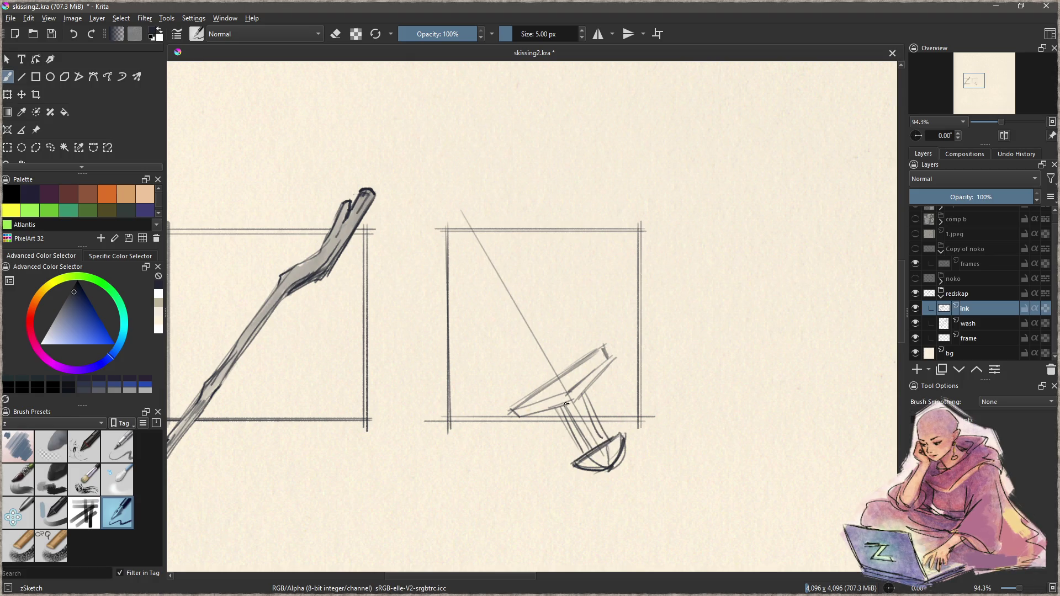
pyautogui.moveTo(561, 408); pyautogui.dragTo(589, 449)
pyautogui.moveTo(586, 392); pyautogui.dragTo(602, 445)
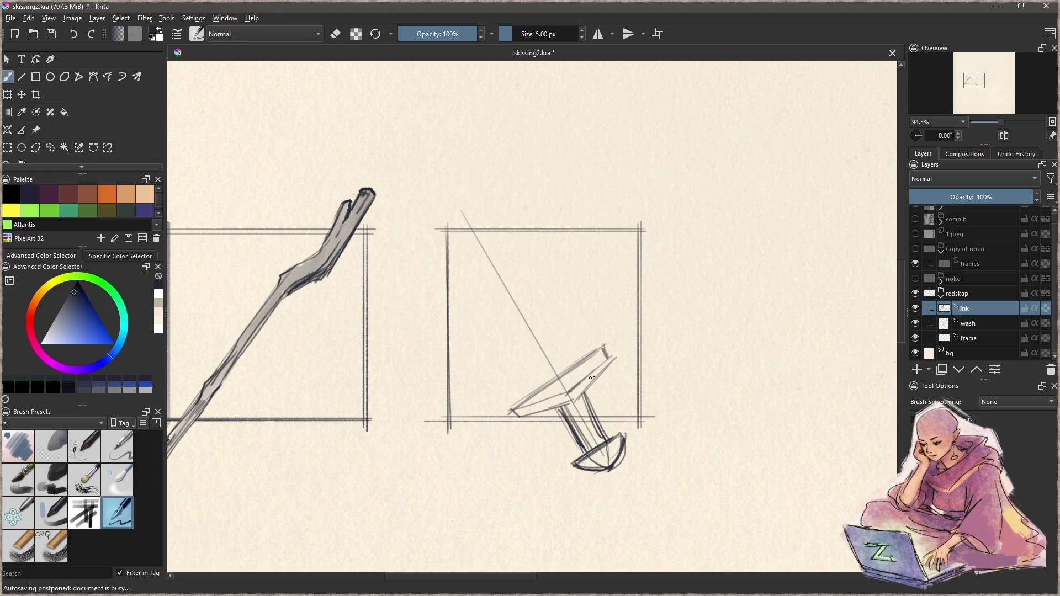
pyautogui.moveTo(578, 382); pyautogui.dragTo(530, 406)
pyautogui.moveTo(602, 367); pyautogui.dragTo(531, 419)
pyautogui.moveTo(610, 375); pyautogui.dragTo(539, 413)
pyautogui.moveTo(609, 372)
pyautogui.mouseDown()
pyautogui.moveTo(511, 425)
pyautogui.moveTo(624, 365)
pyautogui.moveTo(555, 395)
pyautogui.moveTo(607, 369)
pyautogui.moveTo(559, 423)
pyautogui.moveTo(564, 415)
pyautogui.moveTo(579, 450)
pyautogui.moveTo(605, 436)
pyautogui.moveTo(573, 445)
pyautogui.mouseUp()
# - Hatch the grip with short dark strokes and erase faint lines above the crossguard
pyautogui.moveTo(595, 405)
pyautogui.mouseDown()
pyautogui.moveTo(592, 418)
pyautogui.moveTo(569, 418)
pyautogui.moveTo(559, 409)
pyautogui.moveTo(577, 395)
pyautogui.mouseUp()
pyautogui.press('e')
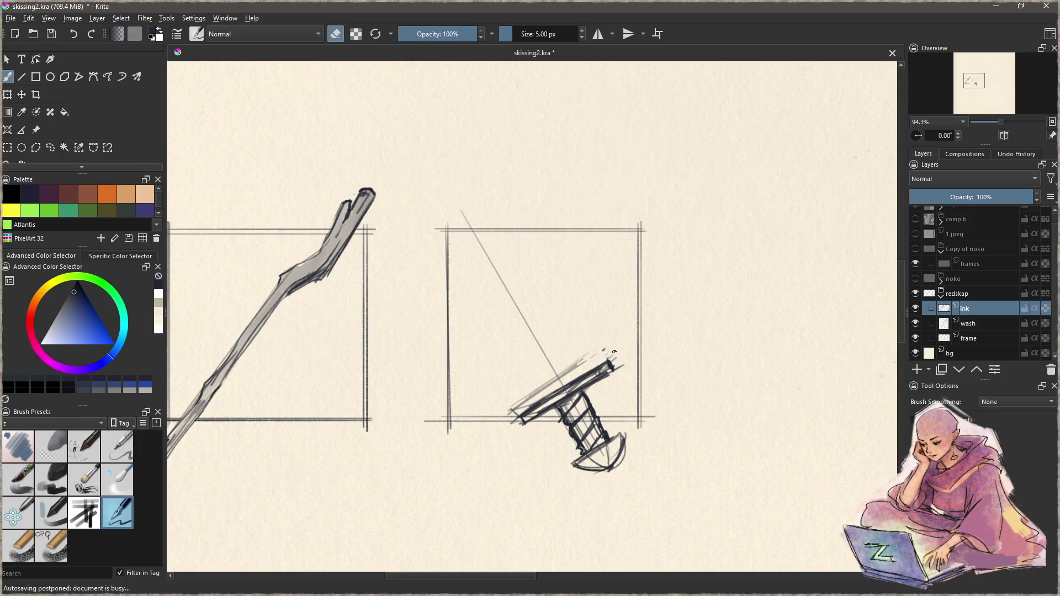
pyautogui.moveTo(612, 343)
pyautogui.mouseDown()
pyautogui.moveTo(505, 411)
pyautogui.moveTo(530, 404)
pyautogui.mouseUp()
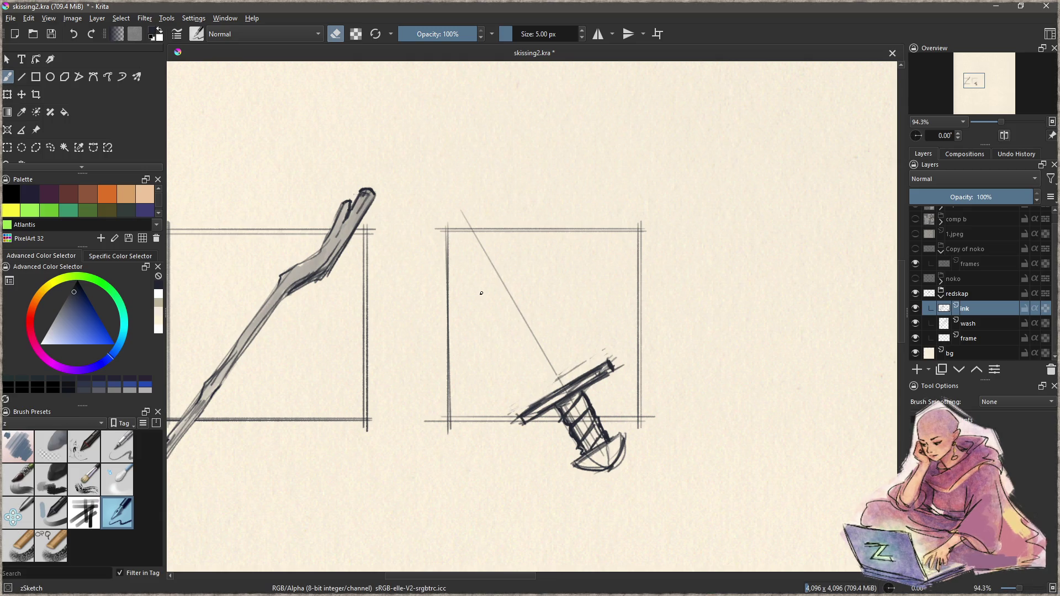
# - Sketch the blade's curved tip and rule the first long blade edges up from the hilt
pyautogui.press('e')
pyautogui.moveTo(447, 207); pyautogui.dragTo(456, 239)
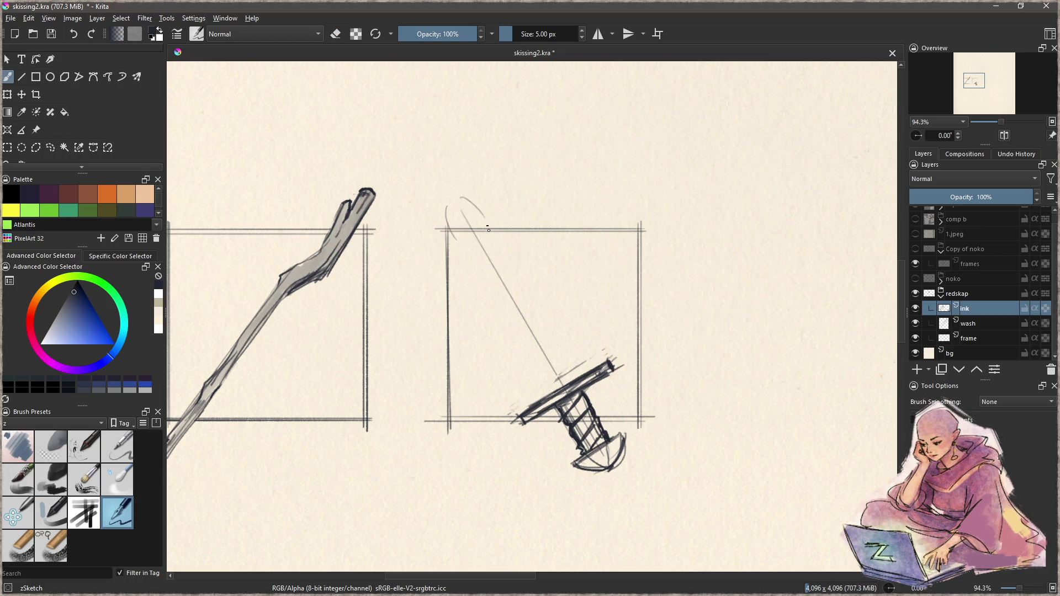
pyautogui.press('v')
pyautogui.moveTo(578, 376)
pyautogui.mouseDown()
pyautogui.moveTo(474, 209)
pyautogui.moveTo(485, 215)
pyautogui.mouseUp()
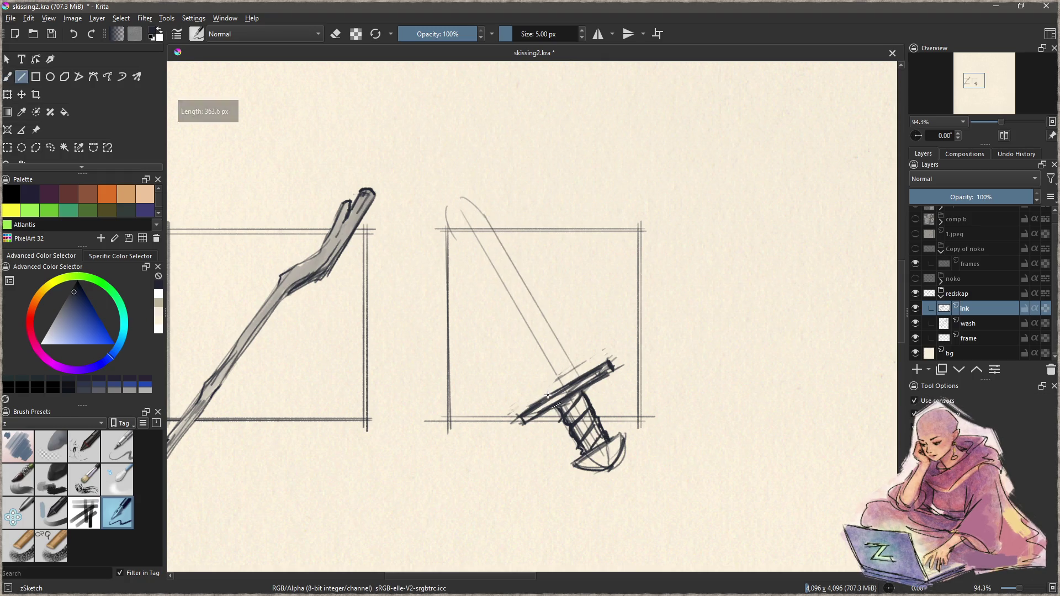
pyautogui.hotkey('ctrl', 'z')
pyautogui.moveTo(585, 372); pyautogui.dragTo(488, 212)
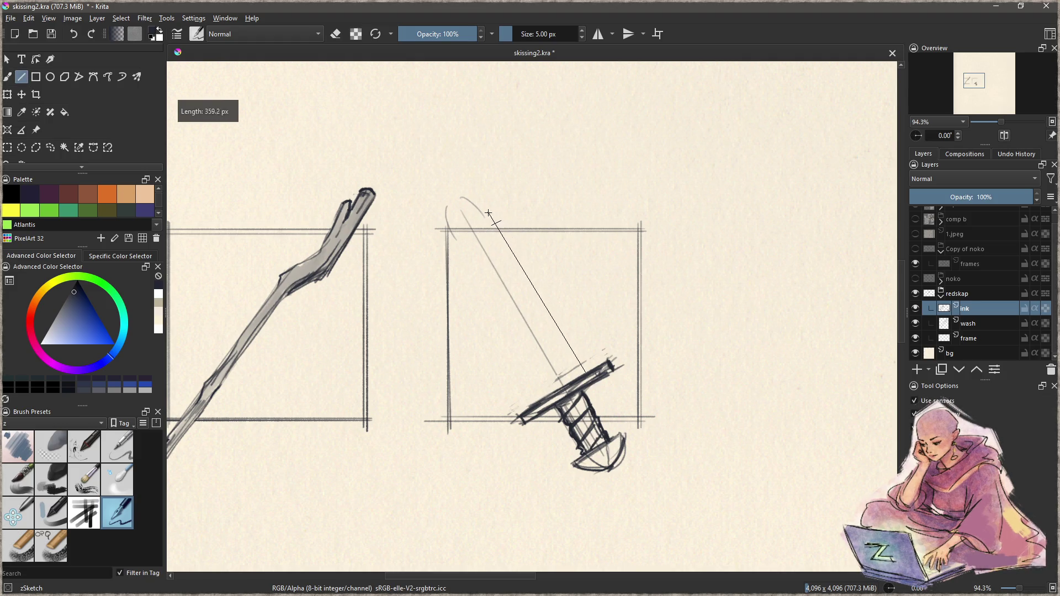
pyautogui.moveTo(542, 398)
pyautogui.mouseDown()
pyautogui.moveTo(445, 227)
pyautogui.moveTo(444, 183)
pyautogui.mouseUp()
# - Rule both blade edges between hilt and tip and curve the pointed tip freehand
pyautogui.press('b')
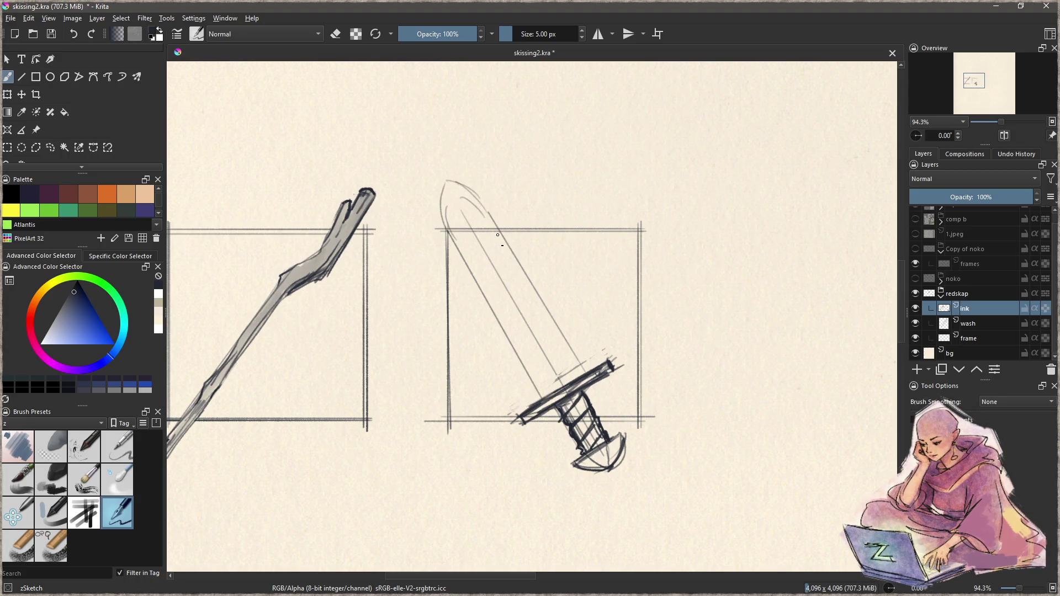
pyautogui.press('v')
pyautogui.moveTo(485, 209); pyautogui.dragTo(586, 376)
pyautogui.press('b')
pyautogui.press('v')
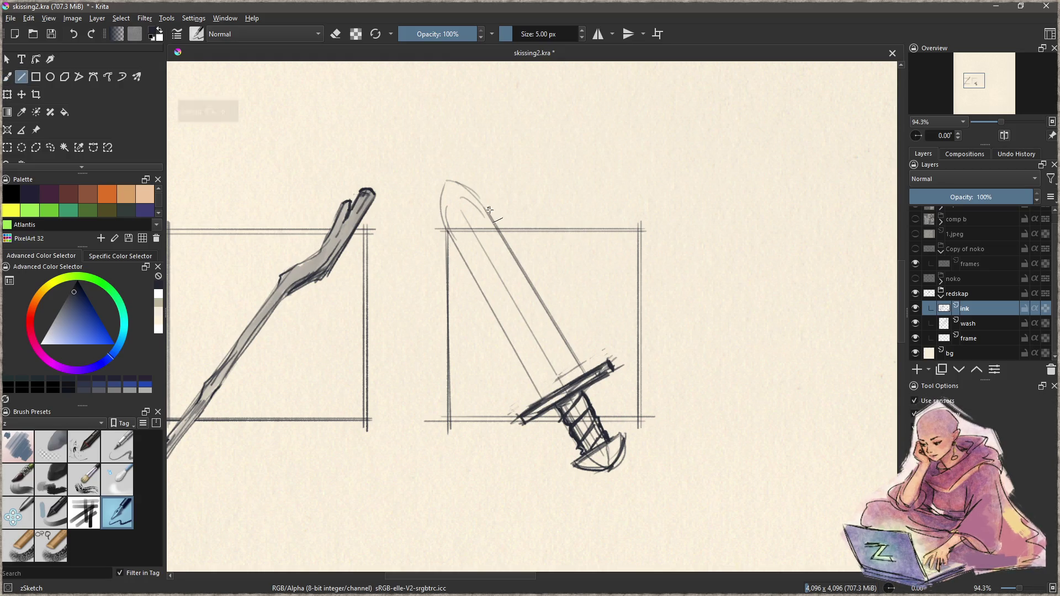
pyautogui.moveTo(488, 212); pyautogui.dragTo(588, 374)
pyautogui.moveTo(541, 399); pyautogui.dragTo(446, 224)
pyautogui.press('b')
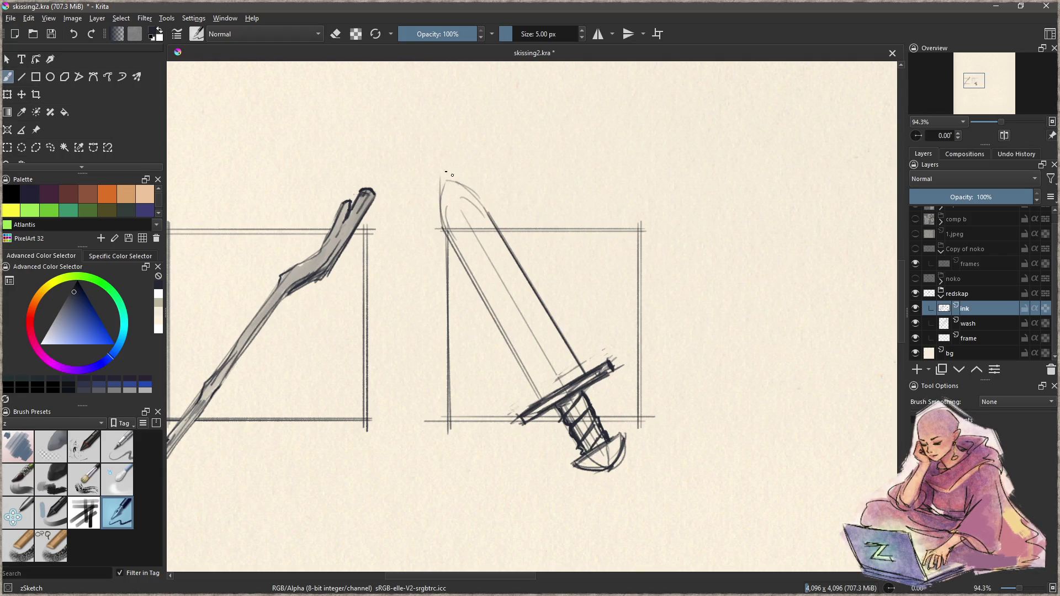
pyautogui.moveTo(441, 232); pyautogui.dragTo(446, 185)
pyautogui.moveTo(445, 227)
pyautogui.mouseDown()
pyautogui.moveTo(442, 181)
pyautogui.moveTo(481, 205)
pyautogui.mouseUp()
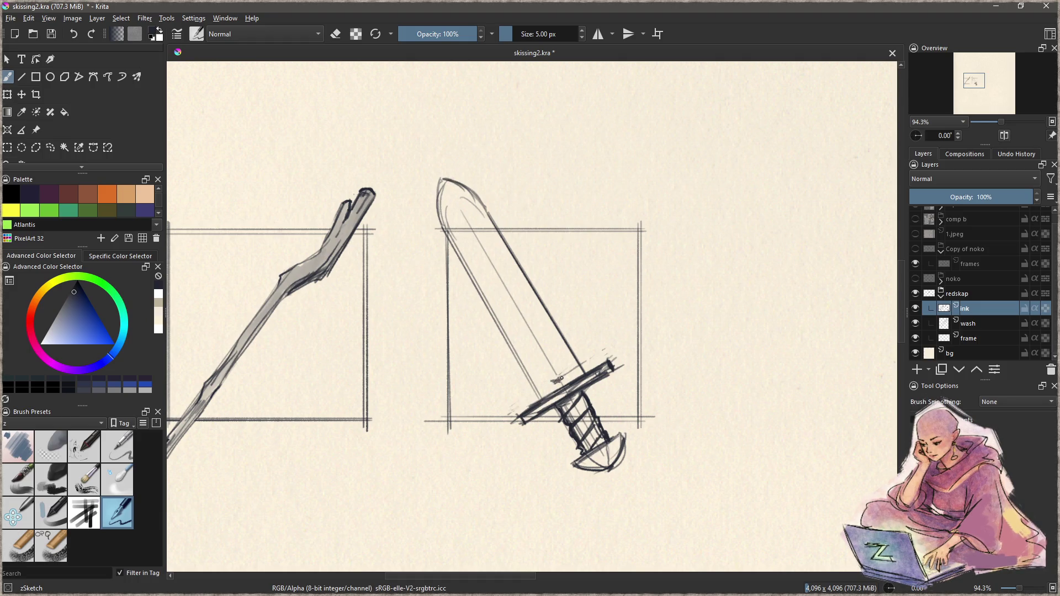
# - Rule the two lines of the narrow central fuller running up from the hilt
pyautogui.press('v')
pyautogui.moveTo(564, 376)
pyautogui.mouseDown()
pyautogui.moveTo(461, 205)
pyautogui.moveTo(468, 212)
pyautogui.mouseUp()
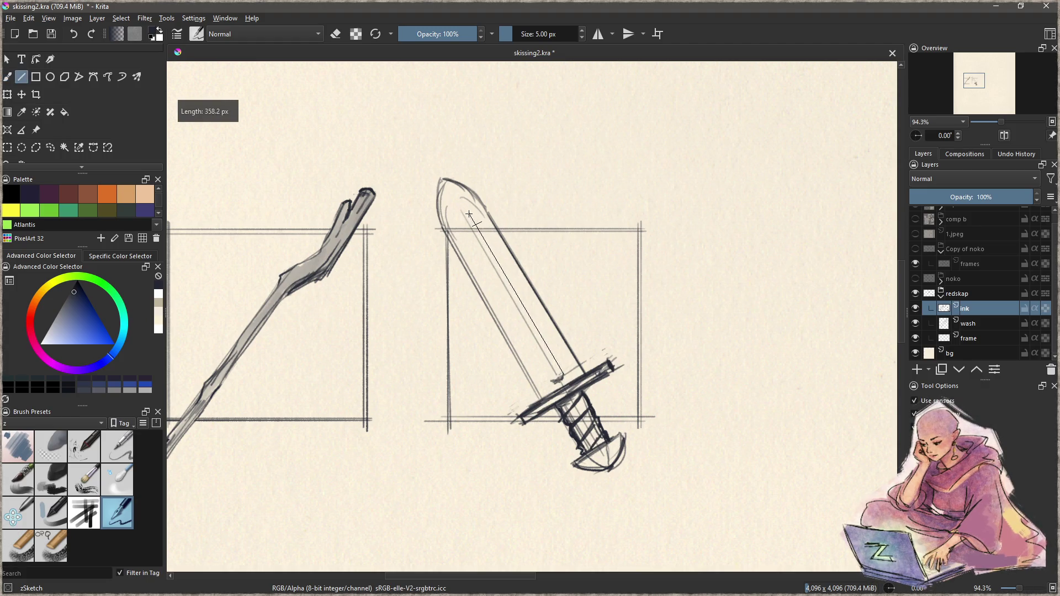
pyautogui.press('b')
pyautogui.press('v')
pyautogui.moveTo(554, 381)
pyautogui.mouseDown()
pyautogui.moveTo(482, 271)
pyautogui.moveTo(457, 215)
pyautogui.moveTo(468, 212)
pyautogui.mouseUp()
pyautogui.press('b')
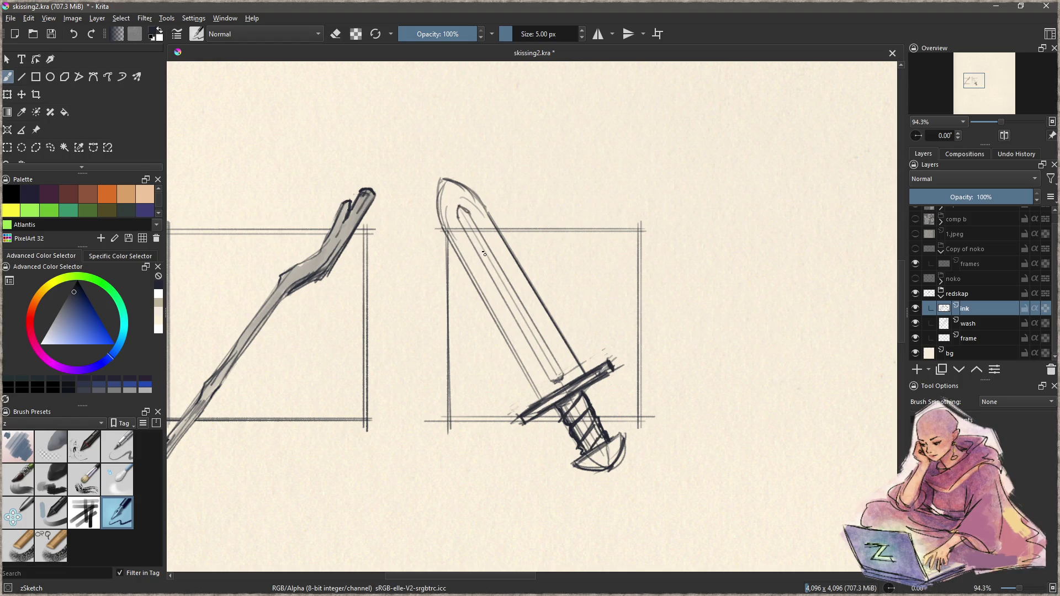
pyautogui.click(971, 323)
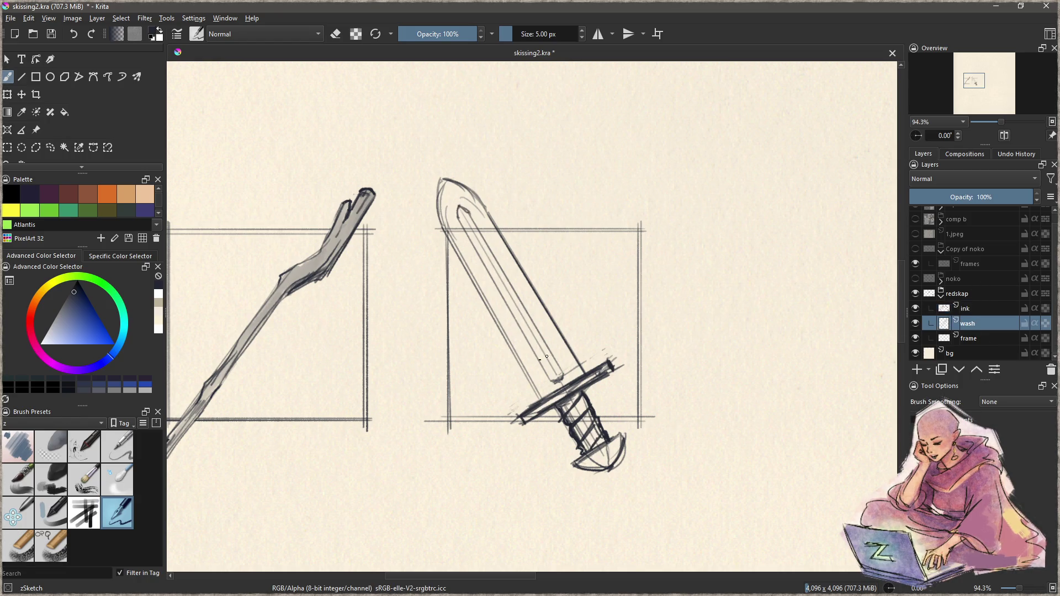
# - Load the Charcoal Rock Soft brush and shade the grip and crossguard with grey wash
pyautogui.press('x')
pyautogui.press('x')
pyautogui.click(51, 479)
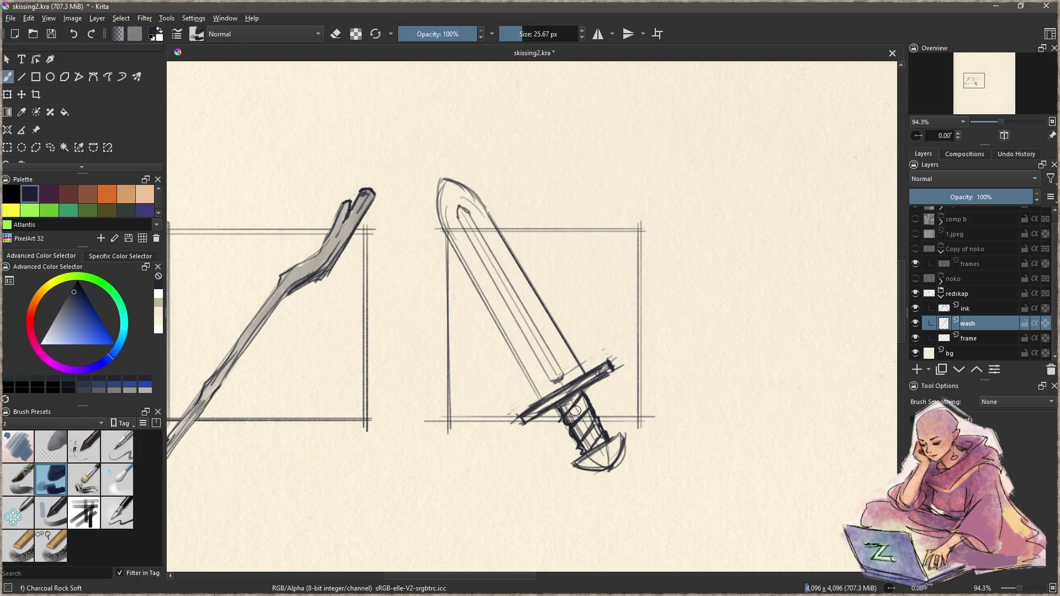
pyautogui.press(']')
pyautogui.moveTo(561, 410)
pyautogui.mouseDown()
pyautogui.moveTo(579, 420)
pyautogui.moveTo(584, 446)
pyautogui.moveTo(613, 444)
pyautogui.moveTo(585, 466)
pyautogui.moveTo(616, 447)
pyautogui.moveTo(602, 472)
pyautogui.moveTo(579, 463)
pyautogui.moveTo(624, 436)
pyautogui.moveTo(587, 480)
pyautogui.moveTo(584, 468)
pyautogui.moveTo(610, 460)
pyautogui.moveTo(618, 442)
pyautogui.moveTo(605, 470)
pyautogui.moveTo(599, 459)
pyautogui.moveTo(609, 468)
pyautogui.mouseUp()
pyautogui.hotkey('ctrl', 'z')
pyautogui.hotkey('ctrl', 'z')
pyautogui.press('e')
pyautogui.press('e')
pyautogui.moveTo(594, 377); pyautogui.dragTo(524, 417)
pyautogui.press('e')
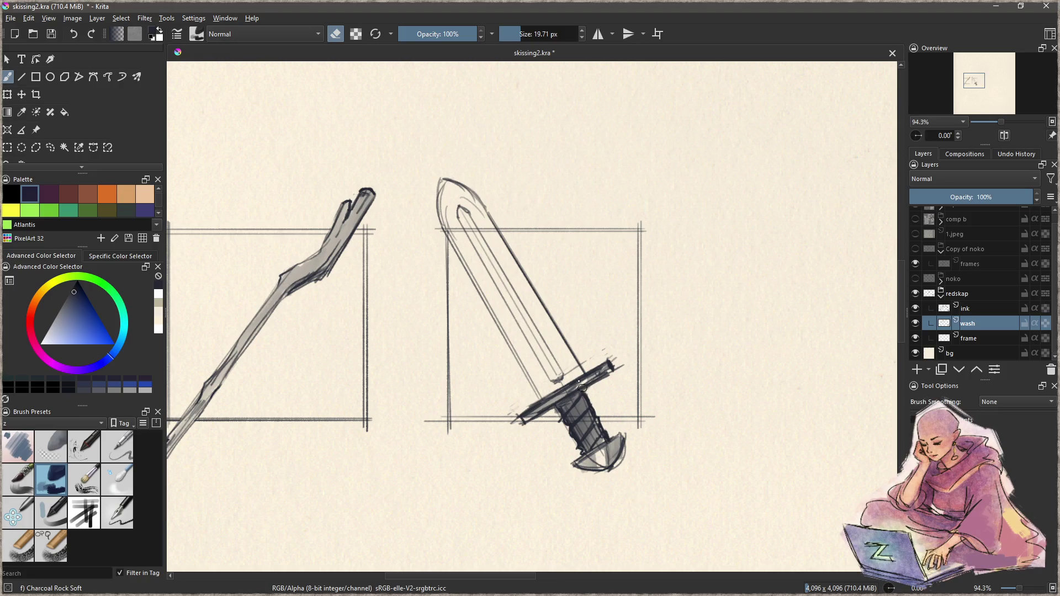
pyautogui.press('e')
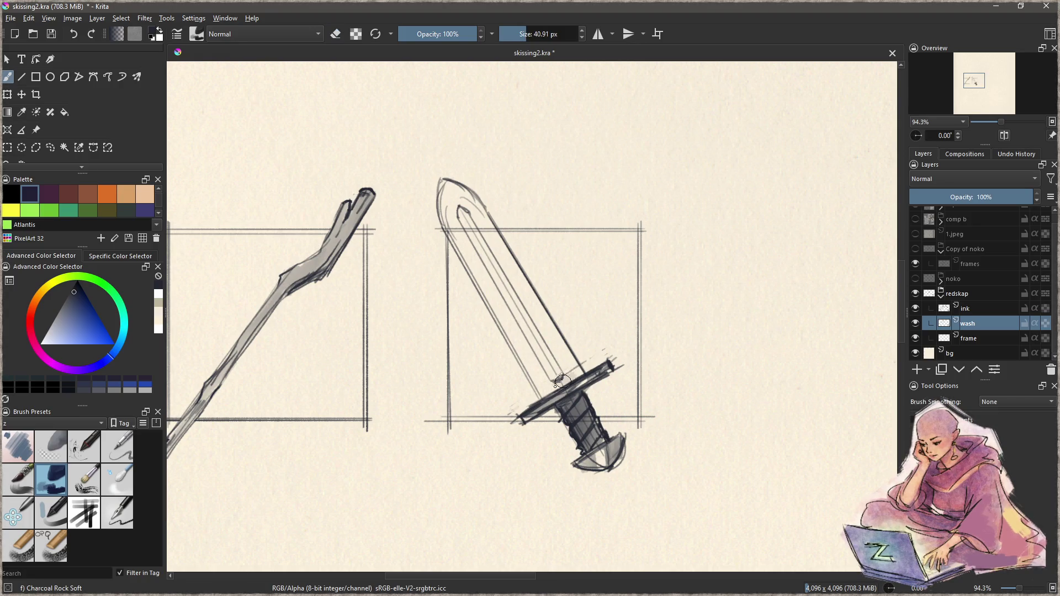
# - With an enlarged eraser, trim the wash back along the blade's left edge
pyautogui.moveTo(488, 213); pyautogui.dragTo(510, 214)
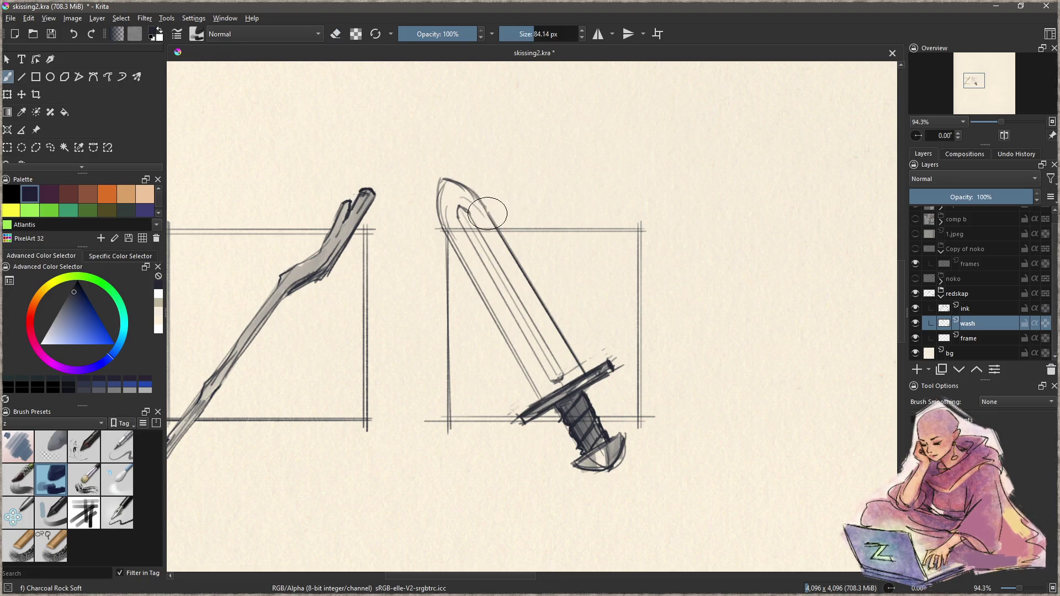
pyautogui.moveTo(551, 374)
pyautogui.mouseDown()
pyautogui.moveTo(577, 374)
pyautogui.moveTo(554, 377)
pyautogui.moveTo(426, 142)
pyautogui.moveTo(610, 374)
pyautogui.moveTo(425, 135)
pyautogui.moveTo(445, 124)
pyautogui.moveTo(420, 133)
pyautogui.moveTo(402, 118)
pyautogui.moveTo(419, 227)
pyautogui.moveTo(419, 147)
pyautogui.moveTo(489, 175)
pyautogui.moveTo(592, 359)
pyautogui.mouseUp()
pyautogui.press('v')
pyautogui.press('Escape')
pyautogui.press('e')
pyautogui.press(']')
pyautogui.press(']')
pyautogui.press(']')
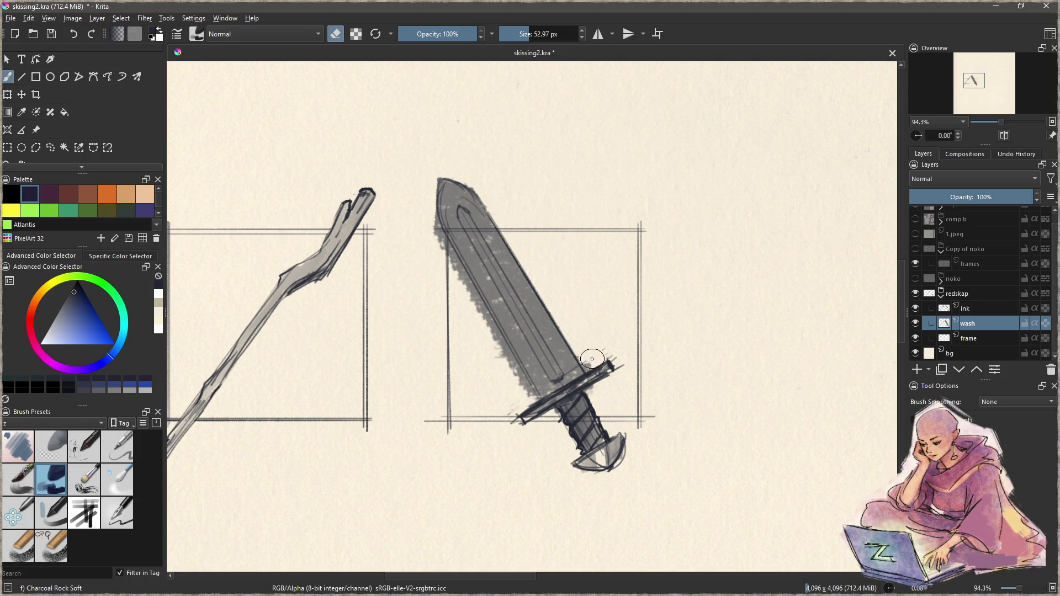
pyautogui.moveTo(430, 227)
pyautogui.mouseDown()
pyautogui.moveTo(426, 237)
pyautogui.moveTo(516, 395)
pyautogui.moveTo(479, 337)
pyautogui.moveTo(506, 306)
pyautogui.mouseUp()
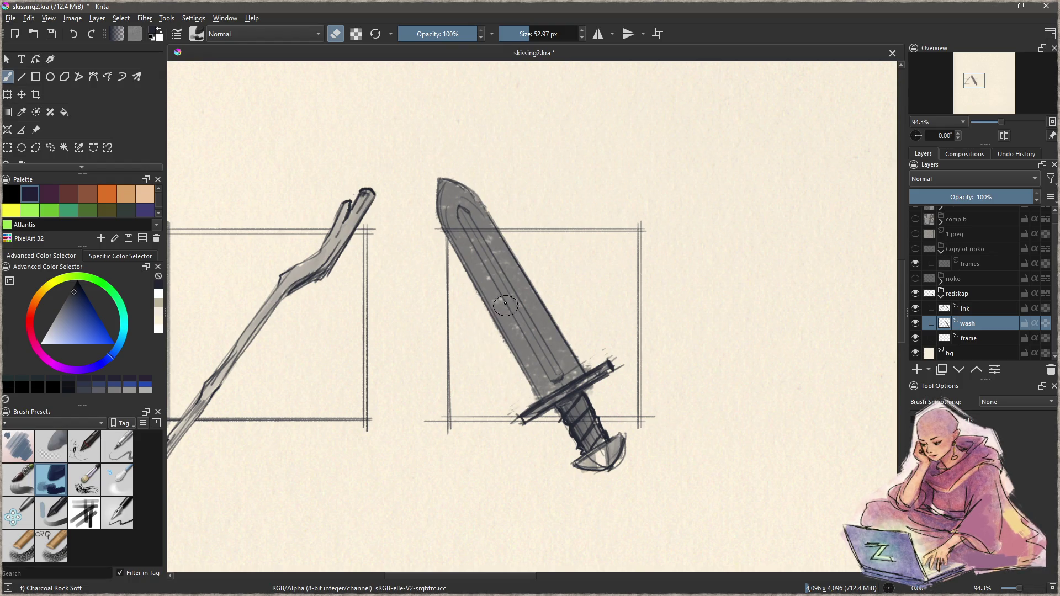
pyautogui.moveTo(508, 170); pyautogui.dragTo(506, 432)
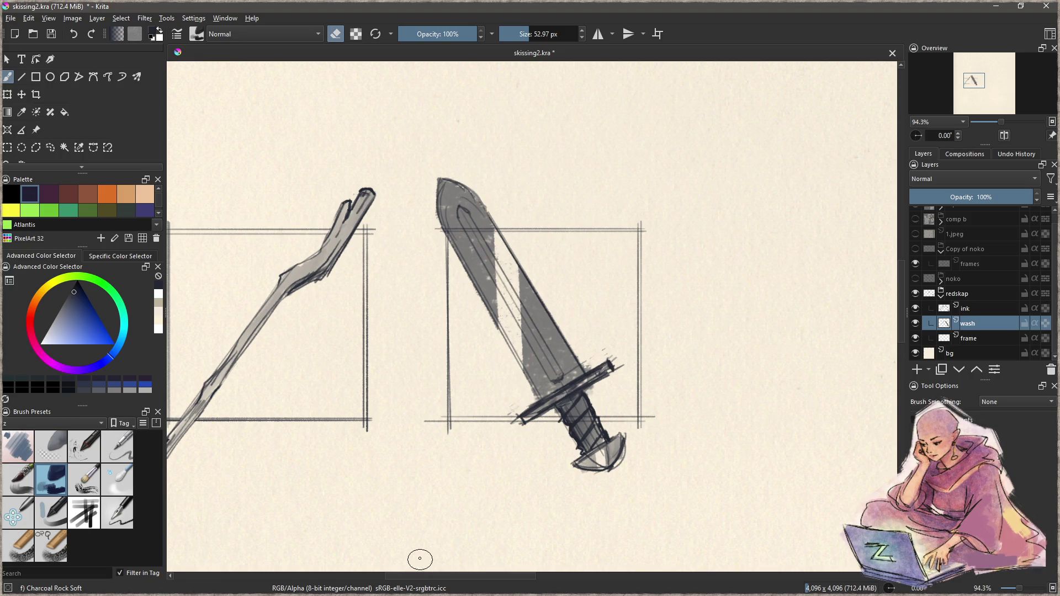
pyautogui.hotkey('ctrl', 'z')
pyautogui.moveTo(506, 271)
pyautogui.keyDown('shift'); pyautogui.mouseDown()
pyautogui.moveTo(464, 226)
pyautogui.moveTo(485, 225)
pyautogui.moveTo(489, 265)
pyautogui.moveTo(553, 371)
pyautogui.moveTo(485, 250)
pyautogui.moveTo(527, 325)
pyautogui.mouseUp(); pyautogui.keyUp('shift')
pyautogui.press('e')
# - Paint a darker wash down the fuller and lift lighter patches beside it
pyautogui.hotkey('ctrl', 'z')
pyautogui.moveTo(462, 209); pyautogui.dragTo(556, 375)
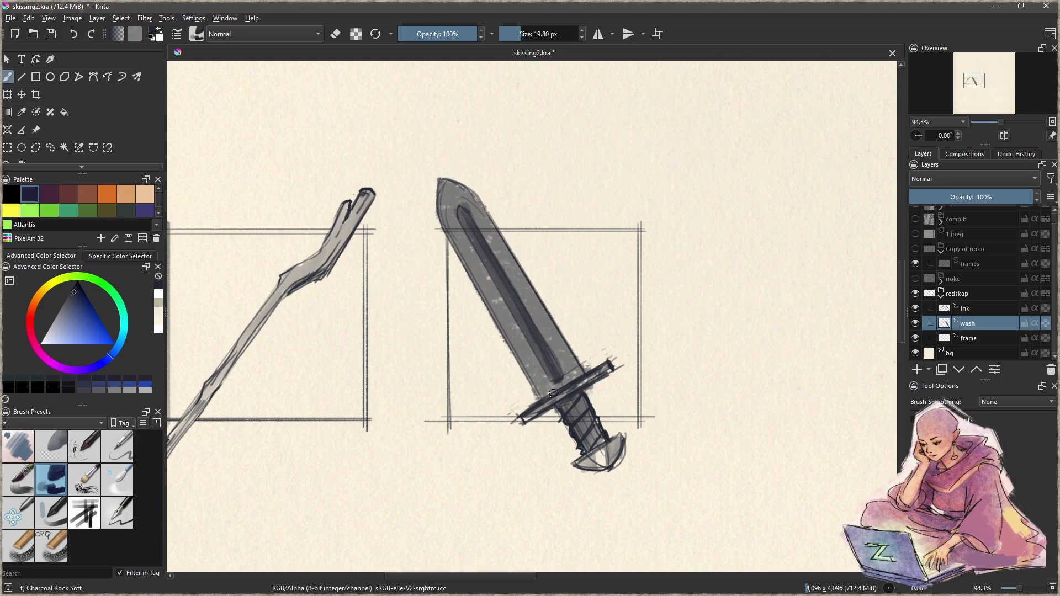
pyautogui.press('e')
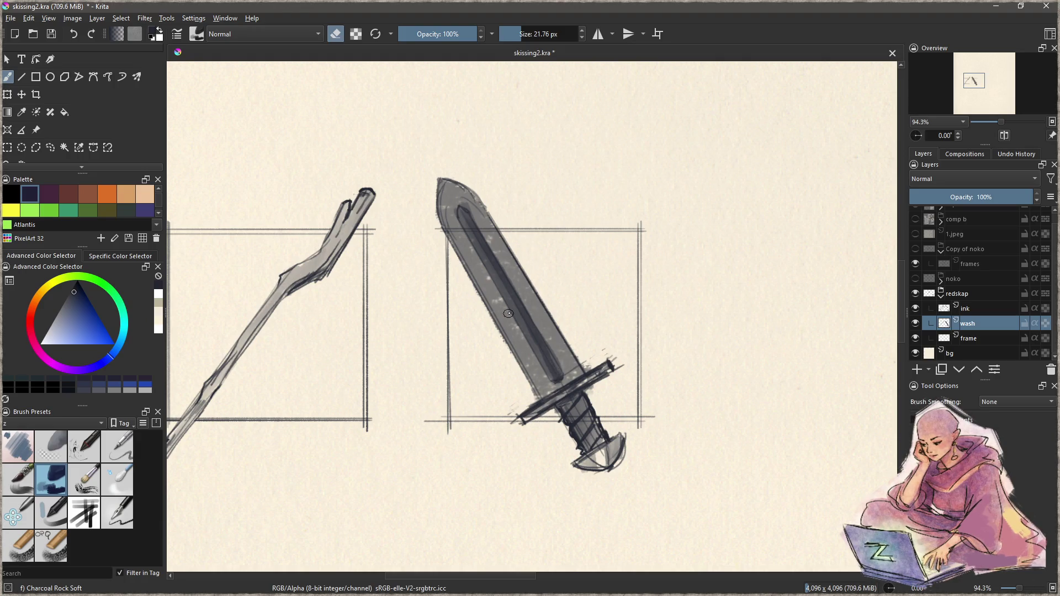
pyautogui.moveTo(529, 243)
pyautogui.mouseDown()
pyautogui.moveTo(519, 287)
pyautogui.moveTo(515, 275)
pyautogui.mouseUp()
pyautogui.moveTo(511, 323)
pyautogui.mouseDown()
pyautogui.moveTo(511, 345)
pyautogui.moveTo(508, 316)
pyautogui.mouseUp()
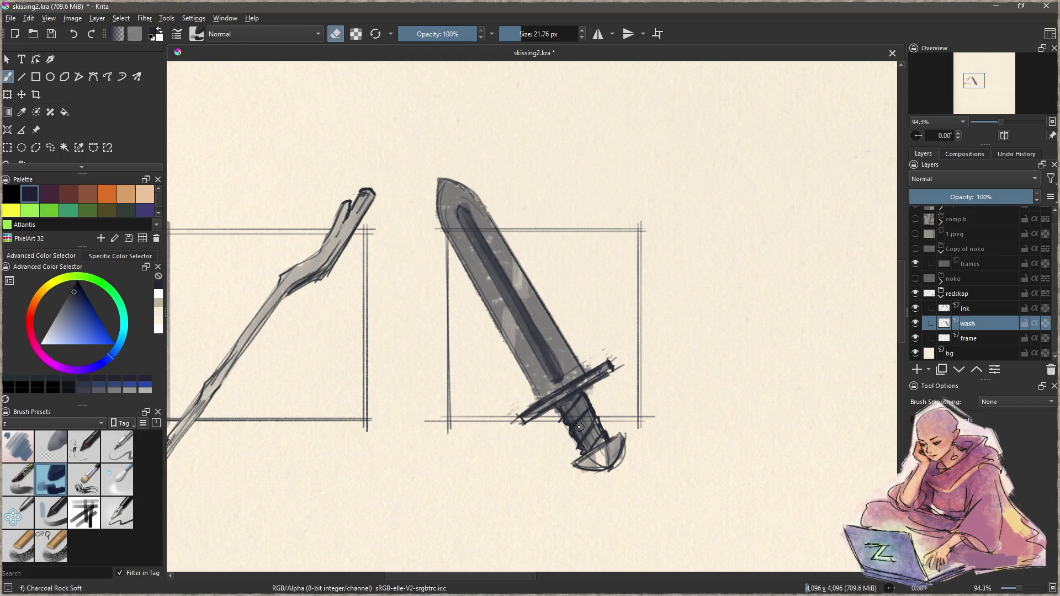
pyautogui.click(117, 453)
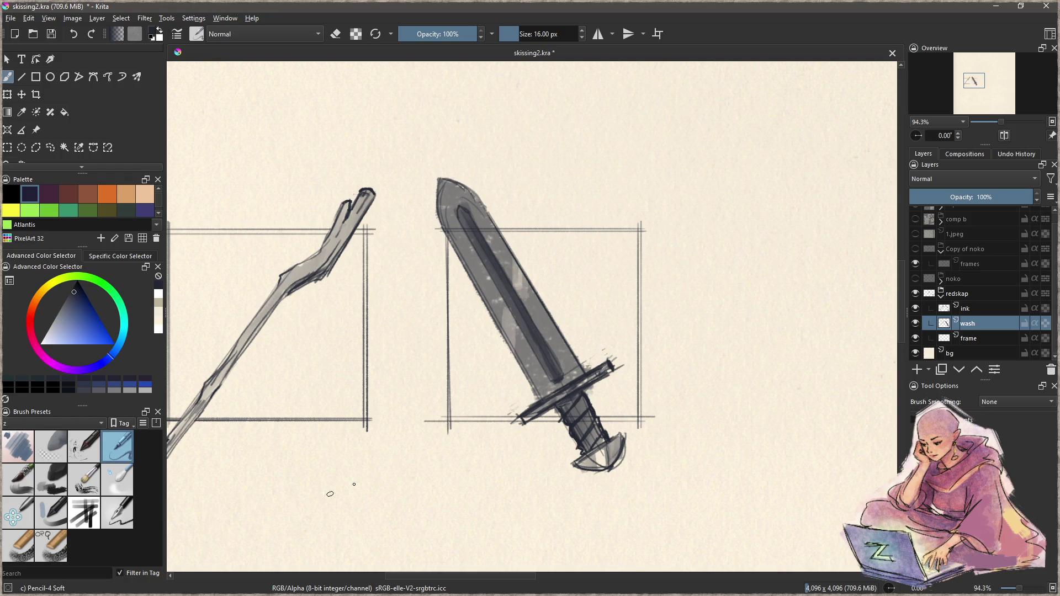
# - On the ink layer, crisp up the blade tip and hatch dark strokes across the upper grip
pyautogui.click(980, 307)
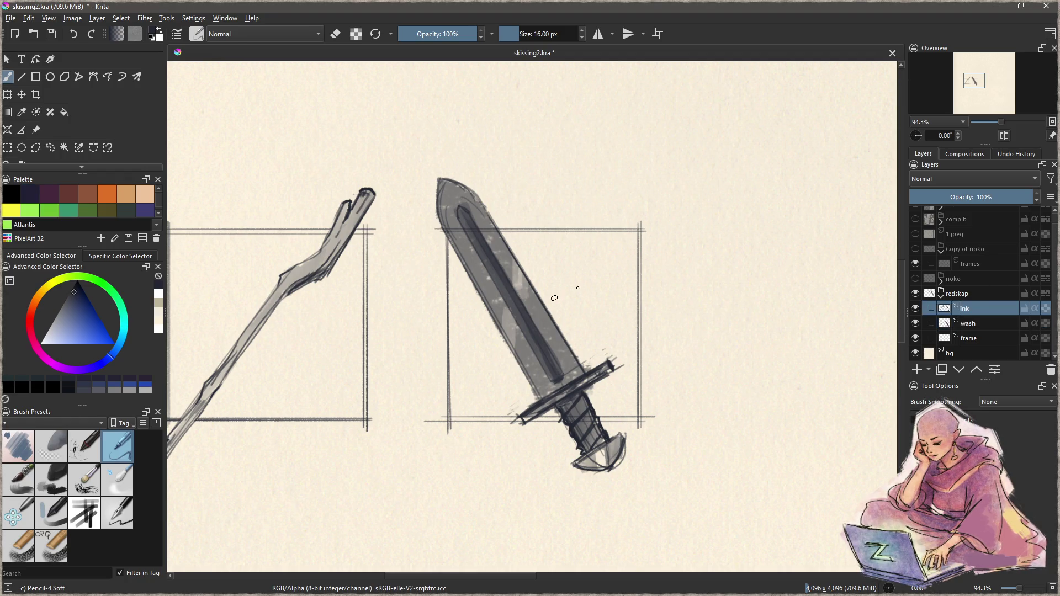
pyautogui.press('x')
pyautogui.press('v')
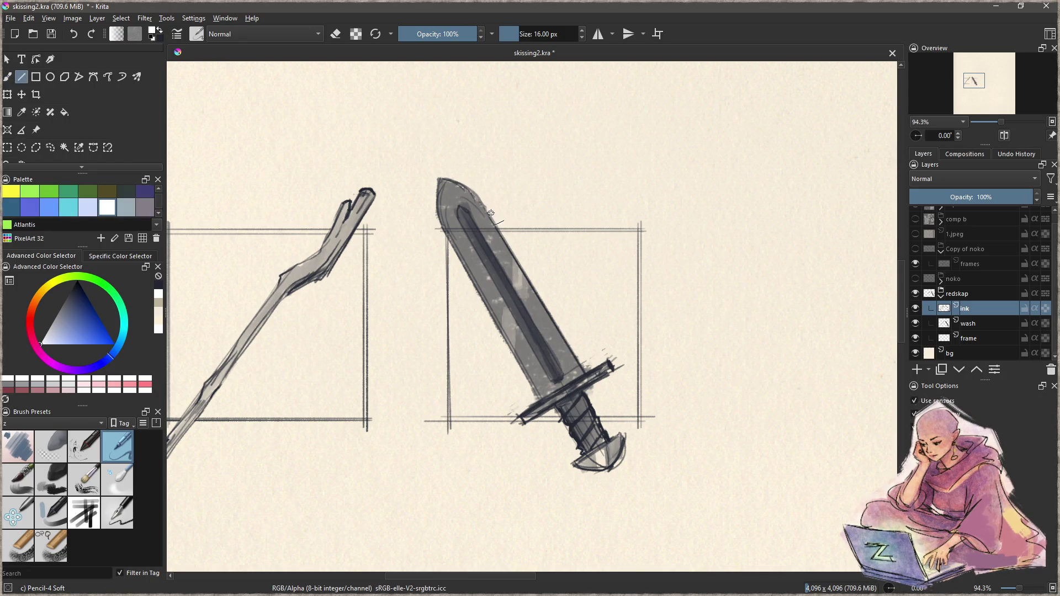
pyautogui.moveTo(485, 206)
pyautogui.mouseDown()
pyautogui.moveTo(566, 365)
pyautogui.moveTo(581, 375)
pyautogui.moveTo(624, 315)
pyautogui.moveTo(592, 369)
pyautogui.mouseUp()
pyautogui.press('b')
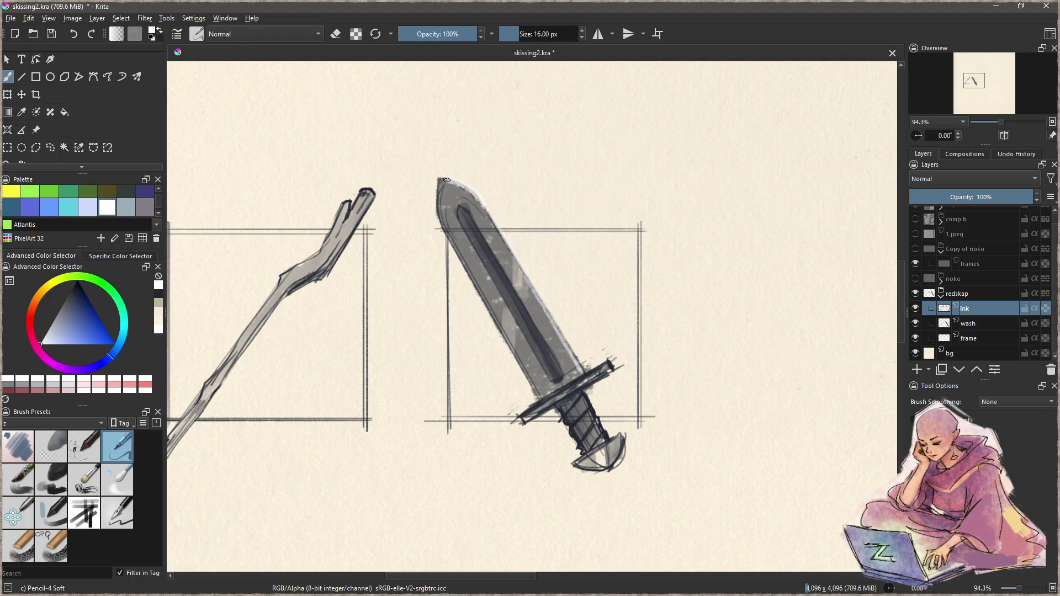
pyautogui.moveTo(466, 190); pyautogui.dragTo(453, 180)
pyautogui.press('e')
pyautogui.moveTo(437, 177); pyautogui.dragTo(444, 176)
pyautogui.press('e')
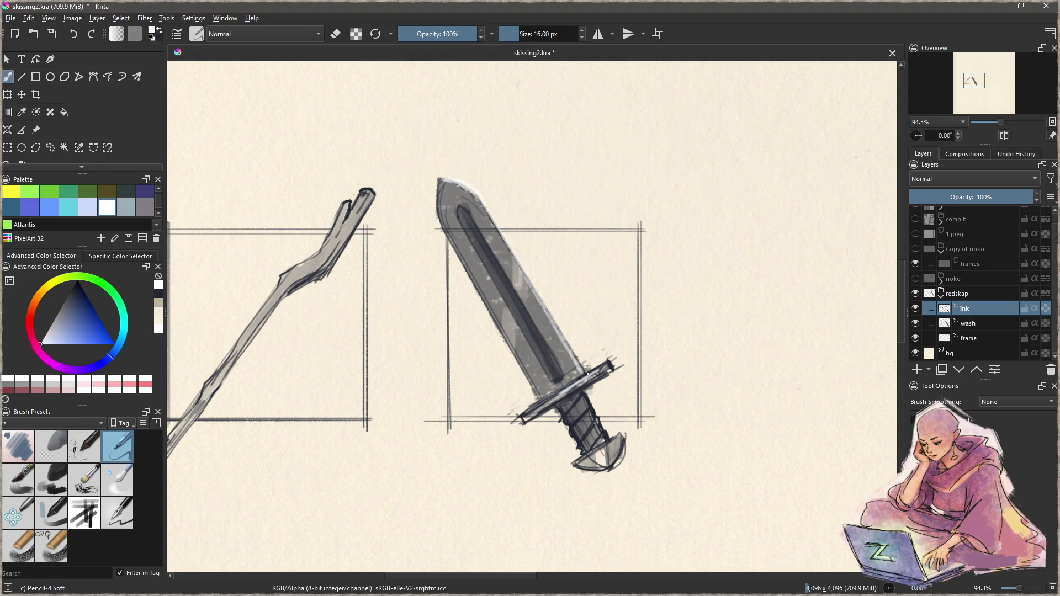
pyautogui.moveTo(596, 371)
pyautogui.mouseDown()
pyautogui.moveTo(606, 367)
pyautogui.moveTo(595, 381)
pyautogui.mouseUp()
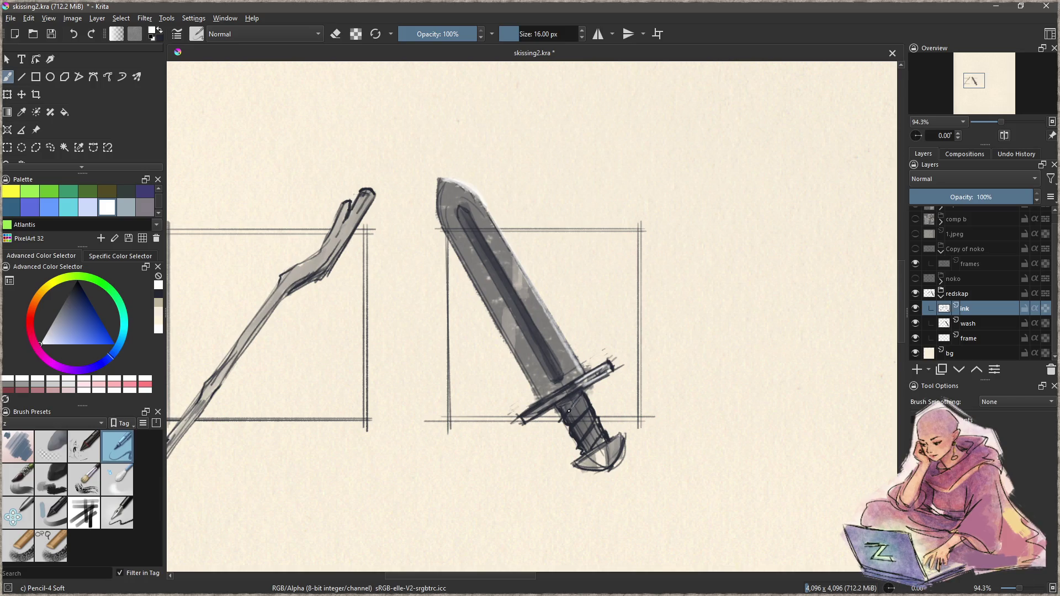
pyautogui.moveTo(572, 410); pyautogui.dragTo(588, 404)
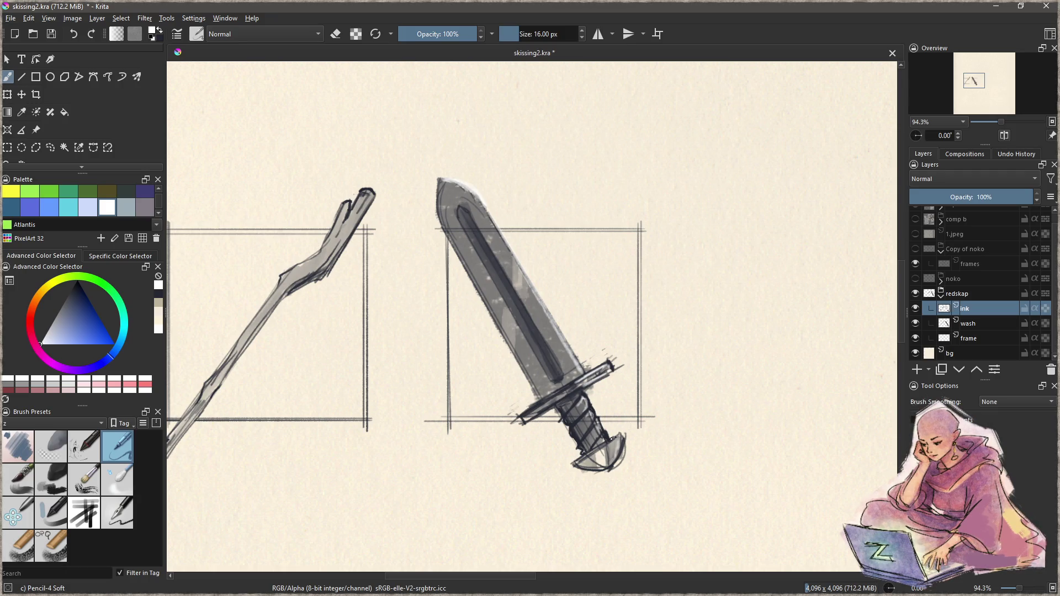
# - Select the zSketch brush and pan to the empty canvas right of the sword
pyautogui.moveTo(592, 384); pyautogui.dragTo(630, 377)
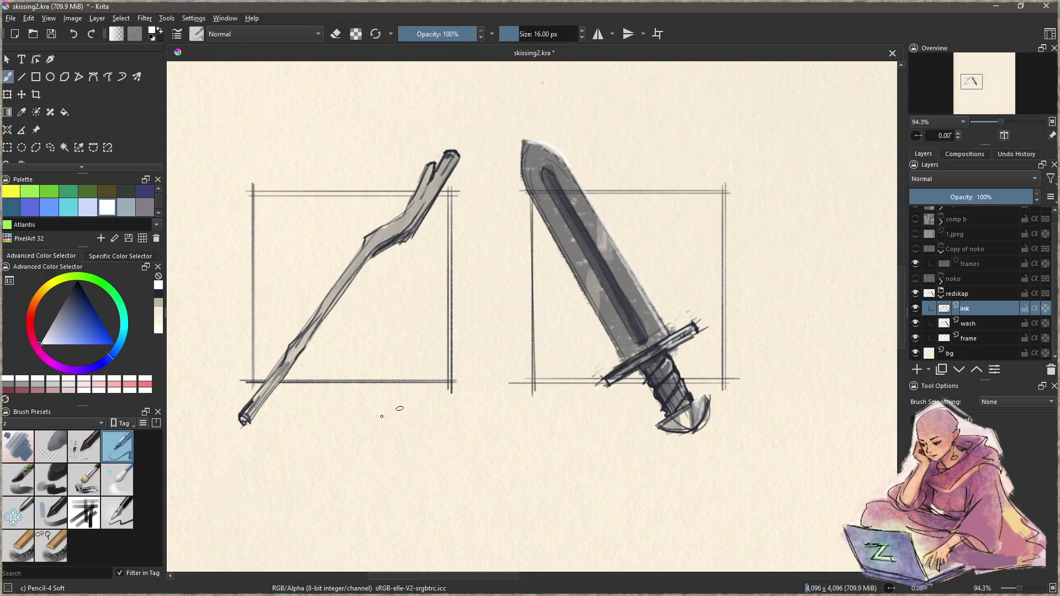
pyautogui.click(117, 513)
pyautogui.moveTo(613, 375); pyautogui.dragTo(559, 397)
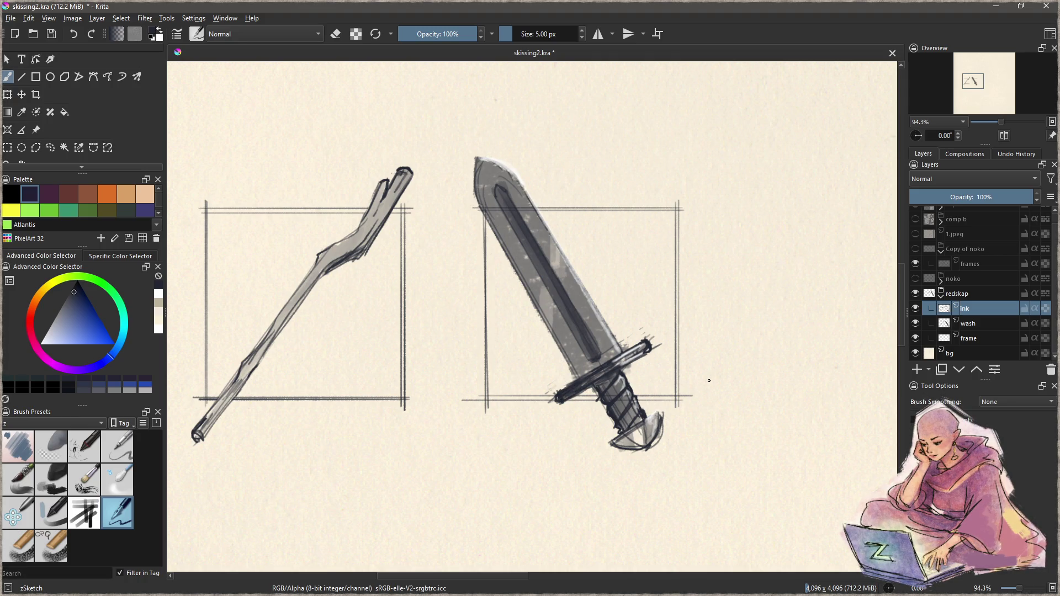
pyautogui.moveTo(746, 343)
pyautogui.mouseDown()
pyautogui.moveTo(490, 334)
pyautogui.moveTo(771, 265)
pyautogui.moveTo(756, 281)
pyautogui.moveTo(440, 366)
pyautogui.moveTo(402, 394)
pyautogui.mouseUp()
# - Rule the left, top, bottom and right edges of a new square frame beside the sword
pyautogui.moveTo(426, 249); pyautogui.dragTo(436, 438)
pyautogui.press('b')
pyautogui.press('v')
pyautogui.moveTo(427, 247)
pyautogui.mouseDown()
pyautogui.moveTo(627, 246)
pyautogui.moveTo(640, 448)
pyautogui.mouseUp()
pyautogui.moveTo(418, 441); pyautogui.dragTo(641, 440)
pyautogui.press('b')
pyautogui.press('v')
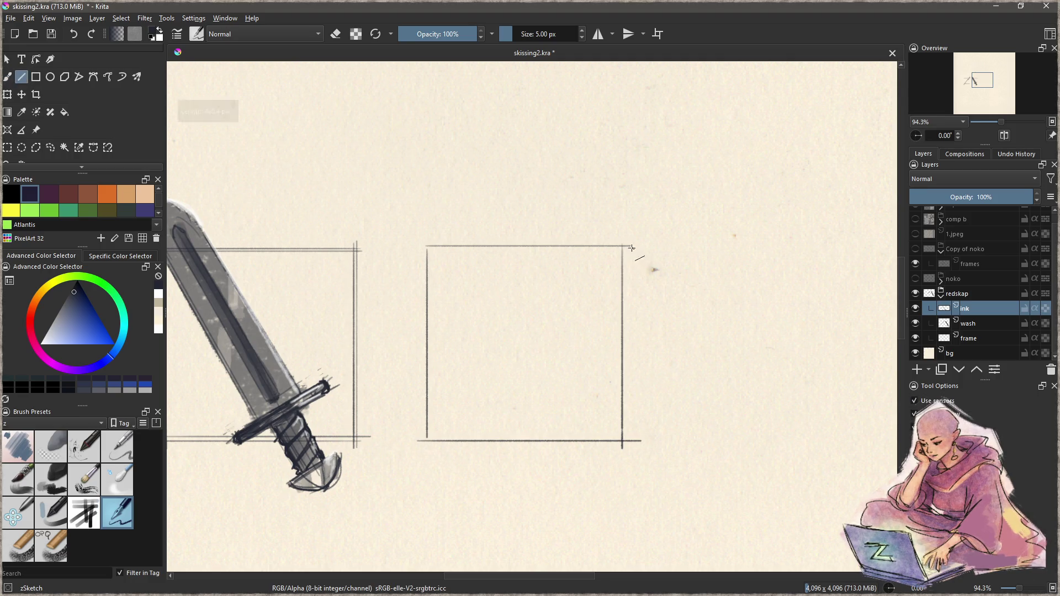
pyautogui.moveTo(628, 246)
pyautogui.mouseDown()
pyautogui.moveTo(628, 448)
pyautogui.moveTo(630, 440)
pyautogui.moveTo(416, 444)
pyautogui.moveTo(430, 444)
pyautogui.moveTo(429, 236)
pyautogui.moveTo(636, 249)
pyautogui.mouseUp()
pyautogui.press('b')
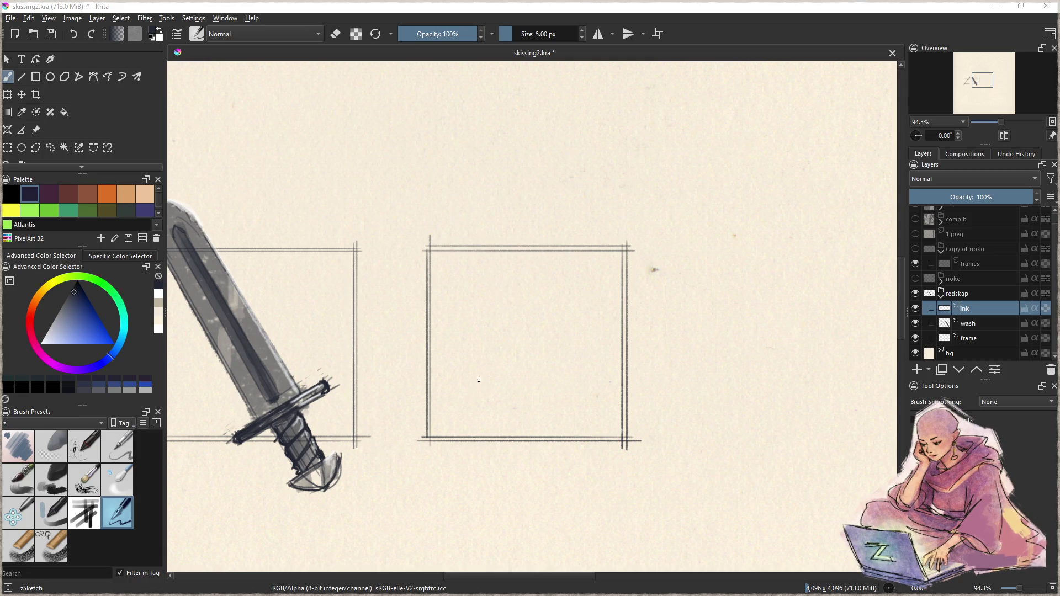
# - Sketch the horn's first crescent strokes across its top and inner left side
pyautogui.moveTo(468, 373)
pyautogui.mouseDown()
pyautogui.moveTo(524, 386)
pyautogui.moveTo(527, 301)
pyautogui.moveTo(506, 271)
pyautogui.moveTo(522, 237)
pyautogui.moveTo(555, 227)
pyautogui.moveTo(584, 402)
pyautogui.moveTo(468, 414)
pyautogui.moveTo(456, 400)
pyautogui.moveTo(512, 394)
pyautogui.moveTo(460, 397)
pyautogui.moveTo(472, 414)
pyautogui.moveTo(525, 421)
pyautogui.moveTo(580, 396)
pyautogui.moveTo(601, 337)
pyautogui.moveTo(593, 270)
pyautogui.moveTo(571, 233)
pyautogui.moveTo(556, 221)
pyautogui.moveTo(505, 245)
pyautogui.moveTo(563, 220)
pyautogui.moveTo(499, 249)
pyautogui.mouseUp()
pyautogui.moveTo(560, 221)
pyautogui.mouseDown()
pyautogui.moveTo(515, 236)
pyautogui.moveTo(503, 252)
pyautogui.moveTo(534, 342)
pyautogui.mouseUp()
pyautogui.hotkey('ctrl', 'z')
pyautogui.moveTo(502, 259)
pyautogui.mouseDown()
pyautogui.moveTo(539, 356)
pyautogui.moveTo(519, 389)
pyautogui.moveTo(460, 394)
pyautogui.moveTo(487, 418)
pyautogui.moveTo(467, 412)
pyautogui.moveTo(529, 418)
pyautogui.moveTo(574, 399)
pyautogui.moveTo(601, 340)
pyautogui.moveTo(586, 263)
pyautogui.moveTo(562, 223)
pyautogui.moveTo(581, 253)
pyautogui.moveTo(552, 222)
pyautogui.moveTo(501, 257)
pyautogui.mouseUp()
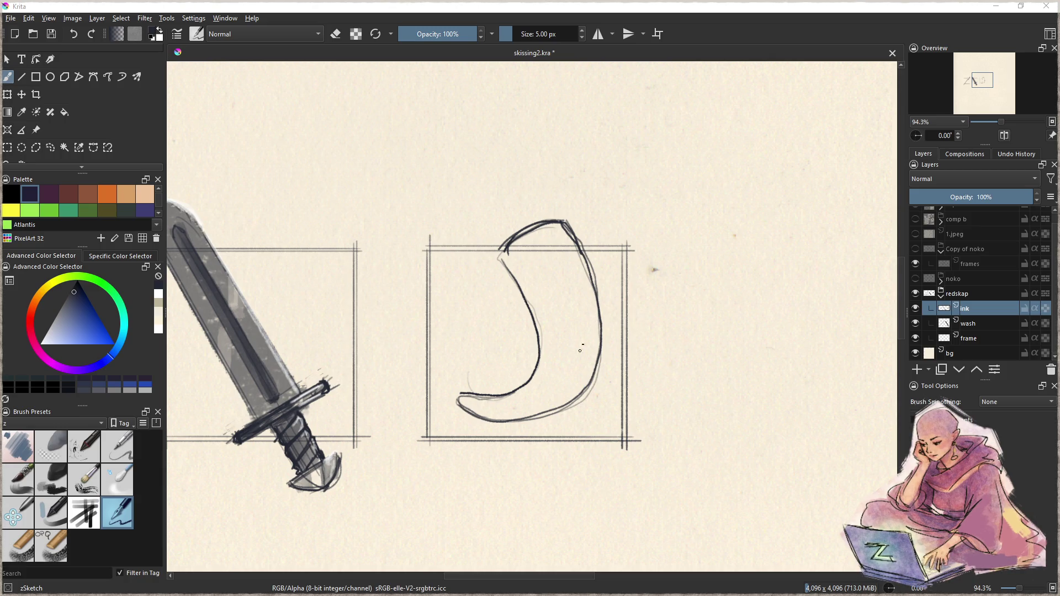
# - Clean the stray lower-left ends and ink a thicker, roughened outer right edge
pyautogui.press('e')
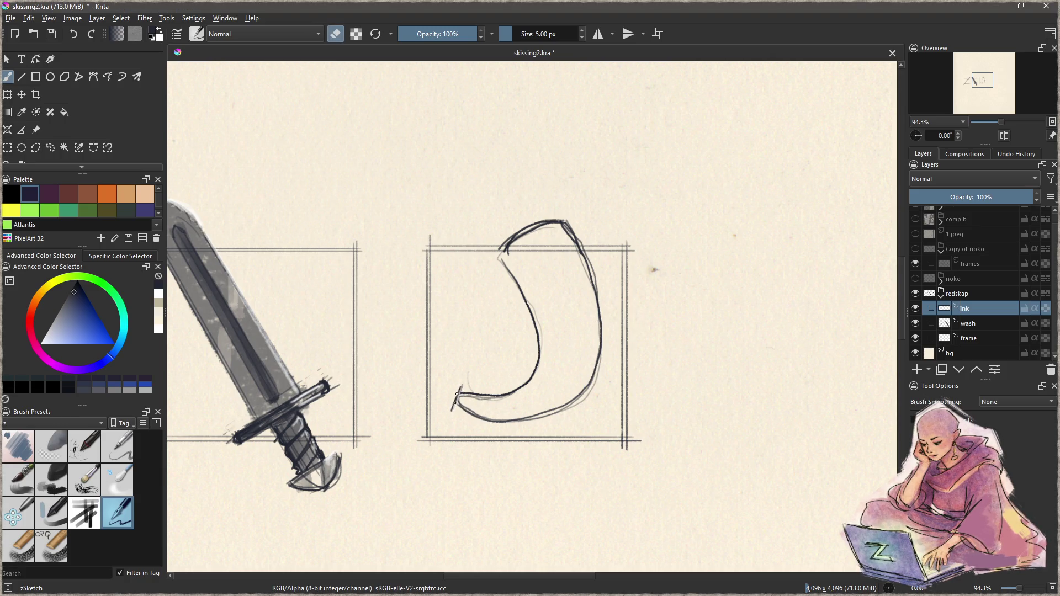
pyautogui.moveTo(460, 386)
pyautogui.mouseDown()
pyautogui.moveTo(460, 404)
pyautogui.moveTo(472, 394)
pyautogui.moveTo(463, 407)
pyautogui.mouseUp()
pyautogui.press('e')
pyautogui.hotkey('ctrl', 'z')
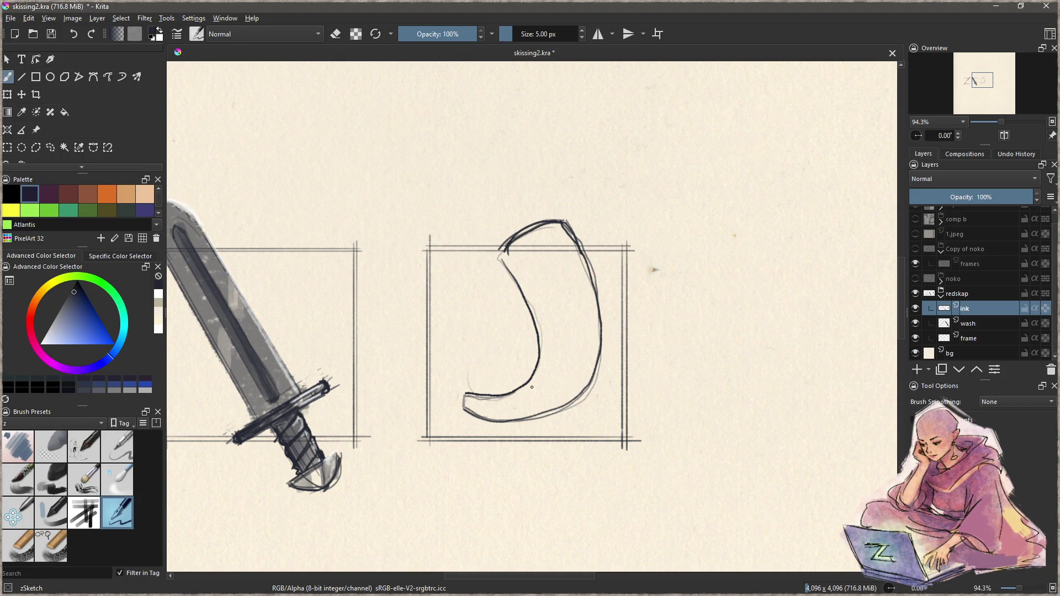
pyautogui.moveTo(576, 228)
pyautogui.mouseDown()
pyautogui.moveTo(598, 338)
pyautogui.moveTo(590, 391)
pyautogui.mouseUp()
pyautogui.press('e')
pyautogui.moveTo(575, 236)
pyautogui.mouseDown()
pyautogui.moveTo(569, 226)
pyautogui.moveTo(597, 269)
pyautogui.moveTo(601, 310)
pyautogui.moveTo(573, 233)
pyautogui.moveTo(586, 254)
pyautogui.mouseUp()
pyautogui.moveTo(605, 319)
pyautogui.mouseDown()
pyautogui.moveTo(600, 365)
pyautogui.moveTo(591, 293)
pyautogui.mouseUp()
pyautogui.press('e')
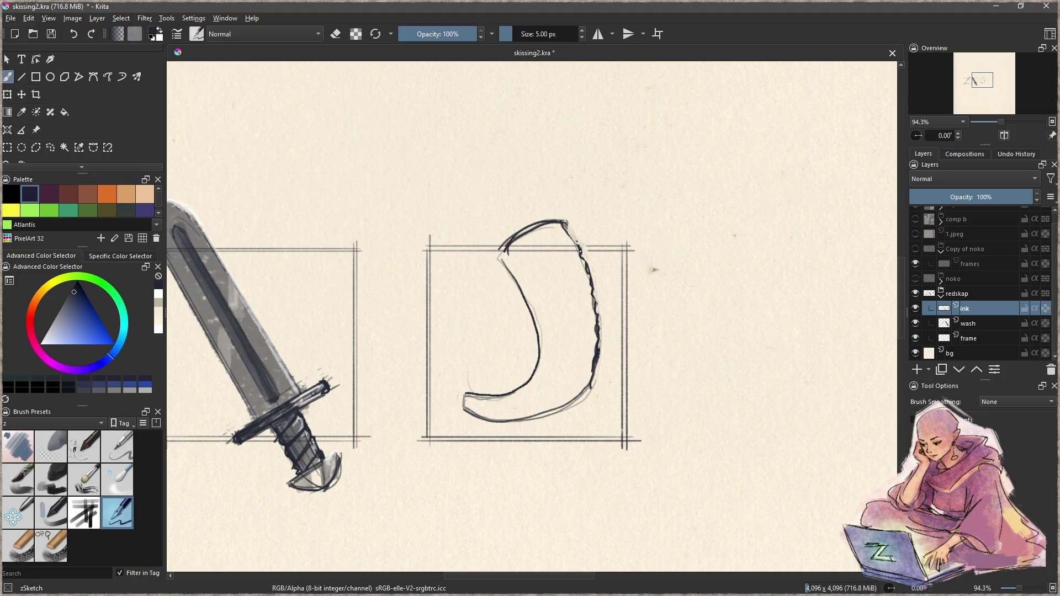
pyautogui.moveTo(566, 224); pyautogui.dragTo(577, 247)
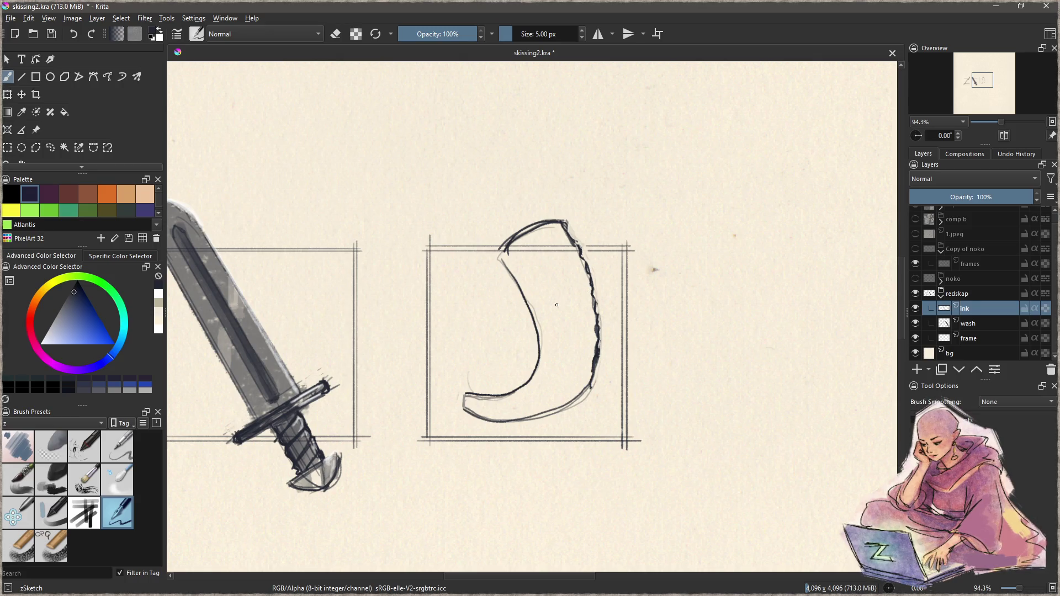
# - Draw five long inner contour lines down the horn and a line along its lower edge
pyautogui.moveTo(507, 258); pyautogui.dragTo(528, 276)
pyautogui.moveTo(557, 226)
pyautogui.mouseDown()
pyautogui.moveTo(572, 257)
pyautogui.moveTo(575, 341)
pyautogui.mouseUp()
pyautogui.moveTo(552, 226); pyautogui.dragTo(576, 310)
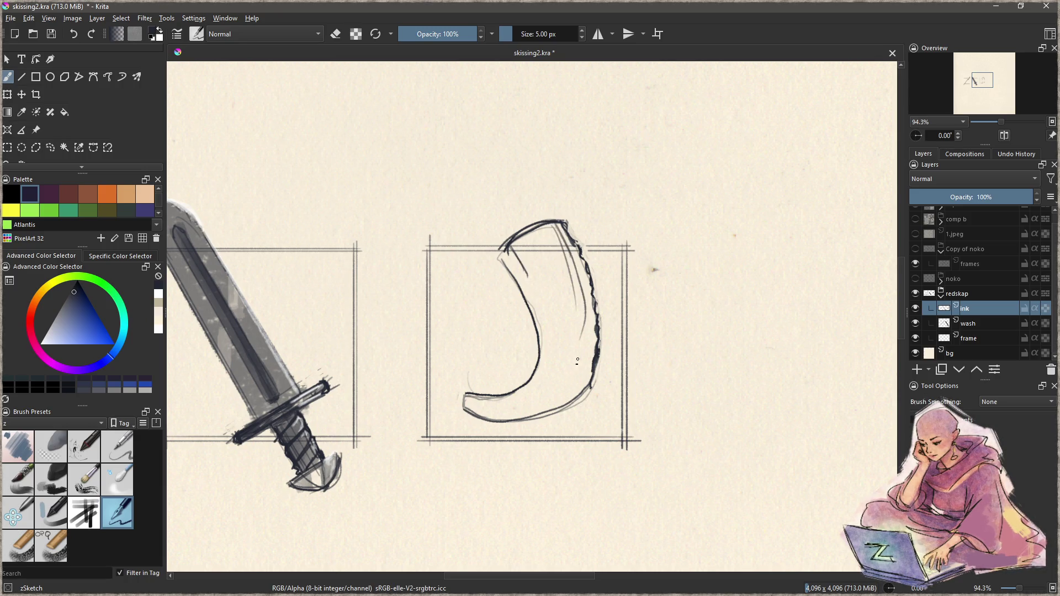
pyautogui.moveTo(548, 228); pyautogui.dragTo(576, 389)
pyautogui.moveTo(536, 236); pyautogui.dragTo(554, 387)
pyautogui.moveTo(513, 418); pyautogui.dragTo(553, 397)
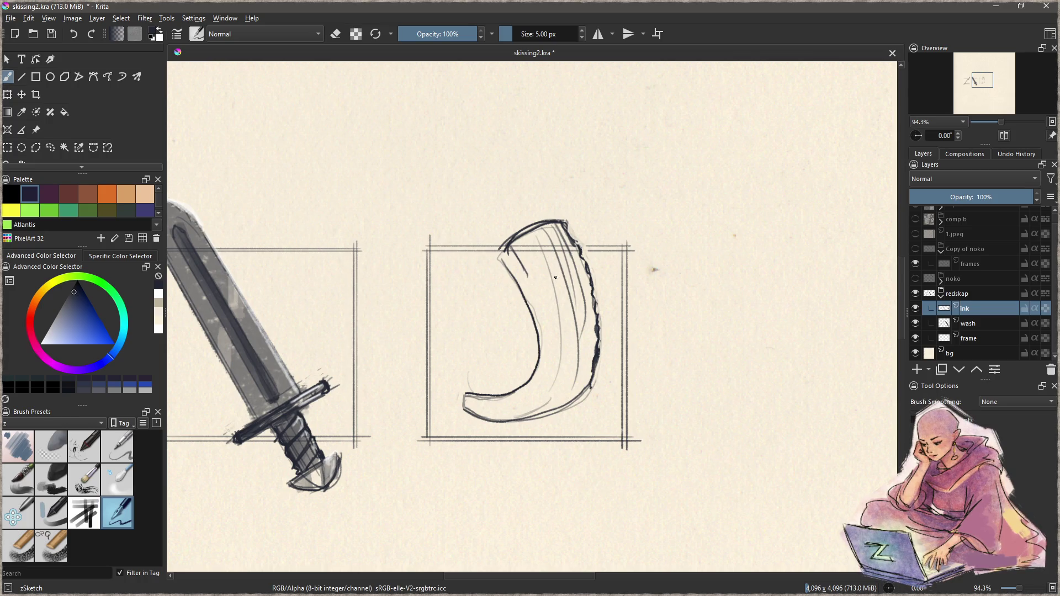
# - Add dark oval dots down the outer band and redraw the horn's lower curled end
pyautogui.moveTo(560, 251)
pyautogui.mouseDown()
pyautogui.moveTo(555, 237)
pyautogui.moveTo(572, 279)
pyautogui.mouseUp()
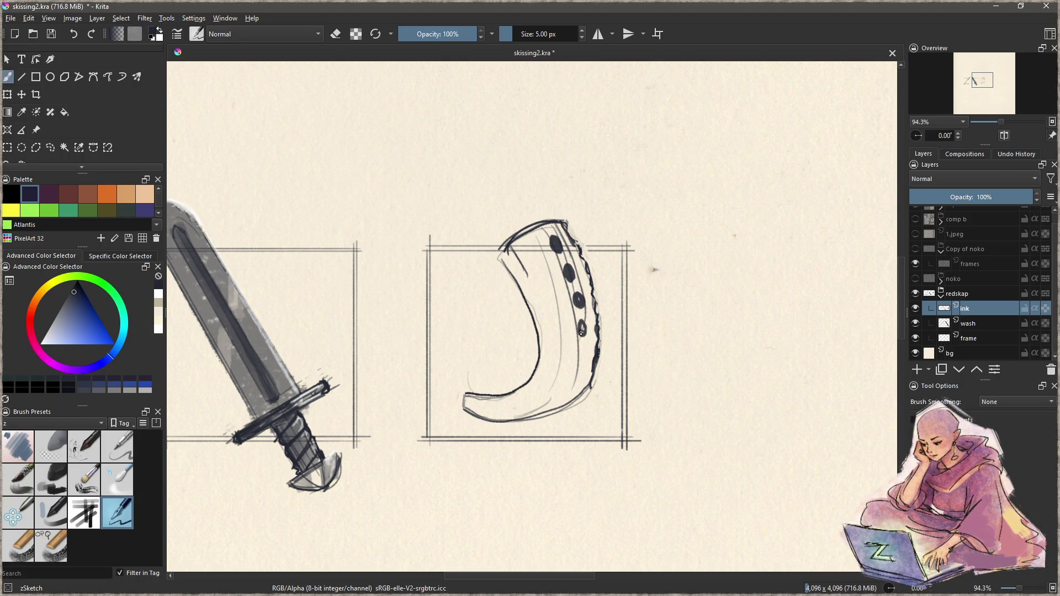
pyautogui.press('e')
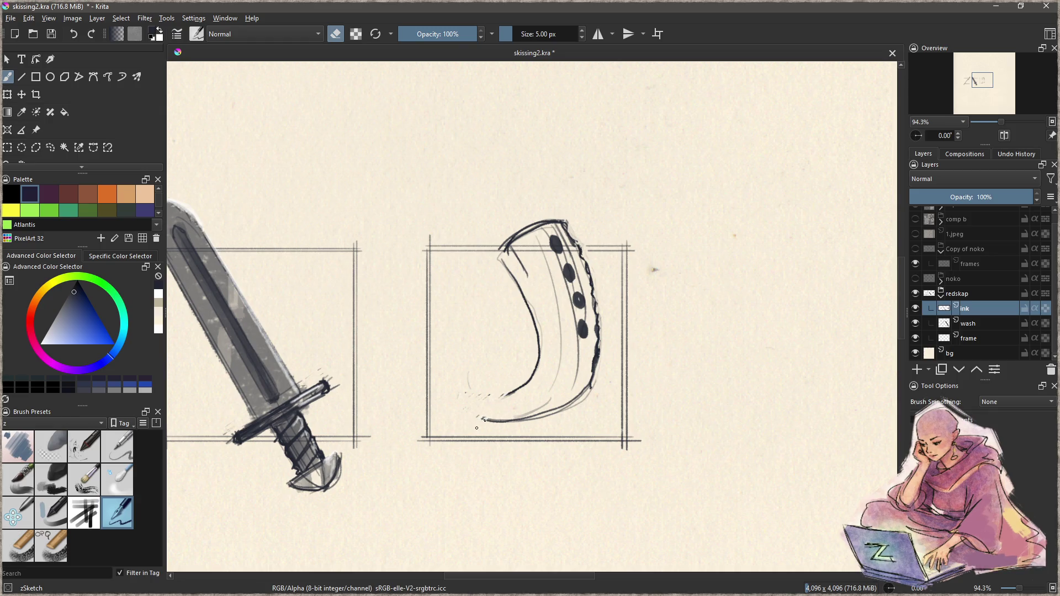
pyautogui.press('e')
pyautogui.moveTo(519, 387)
pyautogui.mouseDown()
pyautogui.moveTo(486, 415)
pyautogui.moveTo(496, 398)
pyautogui.moveTo(546, 421)
pyautogui.mouseUp()
pyautogui.hotkey('ctrl', 'z')
pyautogui.hotkey('ctrl', 'z')
pyautogui.moveTo(581, 325); pyautogui.dragTo(583, 334)
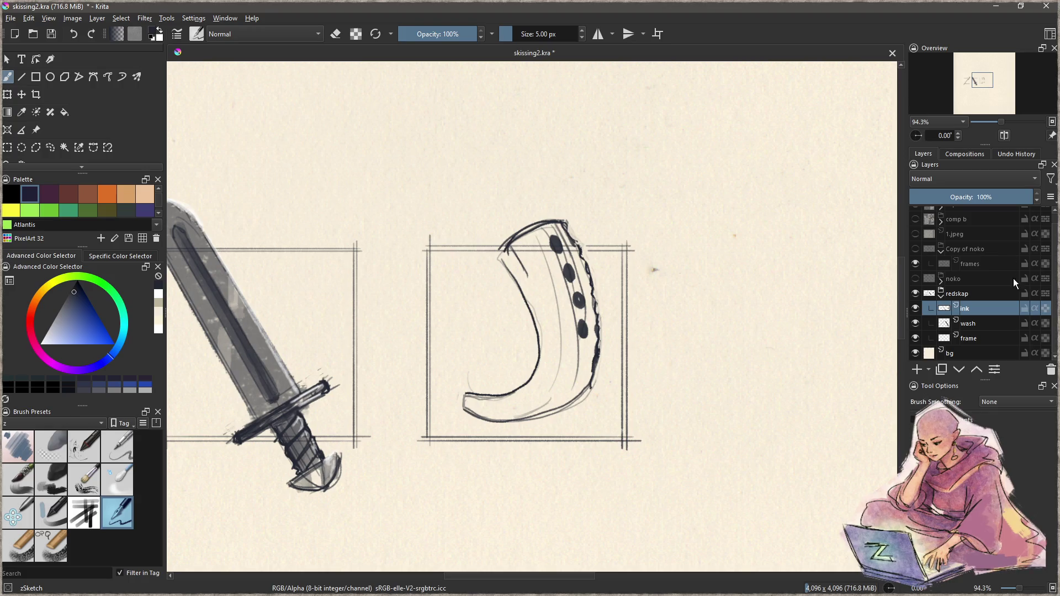
pyautogui.click(987, 325)
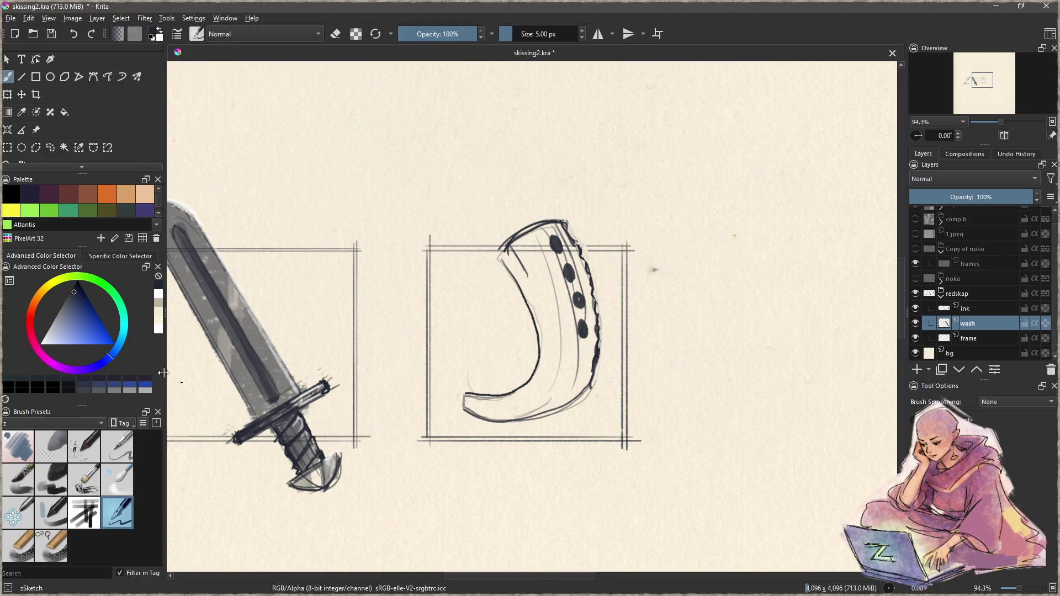
# - With Charcoal Rock Soft, wash grey along the horn and lighten its inner curve
pyautogui.click(58, 470)
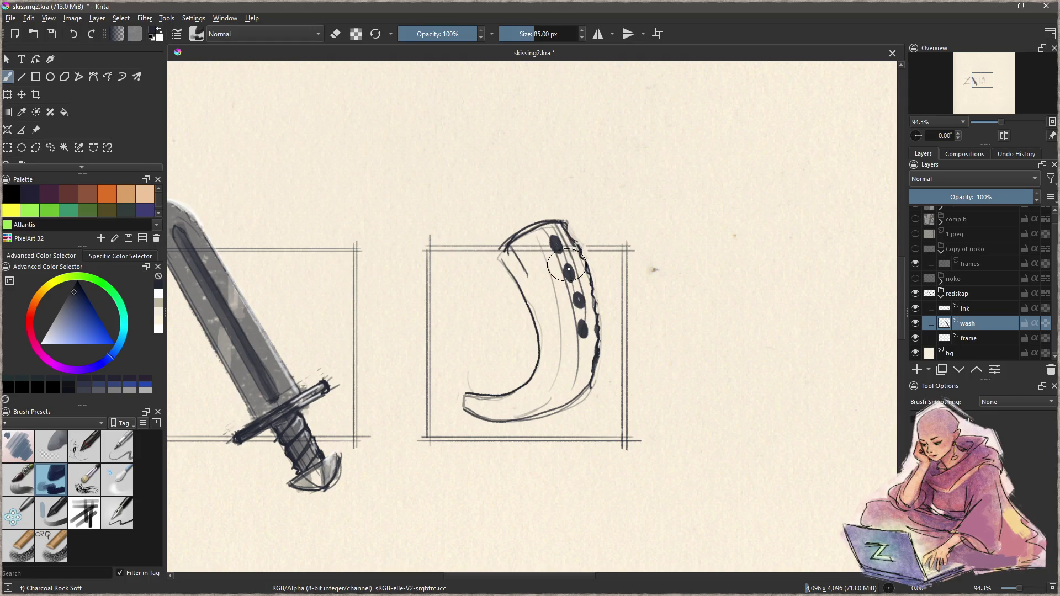
pyautogui.moveTo(555, 234)
pyautogui.mouseDown()
pyautogui.moveTo(572, 381)
pyautogui.moveTo(480, 414)
pyautogui.moveTo(543, 382)
pyautogui.moveTo(525, 246)
pyautogui.moveTo(560, 251)
pyautogui.moveTo(560, 399)
pyautogui.moveTo(530, 276)
pyautogui.moveTo(540, 255)
pyautogui.moveTo(550, 320)
pyautogui.mouseUp()
pyautogui.press('e')
pyautogui.moveTo(530, 269); pyautogui.dragTo(485, 402)
pyautogui.press('[')
pyautogui.press('[')
pyautogui.press('[')
pyautogui.moveTo(543, 248); pyautogui.dragTo(552, 395)
pyautogui.hotkey('ctrl', 'z')
pyautogui.moveTo(528, 253)
pyautogui.mouseDown()
pyautogui.moveTo(558, 315)
pyautogui.moveTo(544, 381)
pyautogui.mouseUp()
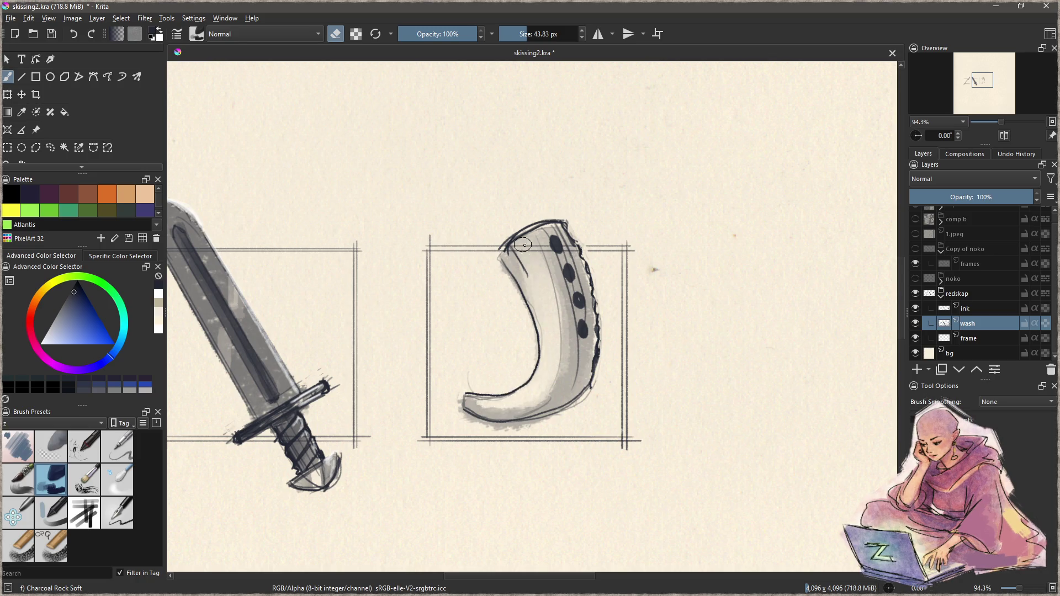
pyautogui.press('e')
# - Darken the horn's bottom and right edge, then lift wash off the spots and clean overflow
pyautogui.moveTo(497, 422)
pyautogui.mouseDown()
pyautogui.moveTo(557, 414)
pyautogui.moveTo(588, 364)
pyautogui.moveTo(585, 309)
pyautogui.moveTo(560, 232)
pyautogui.mouseUp()
pyautogui.press('e')
pyautogui.press('[')
pyautogui.press('[')
pyautogui.press('[')
pyautogui.moveTo(573, 272); pyautogui.dragTo(573, 276)
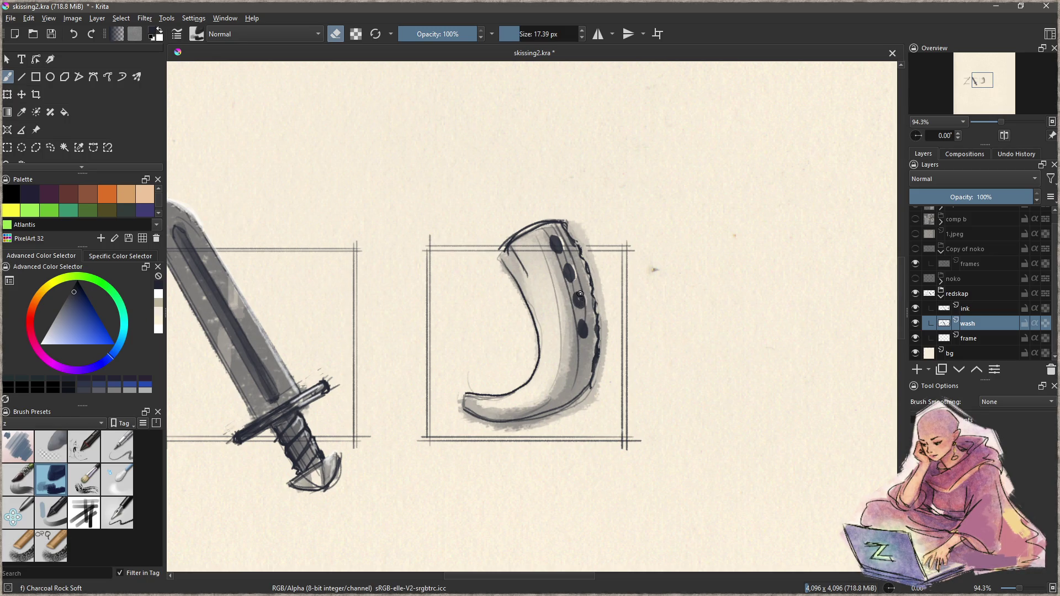
pyautogui.moveTo(584, 322); pyautogui.dragTo(585, 327)
pyautogui.moveTo(605, 392)
pyautogui.mouseDown()
pyautogui.moveTo(532, 434)
pyautogui.moveTo(488, 436)
pyautogui.moveTo(457, 395)
pyautogui.mouseUp()
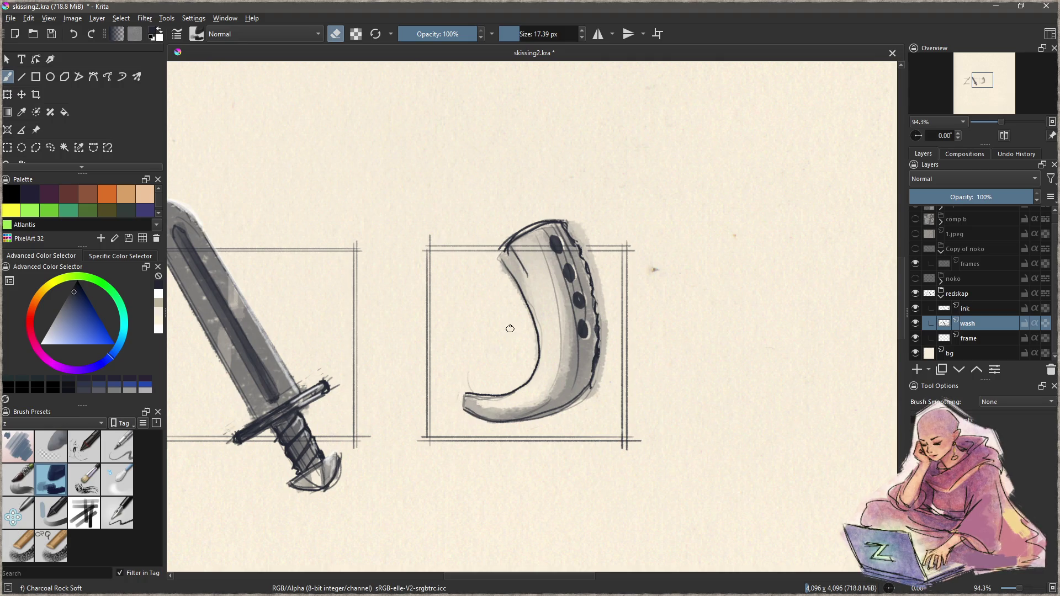
pyautogui.moveTo(573, 228)
pyautogui.mouseDown()
pyautogui.moveTo(590, 255)
pyautogui.moveTo(606, 339)
pyautogui.moveTo(588, 398)
pyautogui.mouseUp()
pyautogui.moveTo(462, 388)
pyautogui.mouseDown()
pyautogui.moveTo(586, 332)
pyautogui.moveTo(560, 357)
pyautogui.mouseUp()
pyautogui.press('e')
pyautogui.moveTo(682, 373)
pyautogui.mouseDown()
pyautogui.moveTo(651, 359)
pyautogui.moveTo(633, 366)
pyautogui.moveTo(661, 369)
pyautogui.moveTo(616, 375)
pyautogui.mouseUp()
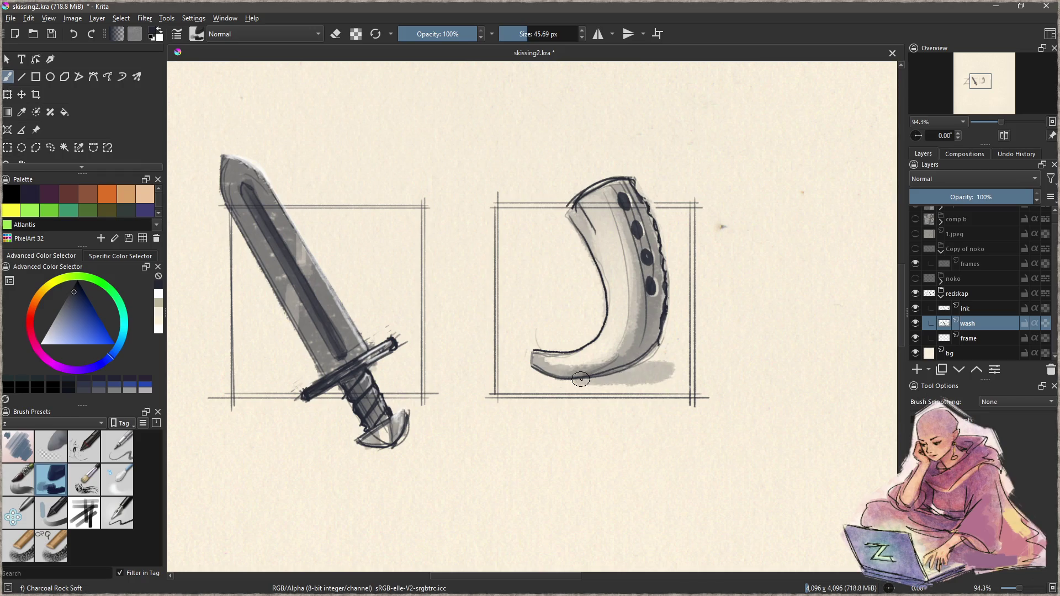
# - Paint a grey shadow under the horn and try shadows under the sword hilt and staff
pyautogui.moveTo(437, 390); pyautogui.dragTo(605, 371)
pyautogui.moveTo(474, 403)
pyautogui.mouseDown()
pyautogui.moveTo(485, 402)
pyautogui.moveTo(438, 407)
pyautogui.moveTo(457, 402)
pyautogui.moveTo(467, 416)
pyautogui.moveTo(504, 402)
pyautogui.moveTo(464, 407)
pyautogui.moveTo(461, 421)
pyautogui.moveTo(515, 419)
pyautogui.mouseUp()
pyautogui.hotkey('ctrl', 'z')
pyautogui.moveTo(365, 370); pyautogui.dragTo(582, 395)
pyautogui.moveTo(371, 425); pyautogui.dragTo(527, 369)
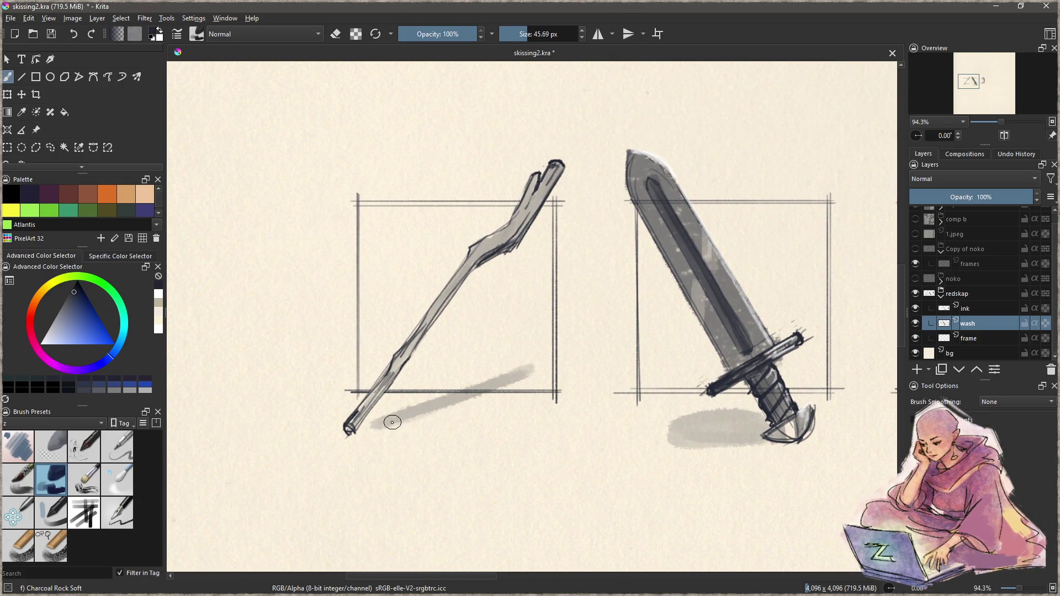
pyautogui.moveTo(732, 384); pyautogui.dragTo(530, 397)
pyautogui.hotkey('ctrl', 'z')
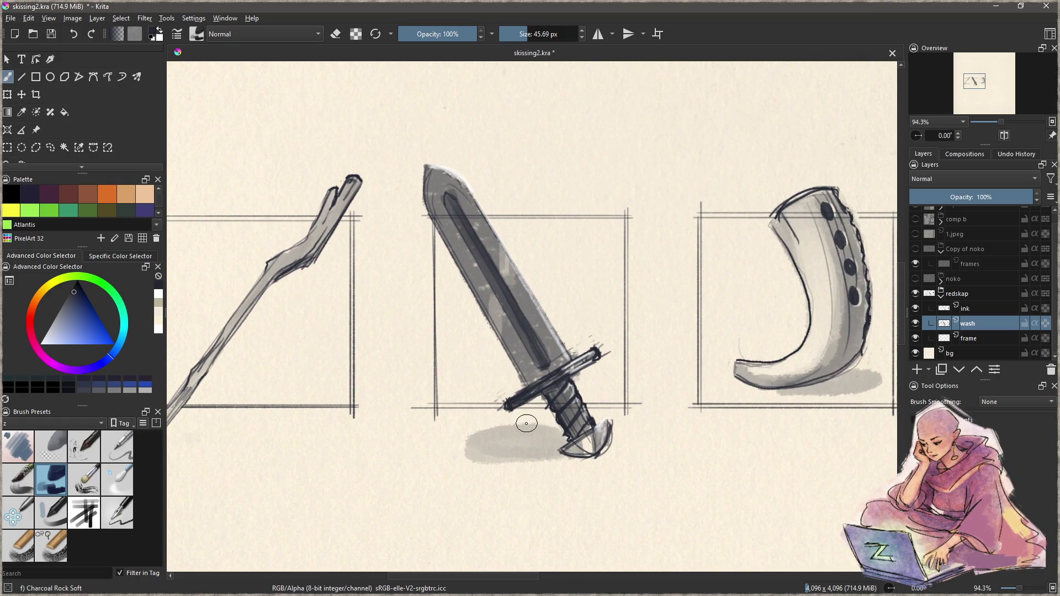
pyautogui.hotkey('ctrl', 'z')
# - Repaint the staff's shadow and add soft grey shadows under the sword's crossguard and blade
pyautogui.moveTo(386, 407); pyautogui.dragTo(525, 378)
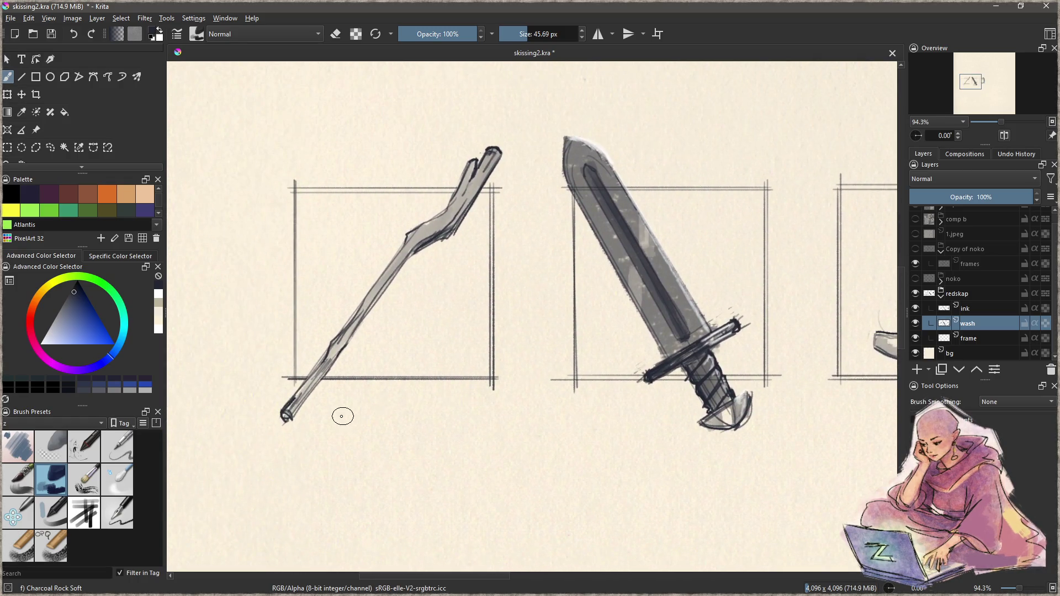
pyautogui.moveTo(312, 414); pyautogui.dragTo(455, 354)
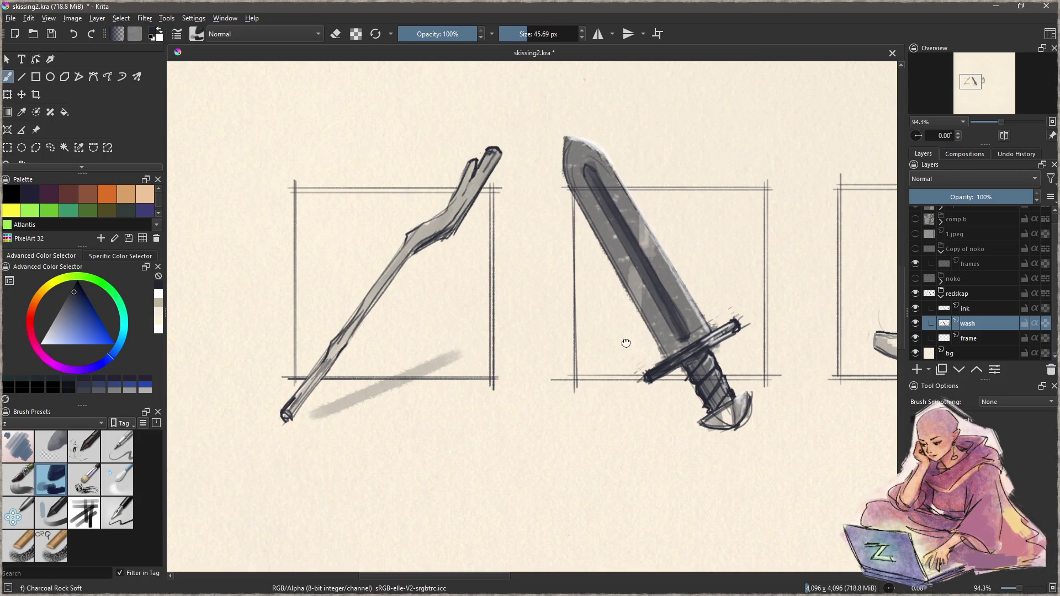
pyautogui.moveTo(630, 341); pyautogui.dragTo(551, 375)
pyautogui.moveTo(569, 412); pyautogui.dragTo(519, 387)
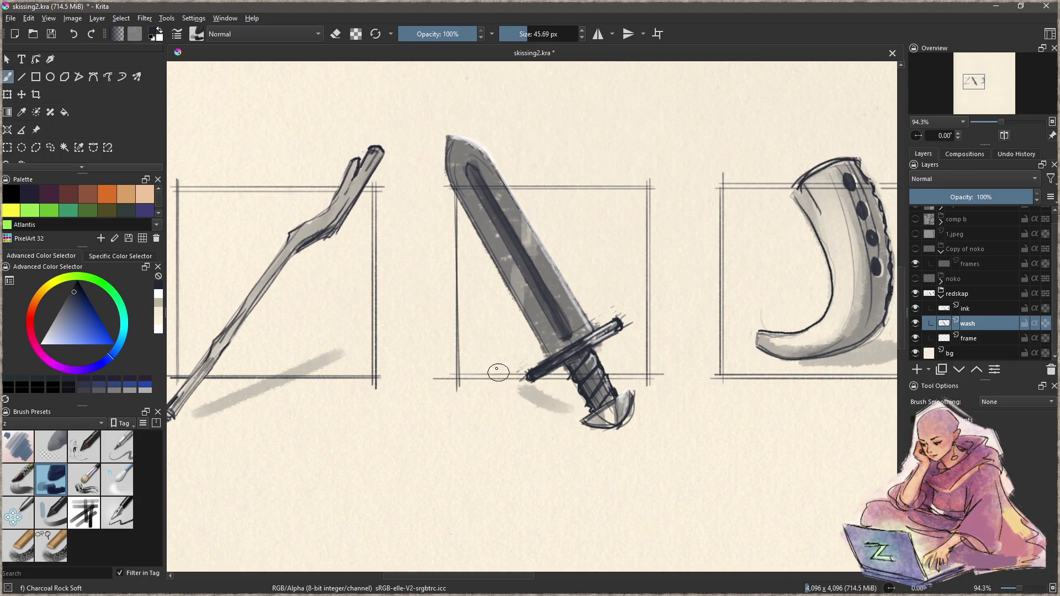
pyautogui.moveTo(458, 338)
pyautogui.mouseDown()
pyautogui.moveTo(494, 334)
pyautogui.moveTo(464, 338)
pyautogui.moveTo(514, 350)
pyautogui.moveTo(541, 386)
pyautogui.moveTo(574, 400)
pyautogui.moveTo(566, 406)
pyautogui.mouseUp()
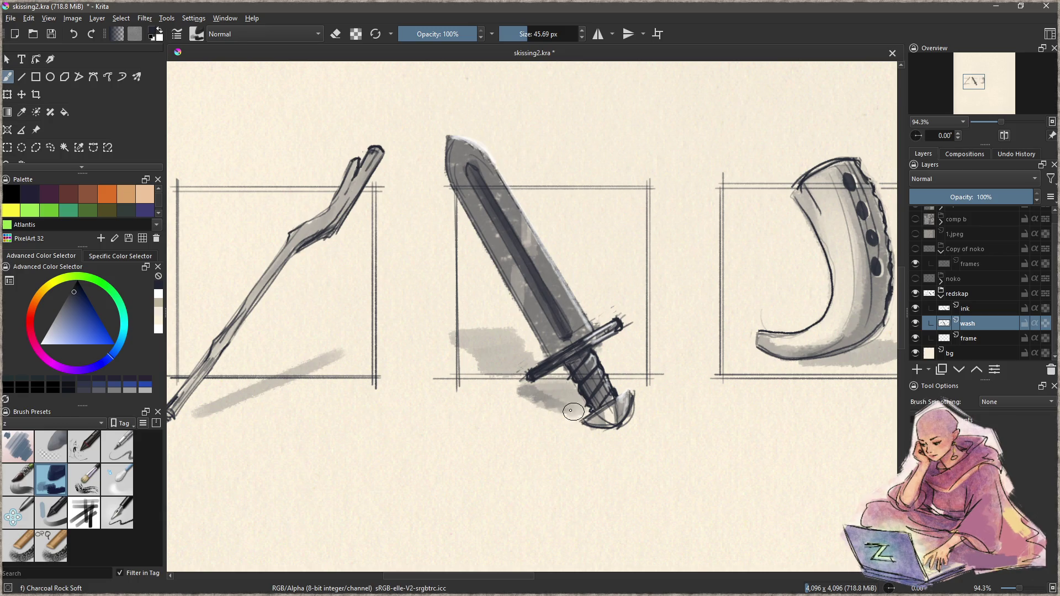
pyautogui.moveTo(631, 314); pyautogui.dragTo(494, 388)
pyautogui.moveTo(580, 339)
pyautogui.mouseDown()
pyautogui.moveTo(480, 340)
pyautogui.moveTo(568, 334)
pyautogui.moveTo(504, 347)
pyautogui.moveTo(467, 332)
pyautogui.mouseUp()
pyautogui.moveTo(528, 354); pyautogui.dragTo(688, 392)
pyautogui.click(965, 338)
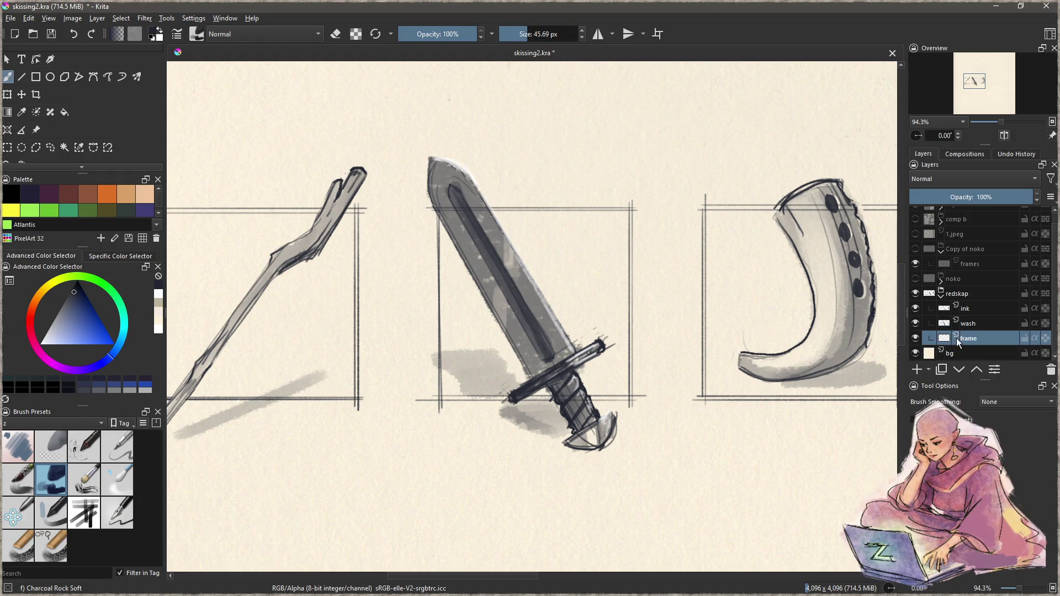
# - On the ink layer, enlarge and darken the top dot on the horn
pyautogui.press('e')
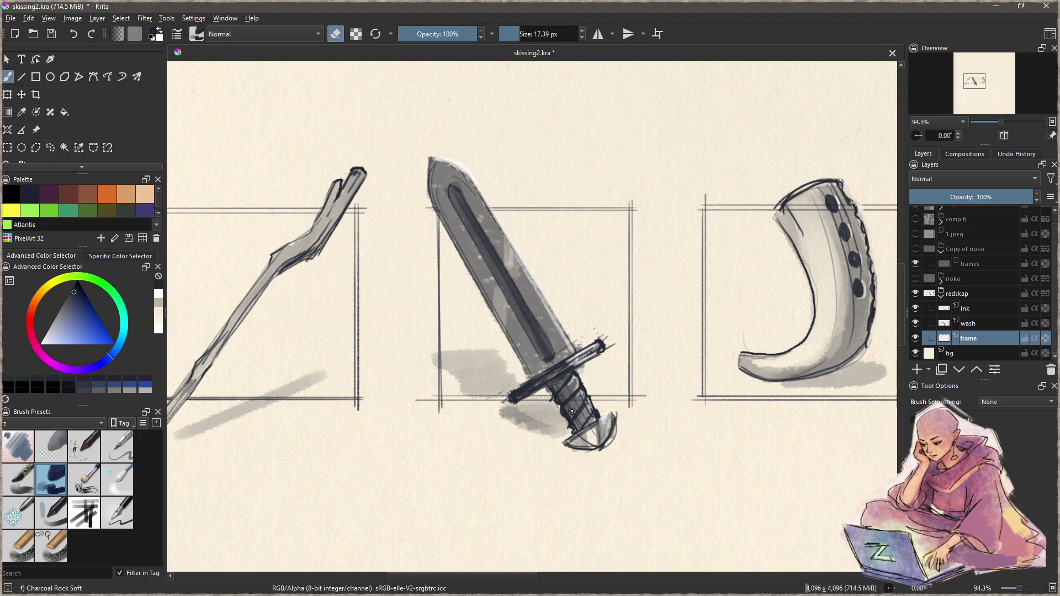
pyautogui.moveTo(652, 383)
pyautogui.mouseDown()
pyautogui.moveTo(592, 372)
pyautogui.moveTo(560, 272)
pyautogui.mouseUp()
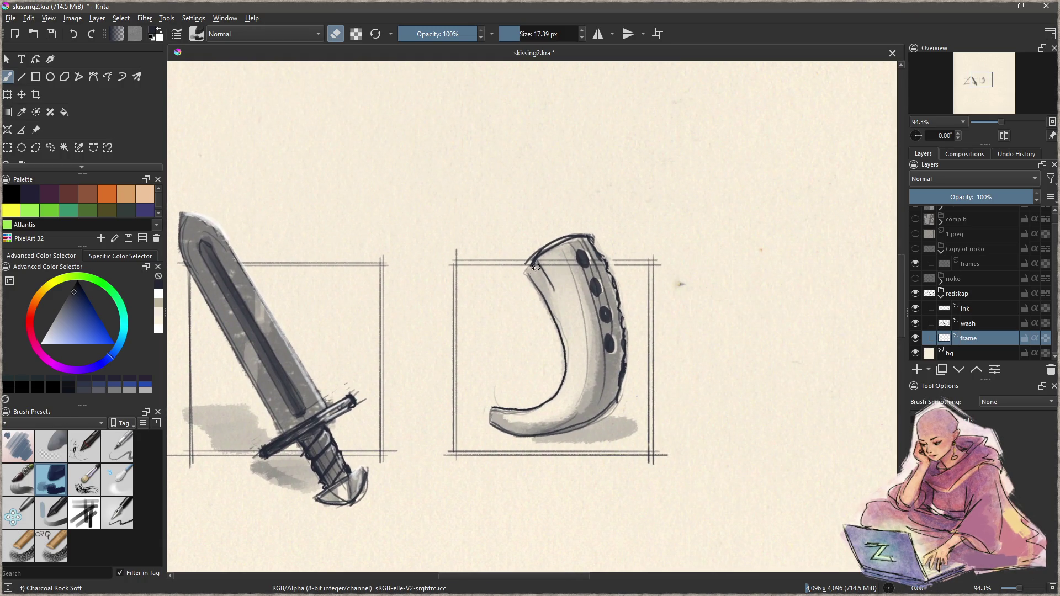
pyautogui.click(964, 309)
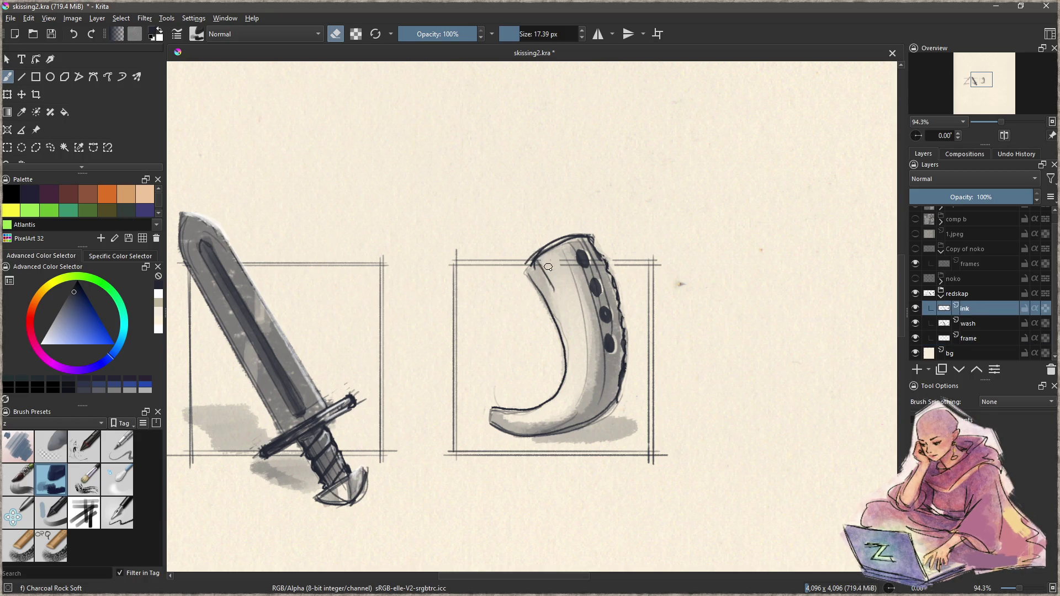
pyautogui.moveTo(580, 255); pyautogui.dragTo(583, 263)
# - Centre the sword, rotate the view, reset rotation to 0° and zoom out over the row
pyautogui.moveTo(566, 348); pyautogui.dragTo(680, 284)
pyautogui.moveTo(577, 316)
pyautogui.mouseDown()
pyautogui.moveTo(688, 328)
pyautogui.moveTo(609, 353)
pyautogui.moveTo(546, 417)
pyautogui.mouseUp()
pyautogui.hotkey('ctrl', 'space')
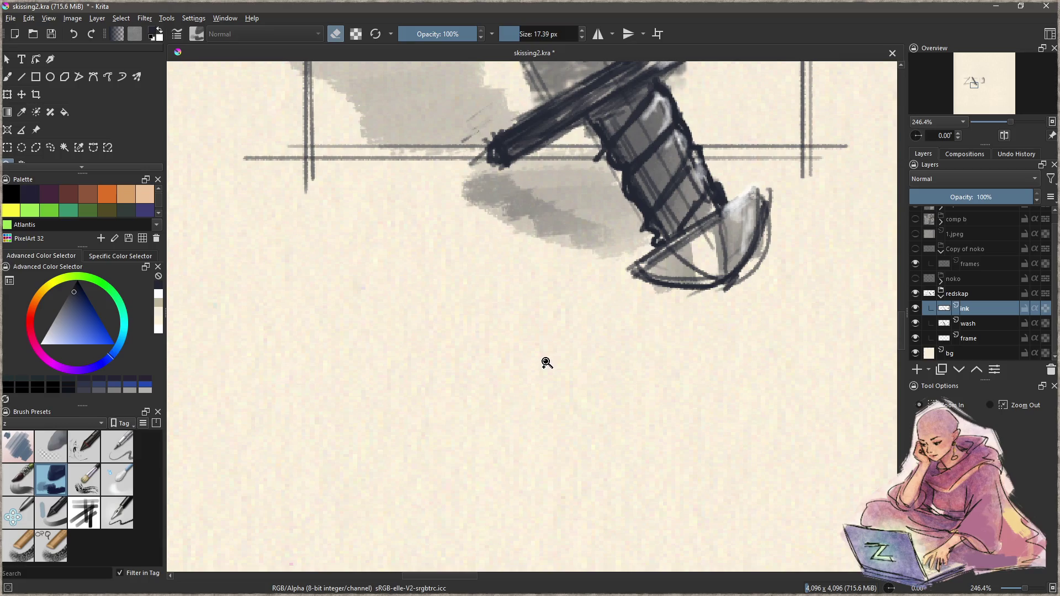
pyautogui.moveTo(558, 333)
pyautogui.mouseDown()
pyautogui.moveTo(570, 322)
pyautogui.moveTo(568, 299)
pyautogui.moveTo(537, 244)
pyautogui.moveTo(530, 258)
pyautogui.mouseUp()
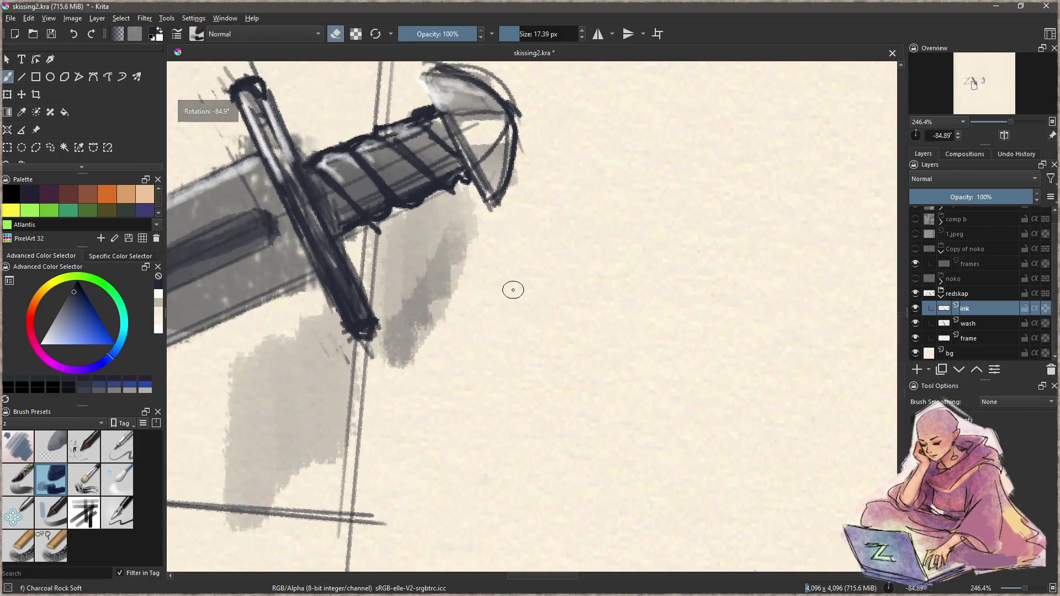
pyautogui.press('5')
pyautogui.moveTo(533, 324)
pyautogui.mouseDown()
pyautogui.moveTo(539, 374)
pyautogui.moveTo(525, 433)
pyautogui.mouseUp()
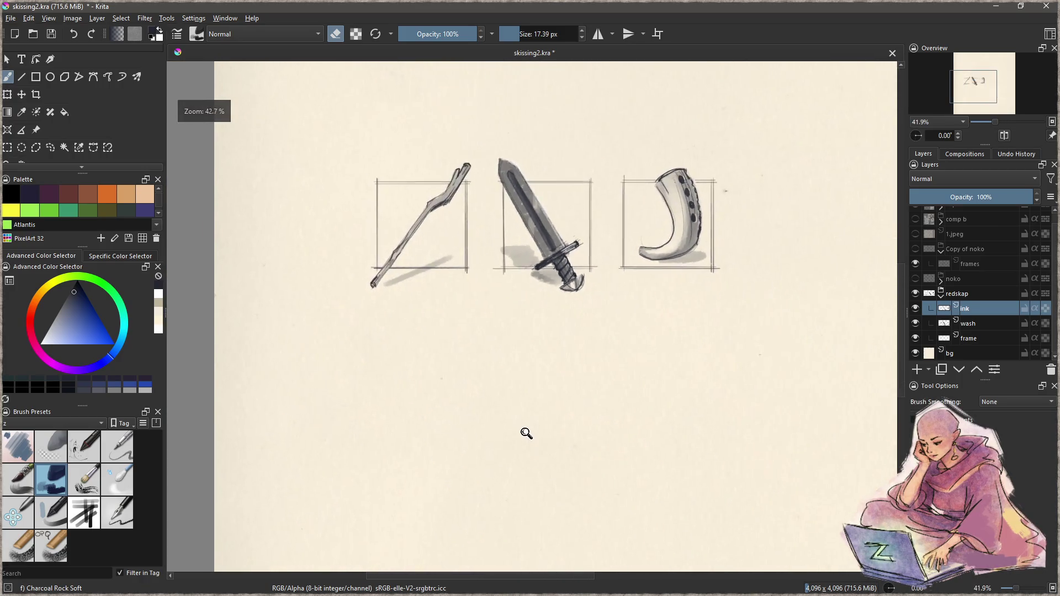
pyautogui.moveTo(562, 318)
pyautogui.mouseDown()
pyautogui.moveTo(585, 345)
pyautogui.moveTo(620, 318)
pyautogui.mouseUp()
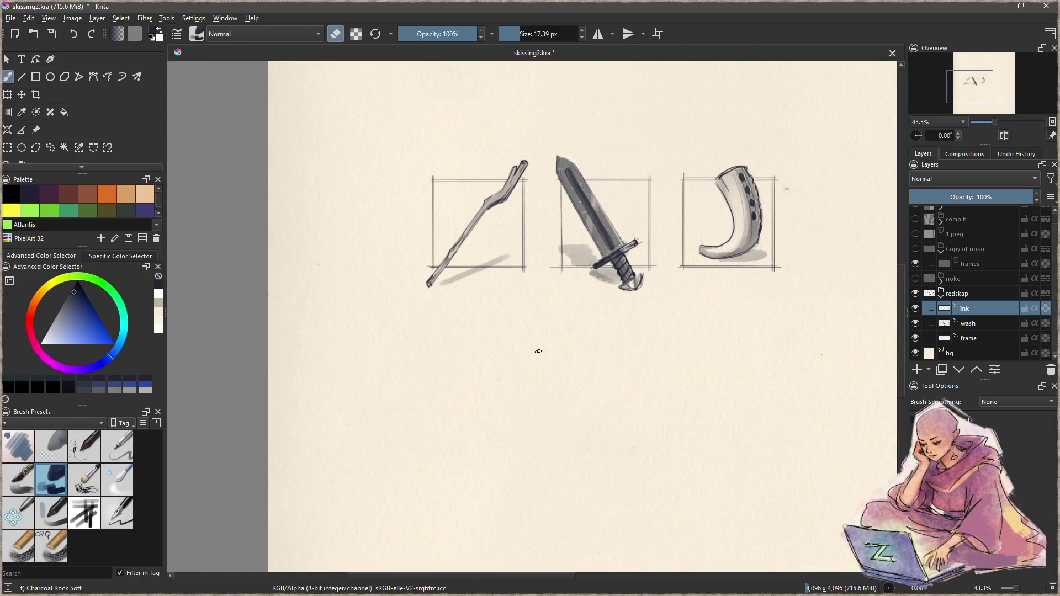
pyautogui.moveTo(476, 334); pyautogui.dragTo(514, 339)
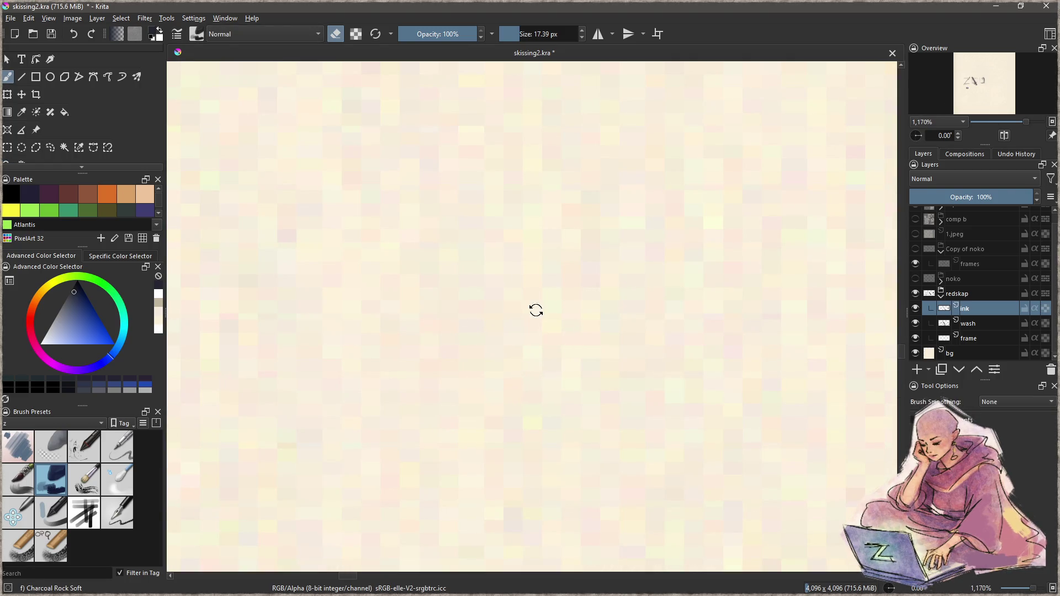
pyautogui.scroll(-10, 525, 322)
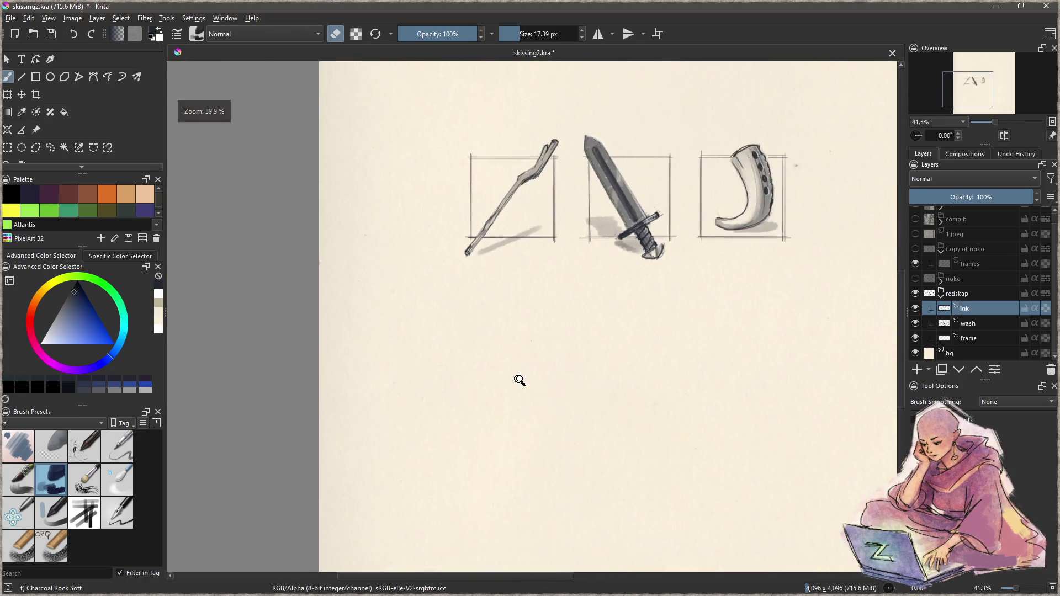
pyautogui.scroll(4, 524, 368)
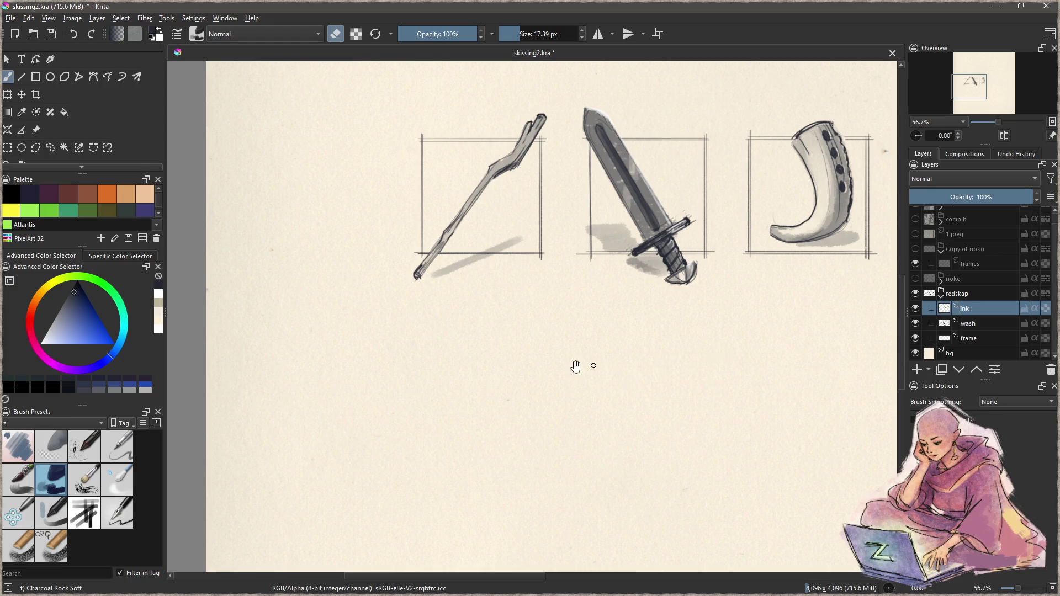
pyautogui.scroll(-1, 612, 364)
pyautogui.click(974, 335)
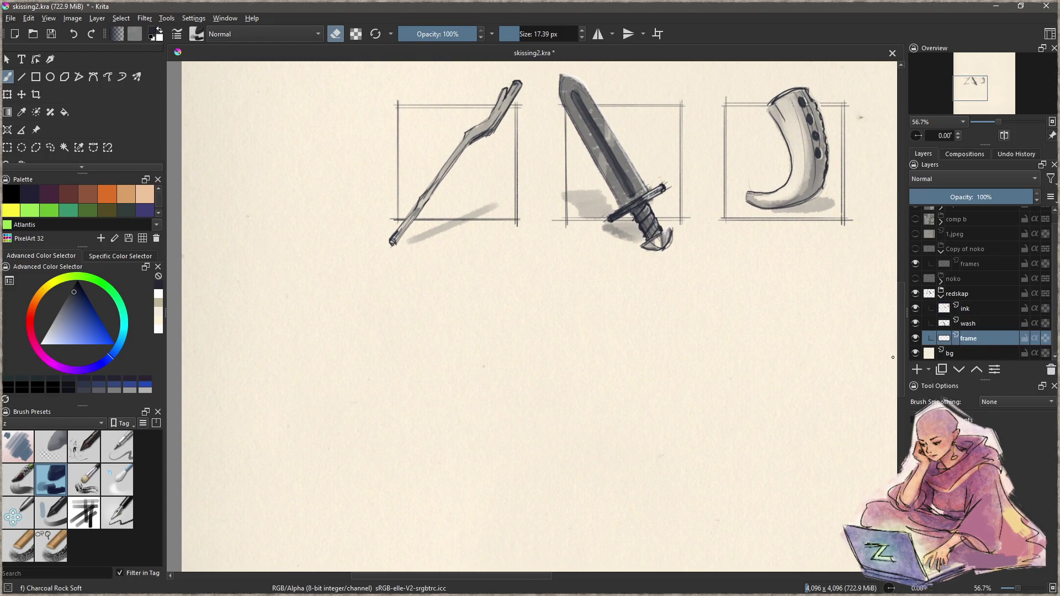
# - With the thin zSketch brush, rule the first straight edges of a square below the staff
pyautogui.press('v')
pyautogui.moveTo(404, 302); pyautogui.dragTo(525, 295)
pyautogui.press('b')
pyautogui.click(117, 512)
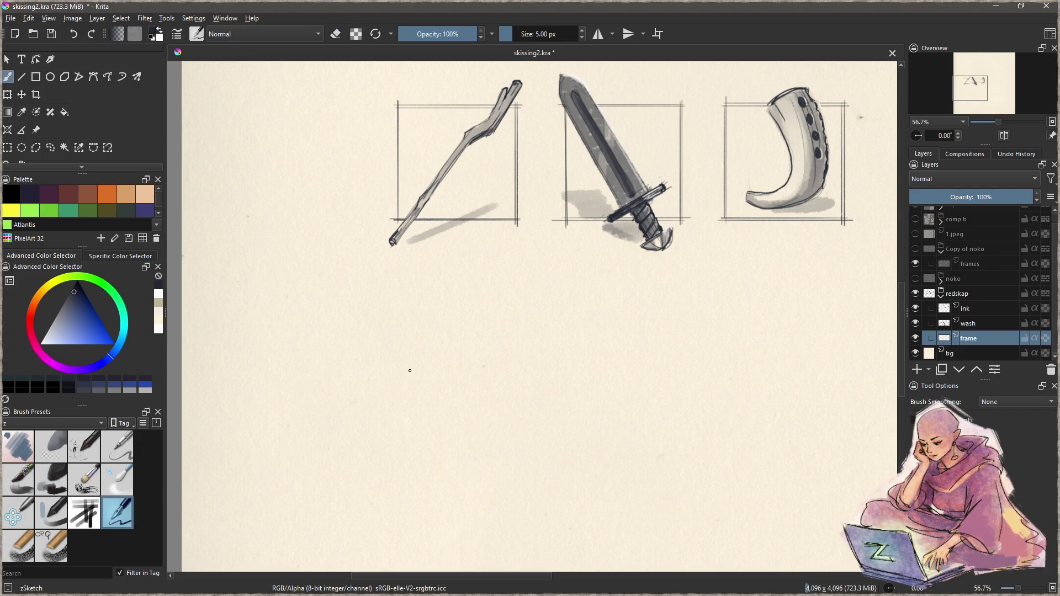
pyautogui.press('v')
pyautogui.moveTo(395, 298); pyautogui.dragTo(520, 283)
pyautogui.press('v')
pyautogui.moveTo(400, 286)
pyautogui.mouseDown()
pyautogui.moveTo(525, 286)
pyautogui.moveTo(517, 281)
pyautogui.moveTo(515, 407)
pyautogui.moveTo(394, 392)
pyautogui.moveTo(406, 398)
pyautogui.mouseUp()
pyautogui.press('v')
# - Add doubled, overshooting second lines on the frame's bottom, right, top and left edges
pyautogui.press('v')
pyautogui.press('v')
pyautogui.moveTo(401, 279)
pyautogui.mouseDown()
pyautogui.moveTo(402, 406)
pyautogui.moveTo(513, 392)
pyautogui.mouseUp()
pyautogui.press('v')
pyautogui.press('v')
pyautogui.moveTo(398, 398); pyautogui.dragTo(519, 391)
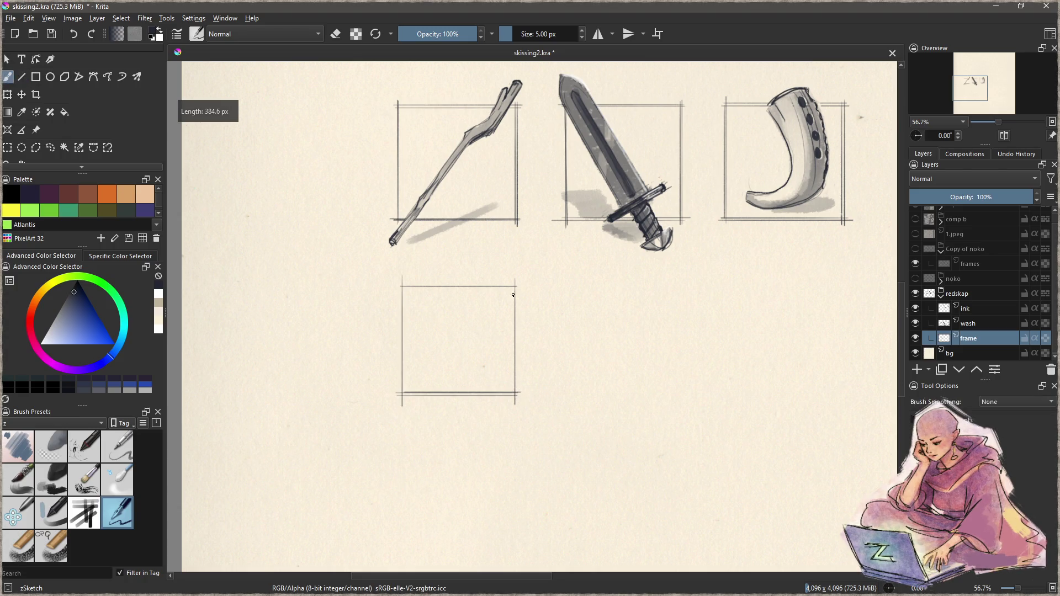
pyautogui.moveTo(517, 281); pyautogui.dragTo(522, 398)
pyautogui.press('v')
pyautogui.moveTo(522, 290); pyautogui.dragTo(396, 290)
pyautogui.moveTo(403, 282); pyautogui.dragTo(403, 407)
# - Zoom in on the new empty frame, then select the wash layer
pyautogui.press('b')
pyautogui.click(985, 310)
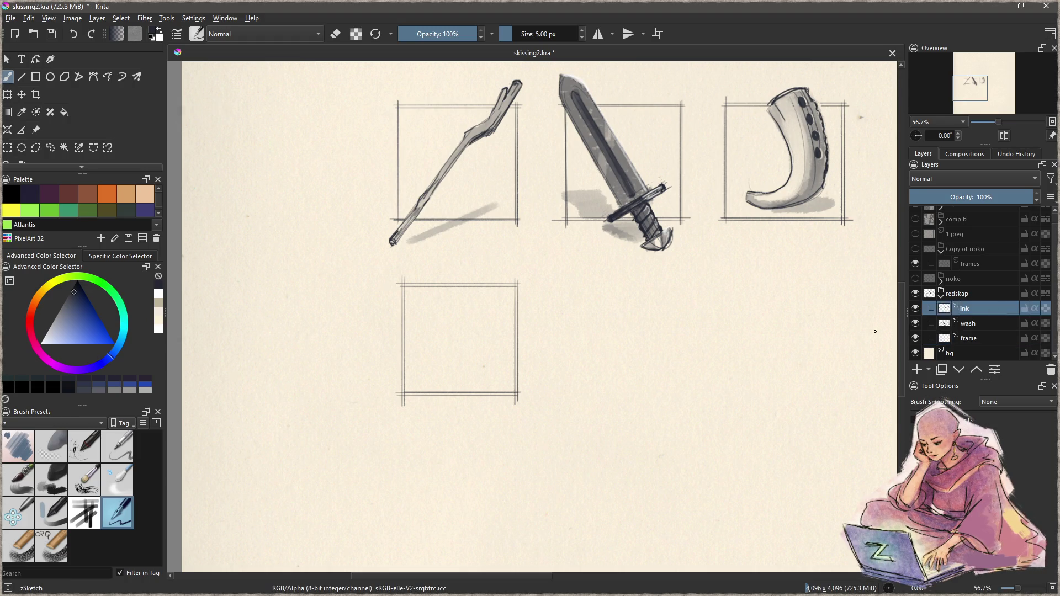
pyautogui.press('z')
pyautogui.moveTo(453, 337)
pyautogui.mouseDown()
pyautogui.moveTo(492, 338)
pyautogui.moveTo(613, 505)
pyautogui.mouseUp()
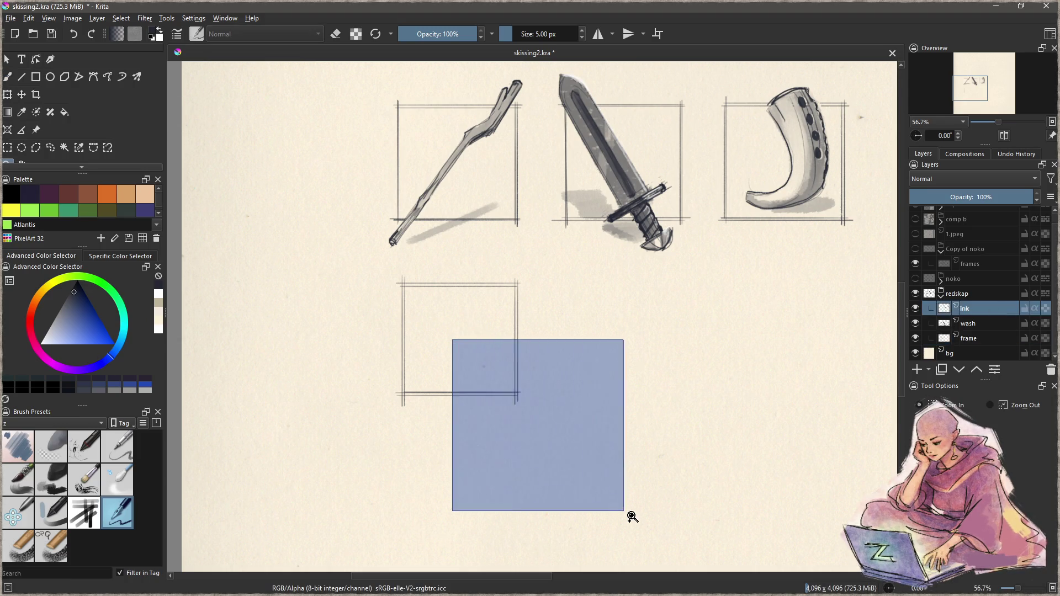
pyautogui.press('b')
pyautogui.scroll(2, 495, 353)
pyautogui.moveTo(495, 353)
pyautogui.mouseDown()
pyautogui.moveTo(497, 330)
pyautogui.moveTo(509, 326)
pyautogui.moveTo(509, 353)
pyautogui.moveTo(527, 336)
pyautogui.mouseUp()
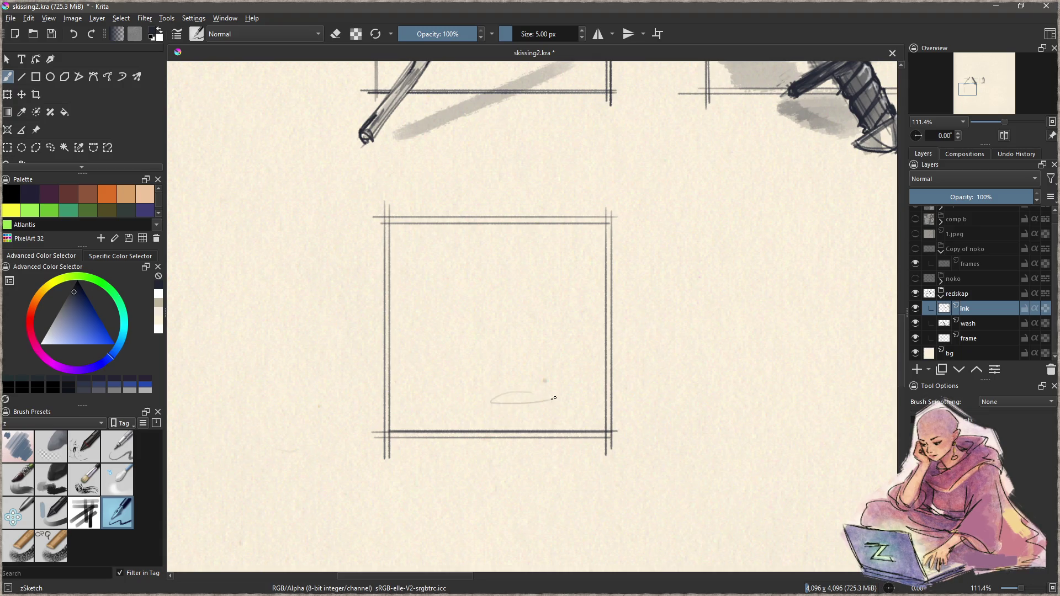
pyautogui.click(975, 323)
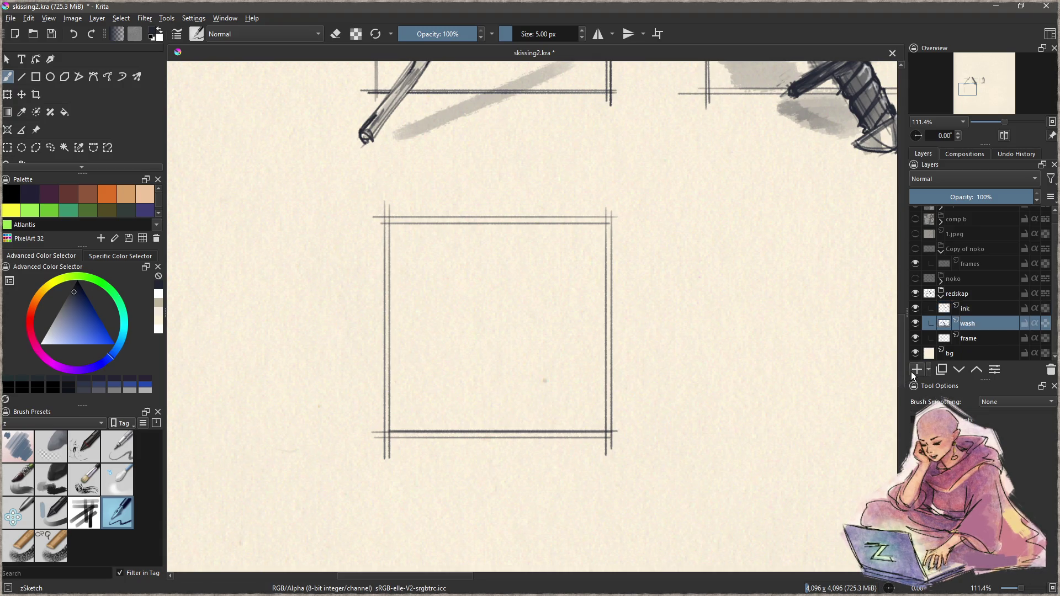
# - Add a new paint layer and rough in the boot's sole and foot inside the frame
pyautogui.click(912, 371)
pyautogui.moveTo(552, 388)
pyautogui.mouseDown()
pyautogui.moveTo(569, 395)
pyautogui.moveTo(503, 399)
pyautogui.moveTo(461, 422)
pyautogui.moveTo(478, 444)
pyautogui.moveTo(447, 439)
pyautogui.mouseUp()
pyautogui.moveTo(546, 429)
pyautogui.mouseDown()
pyautogui.moveTo(536, 420)
pyautogui.moveTo(546, 408)
pyautogui.moveTo(505, 398)
pyautogui.moveTo(483, 411)
pyautogui.moveTo(502, 399)
pyautogui.moveTo(510, 410)
pyautogui.moveTo(449, 434)
pyautogui.moveTo(454, 452)
pyautogui.moveTo(521, 436)
pyautogui.mouseUp()
pyautogui.moveTo(455, 448)
pyautogui.mouseDown()
pyautogui.moveTo(543, 429)
pyautogui.moveTo(449, 454)
pyautogui.moveTo(530, 440)
pyautogui.moveTo(563, 387)
pyautogui.mouseUp()
pyautogui.moveTo(478, 424)
pyautogui.mouseDown()
pyautogui.moveTo(443, 445)
pyautogui.moveTo(441, 405)
pyautogui.moveTo(480, 392)
pyautogui.moveTo(490, 436)
pyautogui.moveTo(538, 418)
pyautogui.moveTo(527, 424)
pyautogui.moveTo(533, 384)
pyautogui.moveTo(500, 372)
pyautogui.moveTo(470, 396)
pyautogui.moveTo(512, 371)
pyautogui.moveTo(537, 389)
pyautogui.moveTo(512, 367)
pyautogui.moveTo(556, 359)
pyautogui.moveTo(564, 374)
pyautogui.moveTo(522, 364)
pyautogui.moveTo(534, 380)
pyautogui.moveTo(545, 330)
pyautogui.mouseUp()
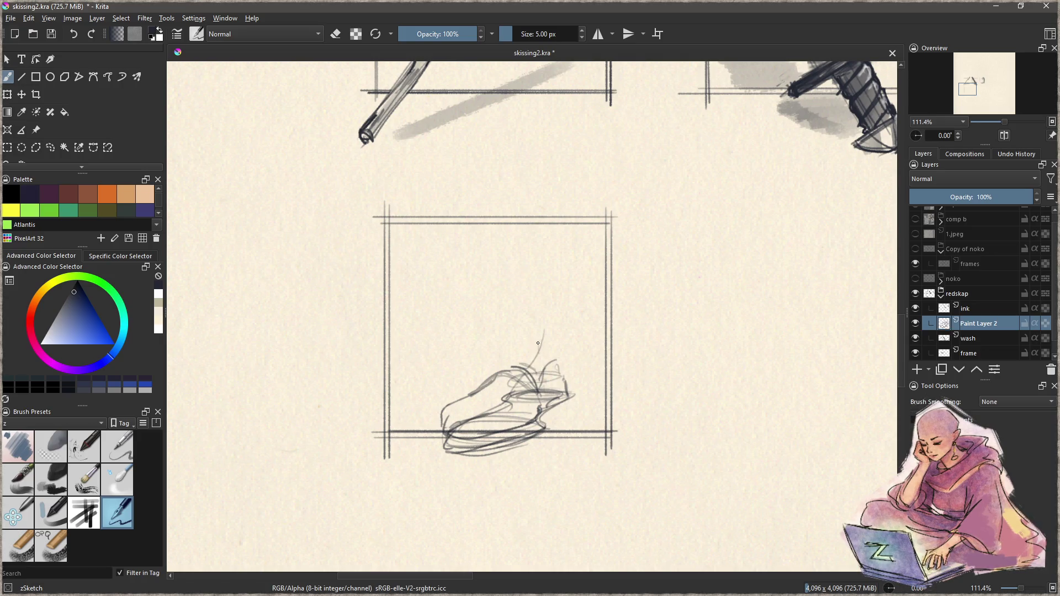
# - Sketch the boot's shaft, right edge and the top edge of its cuff
pyautogui.moveTo(504, 369)
pyautogui.mouseDown()
pyautogui.moveTo(501, 279)
pyautogui.moveTo(574, 306)
pyautogui.moveTo(573, 293)
pyautogui.moveTo(562, 374)
pyautogui.mouseUp()
pyautogui.moveTo(582, 313); pyautogui.dragTo(562, 377)
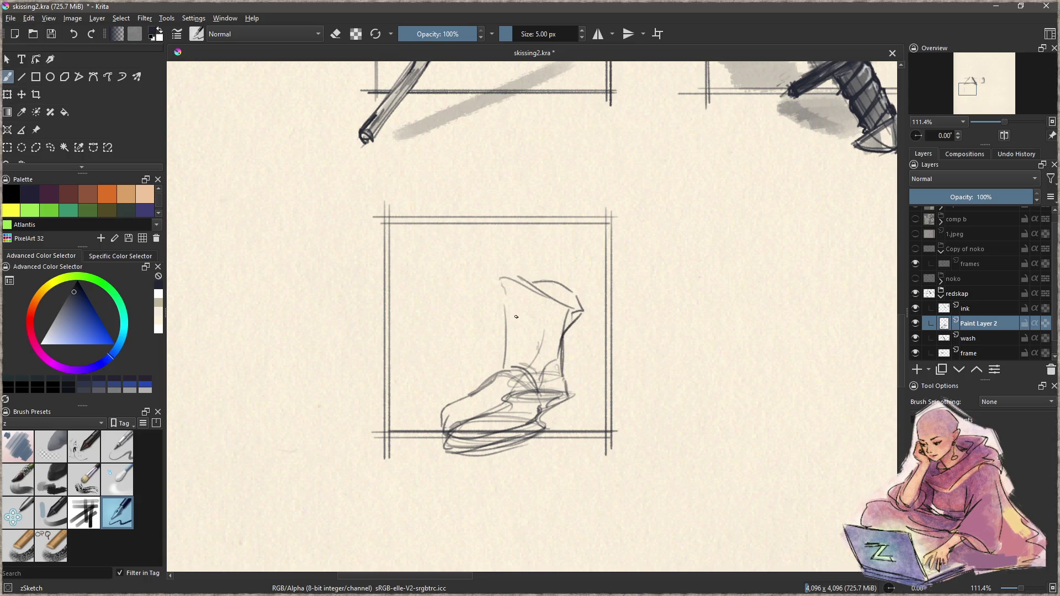
pyautogui.moveTo(508, 307)
pyautogui.mouseDown()
pyautogui.moveTo(563, 338)
pyautogui.moveTo(573, 356)
pyautogui.moveTo(501, 334)
pyautogui.moveTo(511, 312)
pyautogui.moveTo(563, 352)
pyautogui.moveTo(563, 367)
pyautogui.mouseUp()
pyautogui.moveTo(500, 285)
pyautogui.mouseDown()
pyautogui.moveTo(496, 275)
pyautogui.moveTo(580, 310)
pyautogui.moveTo(570, 292)
pyautogui.moveTo(577, 303)
pyautogui.mouseUp()
# - Darken the ankle line and draw a buckled strap band across the shaft
pyautogui.moveTo(496, 379)
pyautogui.mouseDown()
pyautogui.moveTo(525, 371)
pyautogui.moveTo(516, 372)
pyautogui.mouseUp()
pyautogui.moveTo(506, 370); pyautogui.dragTo(531, 381)
pyautogui.moveTo(504, 335); pyautogui.dragTo(558, 357)
pyautogui.moveTo(506, 309)
pyautogui.mouseDown()
pyautogui.moveTo(549, 333)
pyautogui.moveTo(525, 350)
pyautogui.moveTo(549, 329)
pyautogui.moveTo(548, 358)
pyautogui.moveTo(523, 349)
pyautogui.moveTo(543, 344)
pyautogui.mouseUp()
pyautogui.moveTo(501, 375)
pyautogui.mouseDown()
pyautogui.moveTo(534, 391)
pyautogui.moveTo(494, 379)
pyautogui.moveTo(451, 405)
pyautogui.mouseUp()
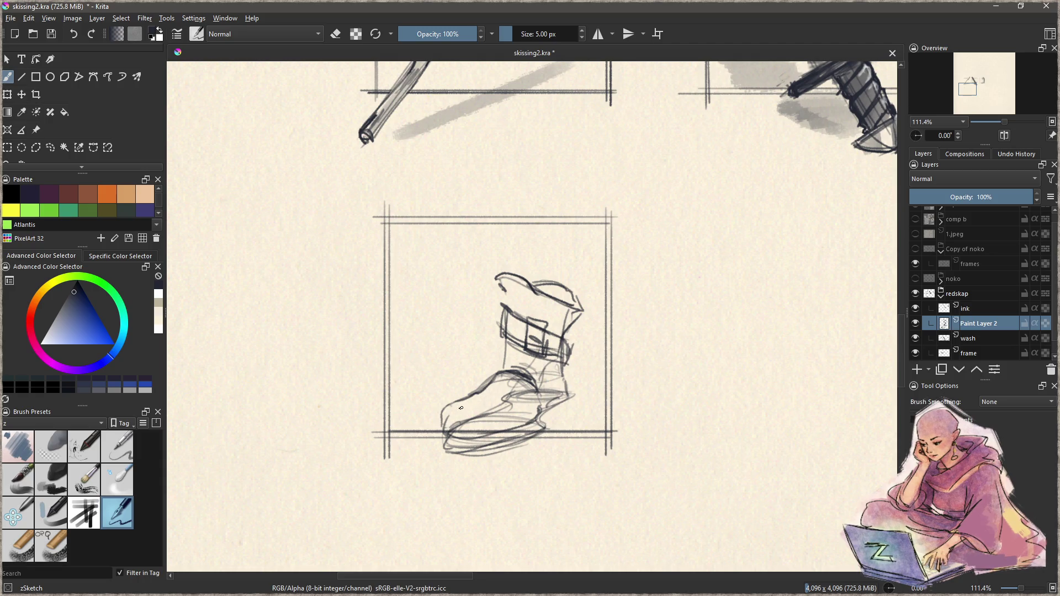
# - Trace darker lines over the toe, sole, strap, boot sides, cuff and heel
pyautogui.moveTo(467, 398)
pyautogui.mouseDown()
pyautogui.moveTo(447, 409)
pyautogui.moveTo(445, 434)
pyautogui.moveTo(488, 441)
pyautogui.moveTo(546, 418)
pyautogui.moveTo(533, 426)
pyautogui.moveTo(569, 395)
pyautogui.moveTo(563, 360)
pyautogui.moveTo(575, 345)
pyautogui.moveTo(569, 362)
pyautogui.moveTo(549, 359)
pyautogui.moveTo(559, 341)
pyautogui.mouseUp()
pyautogui.moveTo(504, 304)
pyautogui.mouseDown()
pyautogui.moveTo(520, 317)
pyautogui.moveTo(500, 335)
pyautogui.moveTo(508, 347)
pyautogui.mouseUp()
pyautogui.moveTo(509, 310)
pyautogui.mouseDown()
pyautogui.moveTo(559, 337)
pyautogui.moveTo(562, 326)
pyautogui.mouseUp()
pyautogui.moveTo(582, 308)
pyautogui.mouseDown()
pyautogui.moveTo(564, 329)
pyautogui.moveTo(570, 321)
pyautogui.moveTo(543, 290)
pyautogui.moveTo(579, 303)
pyautogui.mouseUp()
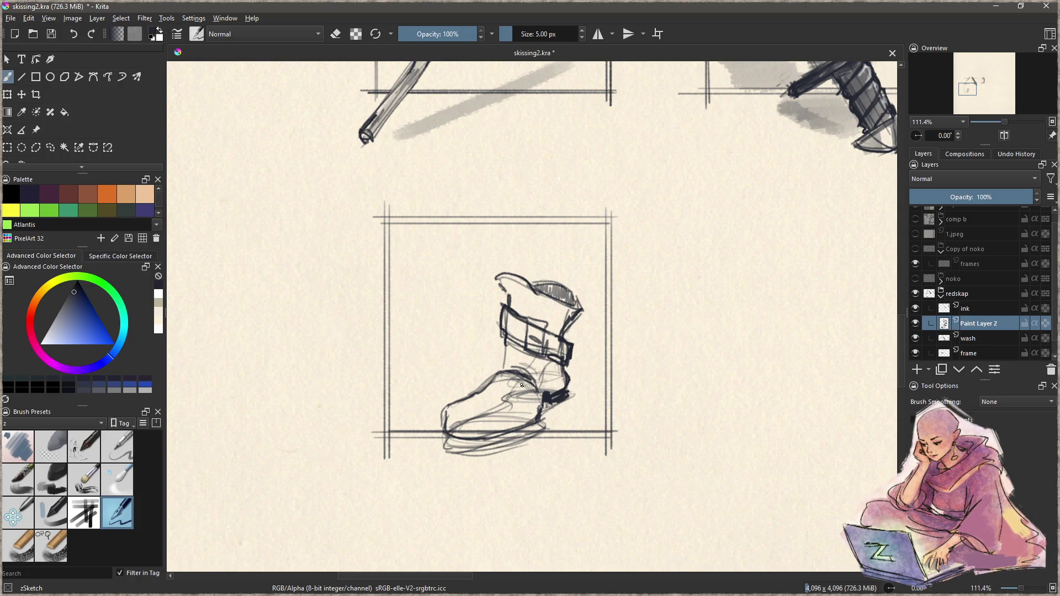
pyautogui.moveTo(505, 351)
pyautogui.mouseDown()
pyautogui.moveTo(503, 342)
pyautogui.moveTo(503, 367)
pyautogui.moveTo(534, 387)
pyautogui.mouseUp()
pyautogui.moveTo(488, 421)
pyautogui.mouseDown()
pyautogui.moveTo(468, 417)
pyautogui.moveTo(445, 437)
pyautogui.moveTo(494, 446)
pyautogui.moveTo(475, 445)
pyautogui.moveTo(546, 409)
pyautogui.moveTo(524, 435)
pyautogui.moveTo(540, 413)
pyautogui.moveTo(476, 444)
pyautogui.mouseUp()
pyautogui.moveTo(547, 424)
pyautogui.mouseDown()
pyautogui.moveTo(543, 407)
pyautogui.moveTo(463, 419)
pyautogui.moveTo(519, 387)
pyautogui.moveTo(511, 409)
pyautogui.moveTo(541, 364)
pyautogui.moveTo(552, 415)
pyautogui.moveTo(527, 443)
pyautogui.moveTo(449, 461)
pyautogui.mouseUp()
# - Erase faint guide lines in the toe, add cuff detail, redraw the sole and move the layer above ink
pyautogui.press('e')
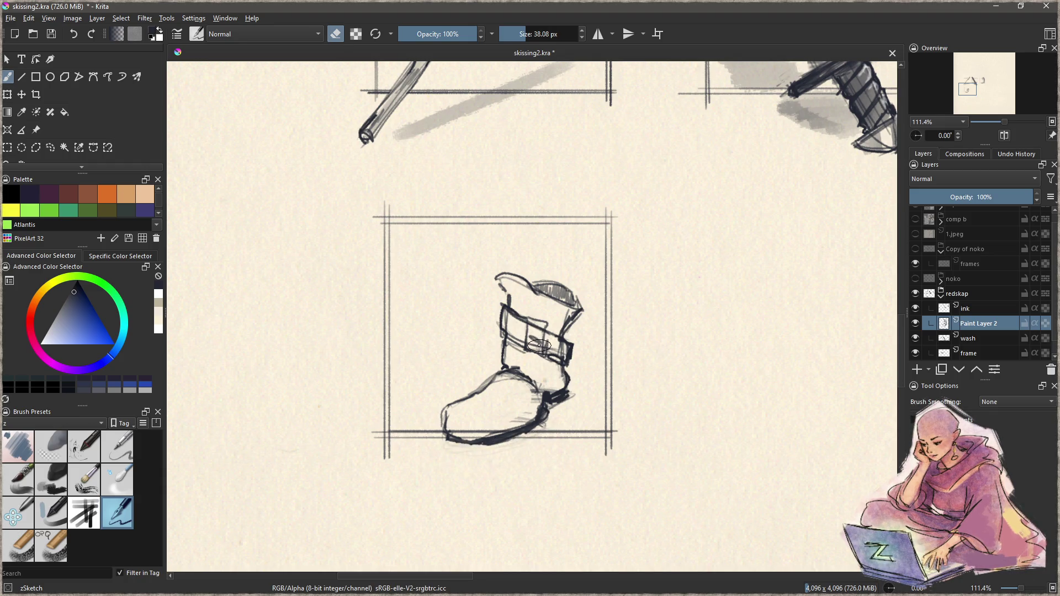
pyautogui.press('e')
pyautogui.moveTo(527, 326)
pyautogui.mouseDown()
pyautogui.moveTo(529, 351)
pyautogui.moveTo(555, 330)
pyautogui.mouseUp()
pyautogui.moveTo(554, 328)
pyautogui.mouseDown()
pyautogui.moveTo(545, 358)
pyautogui.moveTo(524, 335)
pyautogui.moveTo(524, 352)
pyautogui.moveTo(541, 352)
pyautogui.mouseUp()
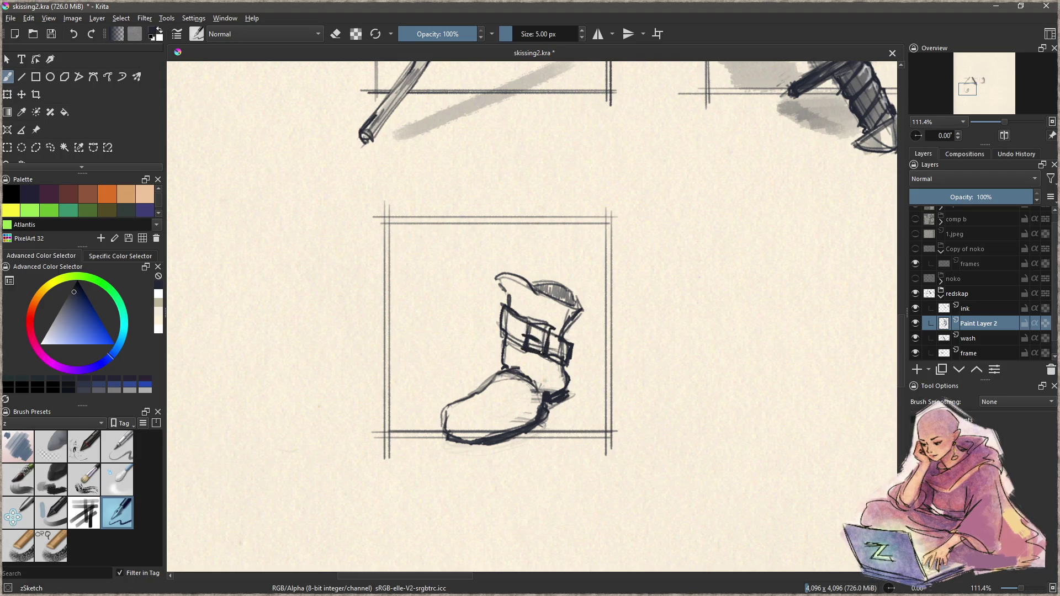
pyautogui.moveTo(456, 429)
pyautogui.mouseDown()
pyautogui.moveTo(519, 423)
pyautogui.moveTo(540, 402)
pyautogui.mouseUp()
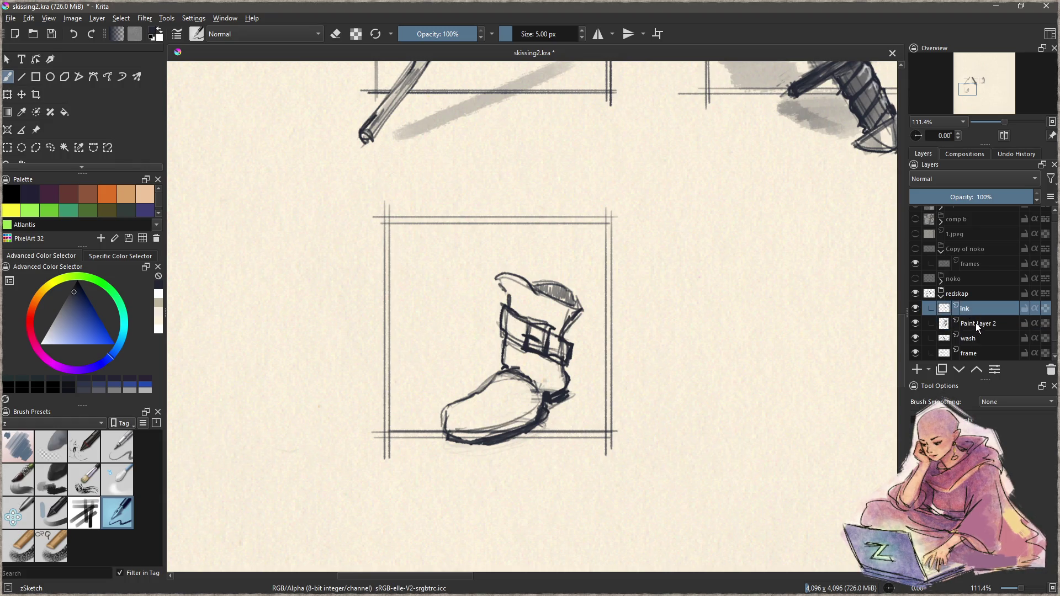
pyautogui.click(977, 370)
# - Merge the sketch into ink, then wash the boot's foot, shaft and cuff grey with Charcoal Rock Soft
pyautogui.hotkey('ctrl', 'e')
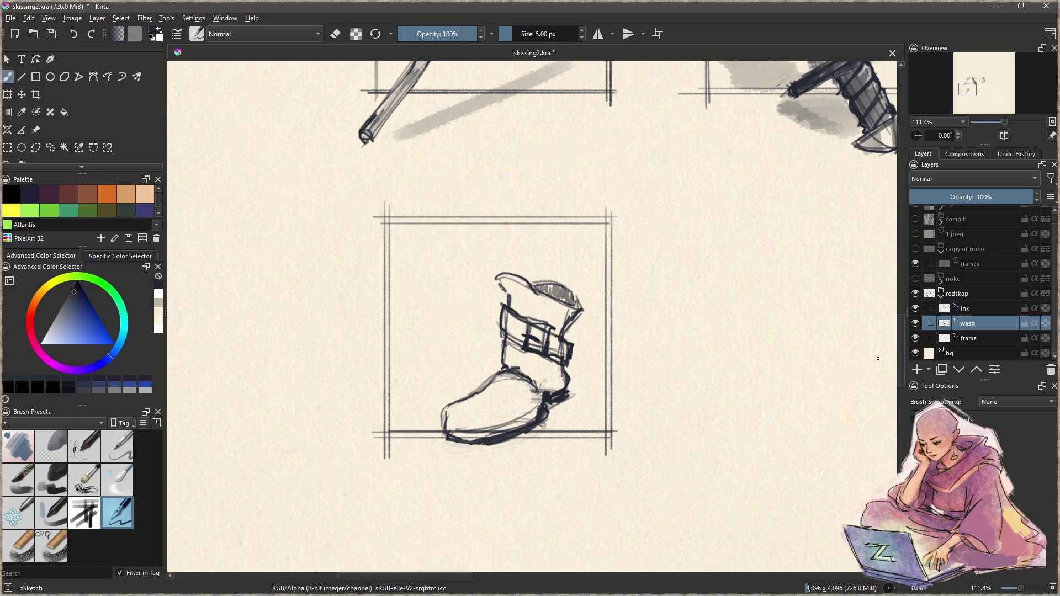
pyautogui.click(57, 482)
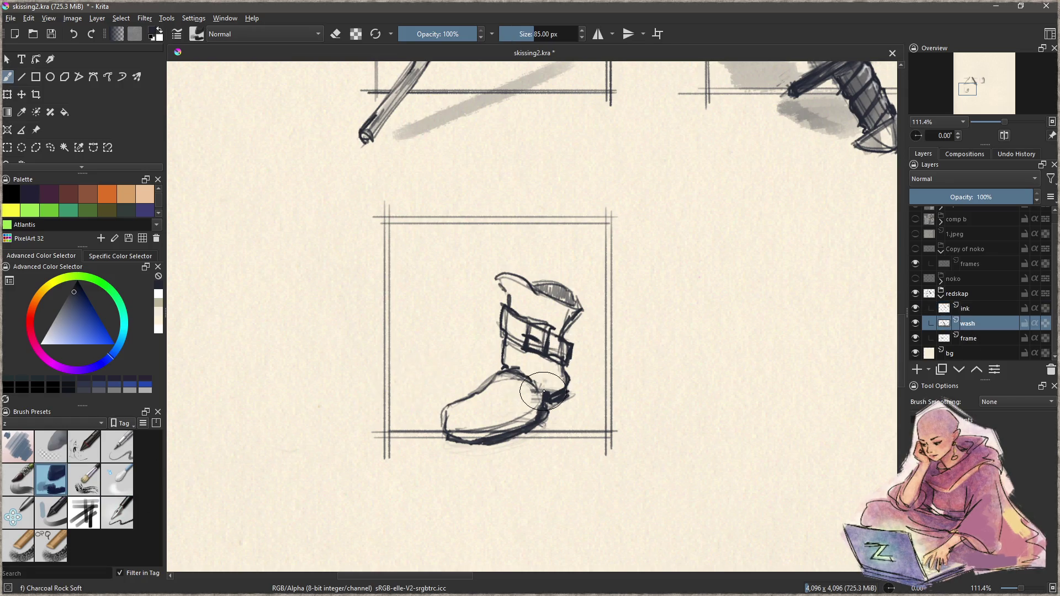
pyautogui.moveTo(511, 370)
pyautogui.mouseDown()
pyautogui.moveTo(533, 383)
pyautogui.moveTo(558, 376)
pyautogui.moveTo(519, 379)
pyautogui.moveTo(459, 419)
pyautogui.moveTo(519, 414)
pyautogui.moveTo(467, 412)
pyautogui.moveTo(486, 419)
pyautogui.moveTo(530, 405)
pyautogui.moveTo(474, 434)
pyautogui.moveTo(554, 378)
pyautogui.mouseUp()
pyautogui.moveTo(520, 283)
pyautogui.mouseDown()
pyautogui.moveTo(514, 291)
pyautogui.moveTo(541, 306)
pyautogui.moveTo(560, 293)
pyautogui.moveTo(528, 299)
pyautogui.moveTo(544, 320)
pyautogui.moveTo(514, 336)
pyautogui.moveTo(557, 343)
pyautogui.moveTo(538, 348)
pyautogui.moveTo(512, 288)
pyautogui.moveTo(572, 331)
pyautogui.mouseUp()
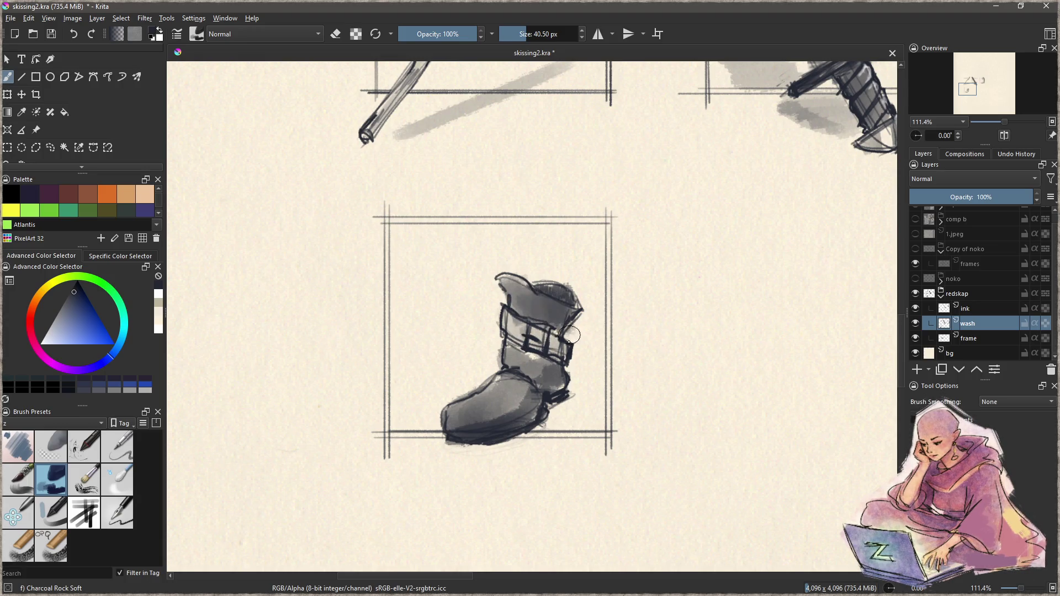
# - On the ink layer with the 5 px zSketch pen, ink the line along the top of the toe
pyautogui.click(972, 309)
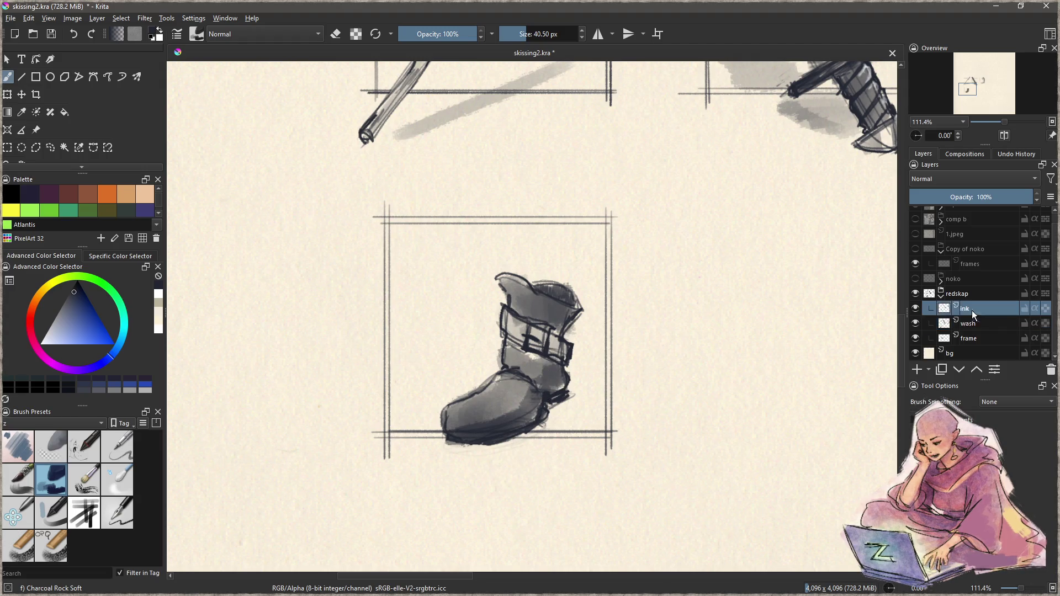
pyautogui.click(124, 512)
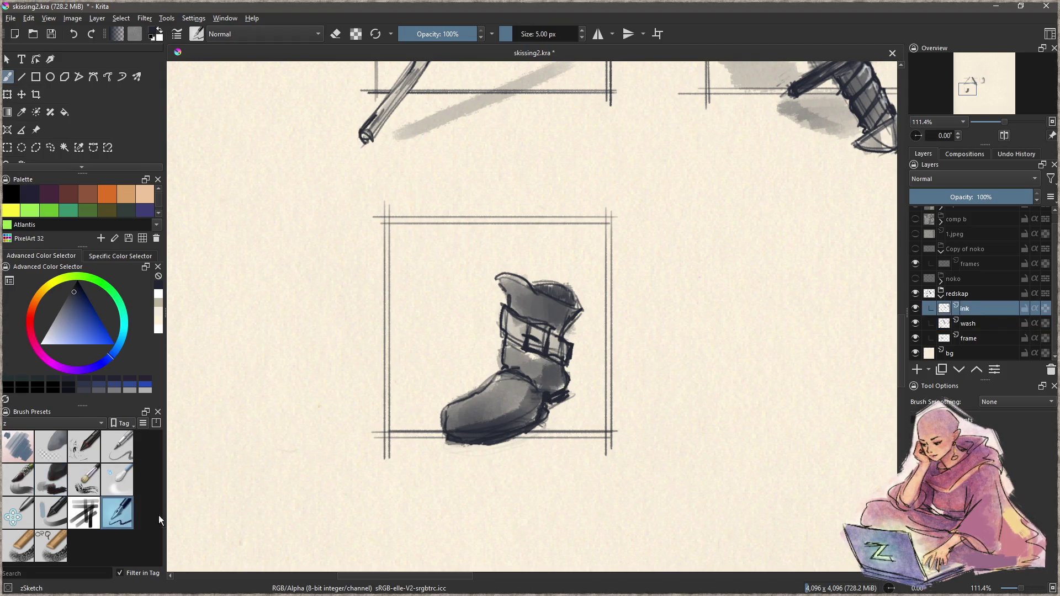
pyautogui.moveTo(449, 423); pyautogui.dragTo(459, 405)
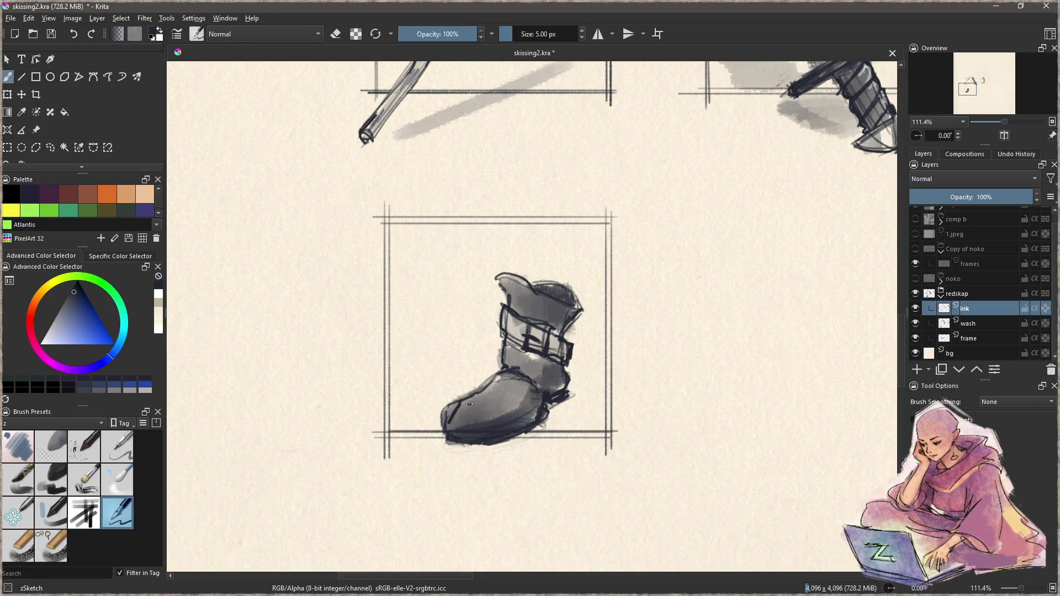
pyautogui.hotkey('ctrl', 'z')
pyautogui.moveTo(446, 423)
pyautogui.mouseDown()
pyautogui.moveTo(468, 401)
pyautogui.moveTo(516, 417)
pyautogui.mouseUp()
pyautogui.press('e')
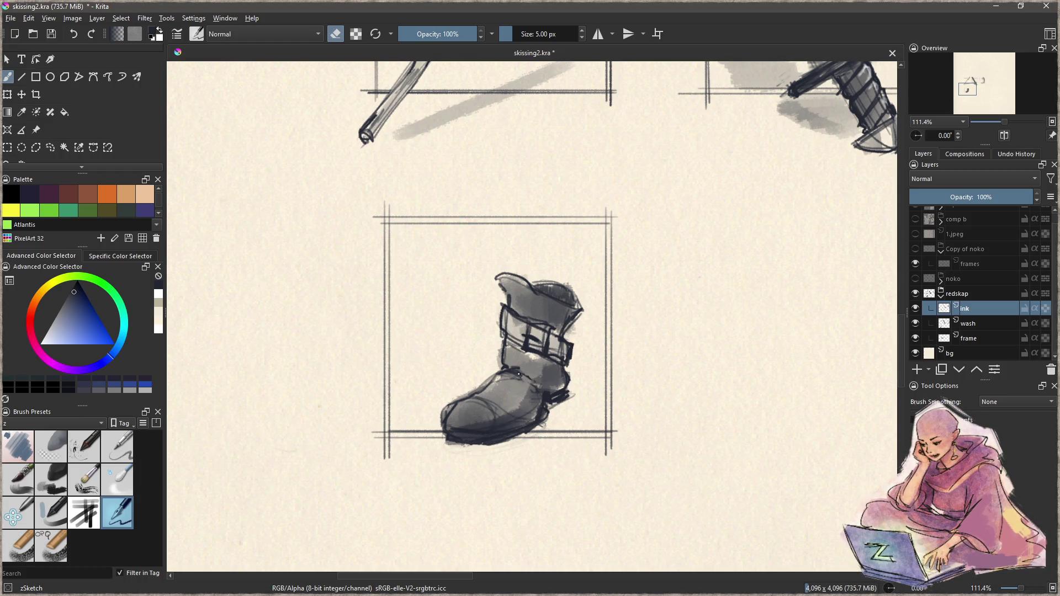
pyautogui.press('e')
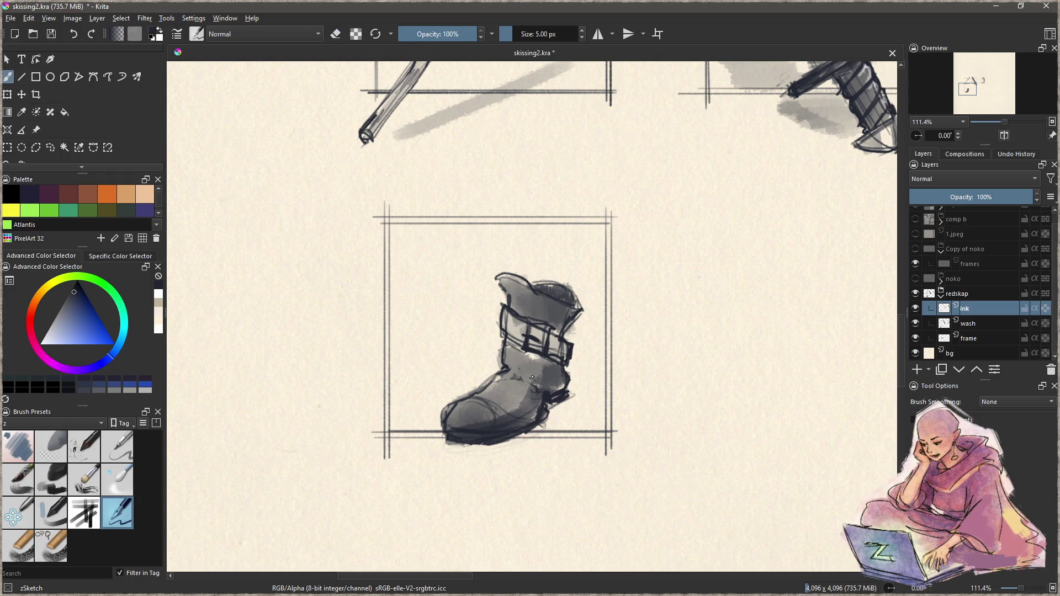
# - Ink the ankle, strap and buckle lines and darken the toe's top outline
pyautogui.moveTo(509, 372); pyautogui.dragTo(554, 370)
pyautogui.moveTo(554, 343)
pyautogui.mouseDown()
pyautogui.moveTo(564, 357)
pyautogui.moveTo(543, 370)
pyautogui.moveTo(560, 376)
pyautogui.moveTo(559, 364)
pyautogui.mouseUp()
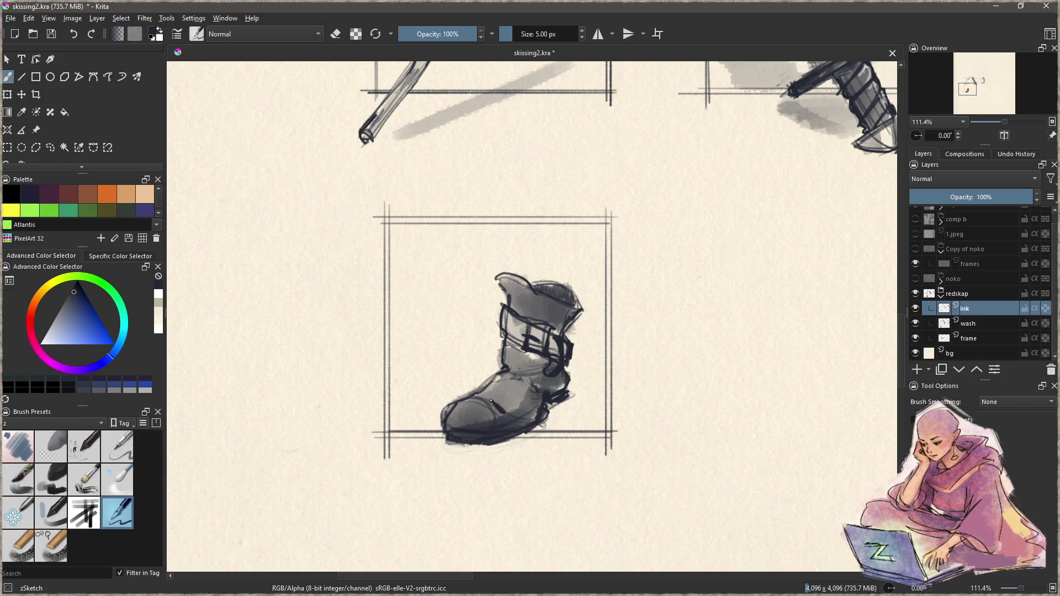
pyautogui.moveTo(454, 402); pyautogui.dragTo(512, 372)
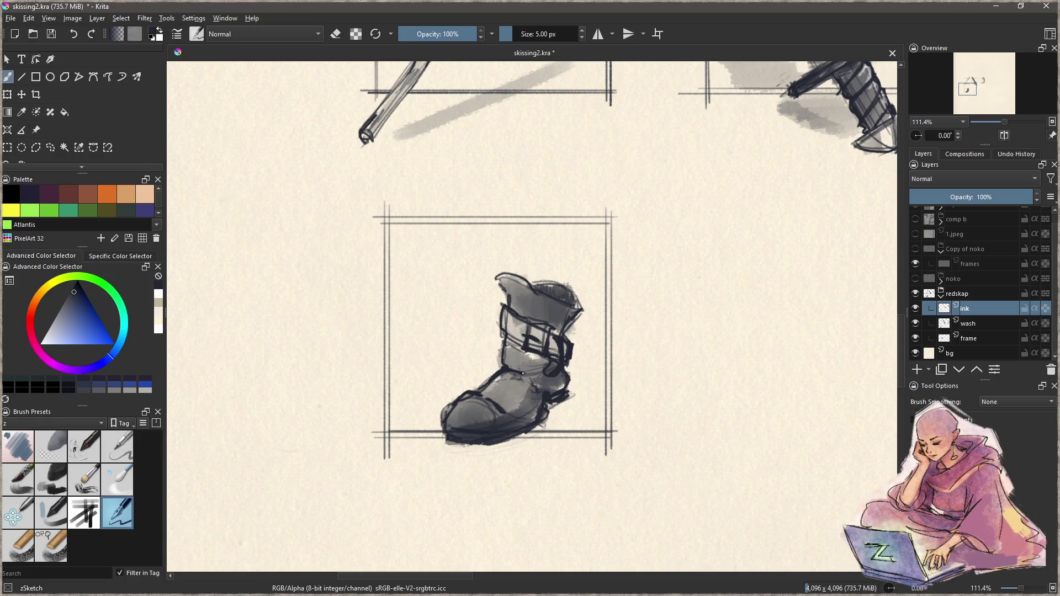
pyautogui.moveTo(506, 351); pyautogui.dragTo(508, 362)
pyautogui.hotkey('ctrl', 'z')
pyautogui.press('e')
pyautogui.press('e')
pyautogui.moveTo(501, 348)
pyautogui.mouseDown()
pyautogui.moveTo(509, 368)
pyautogui.moveTo(535, 374)
pyautogui.mouseUp()
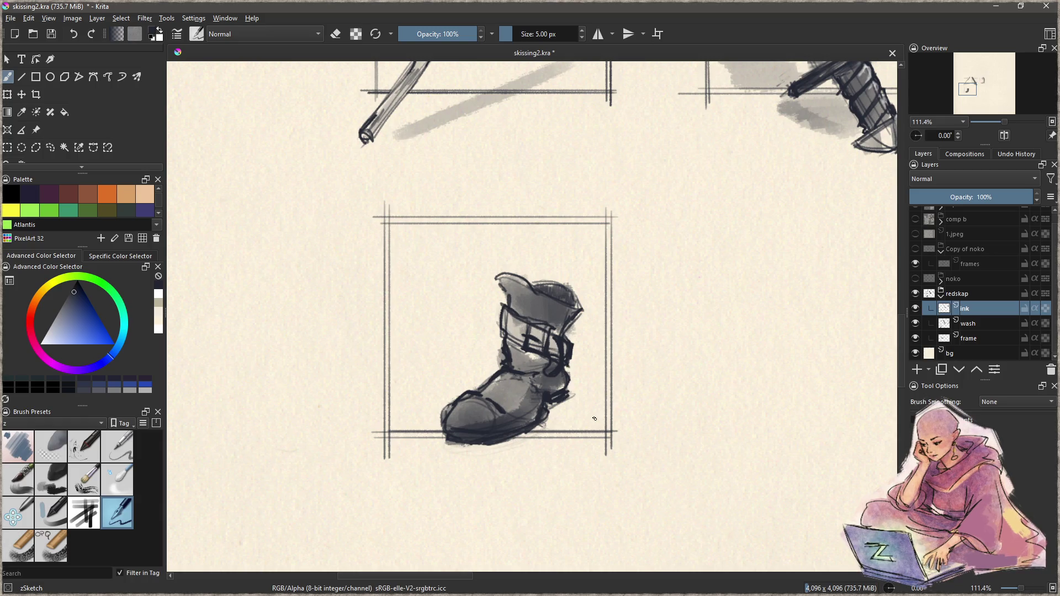
pyautogui.moveTo(554, 339); pyautogui.dragTo(556, 355)
pyautogui.moveTo(641, 392)
pyautogui.mouseDown()
pyautogui.moveTo(547, 366)
pyautogui.moveTo(615, 361)
pyautogui.mouseUp()
# - Paint a soft 85 px Charcoal Rock Soft shadow along the boot's lower right
pyautogui.click(55, 476)
pyautogui.moveTo(503, 411)
pyautogui.mouseDown()
pyautogui.moveTo(551, 389)
pyautogui.moveTo(481, 426)
pyautogui.moveTo(552, 397)
pyautogui.moveTo(517, 426)
pyautogui.moveTo(541, 399)
pyautogui.moveTo(528, 422)
pyautogui.moveTo(423, 421)
pyautogui.mouseUp()
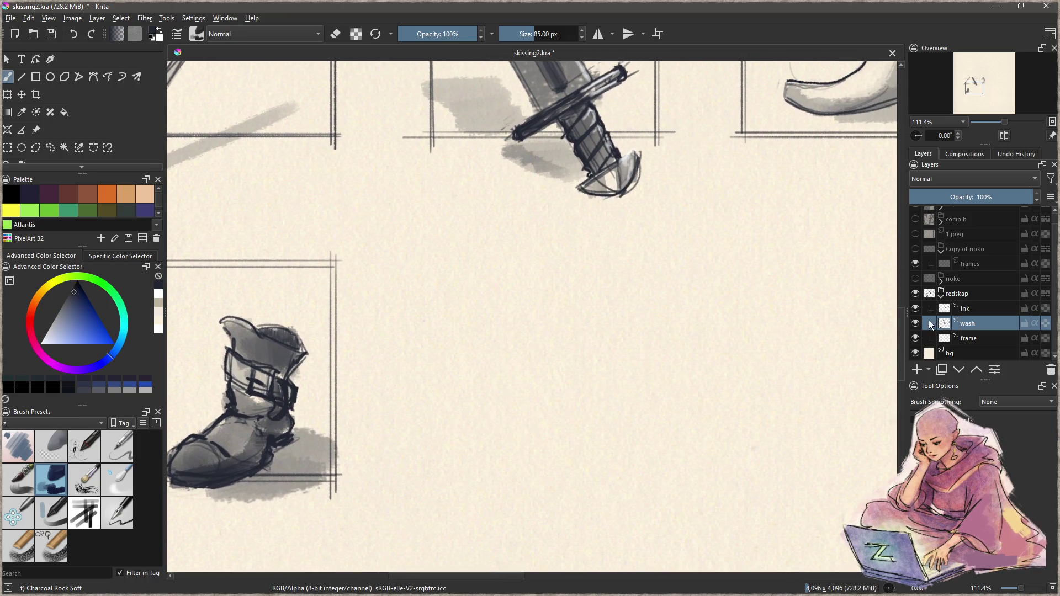
pyautogui.click(973, 307)
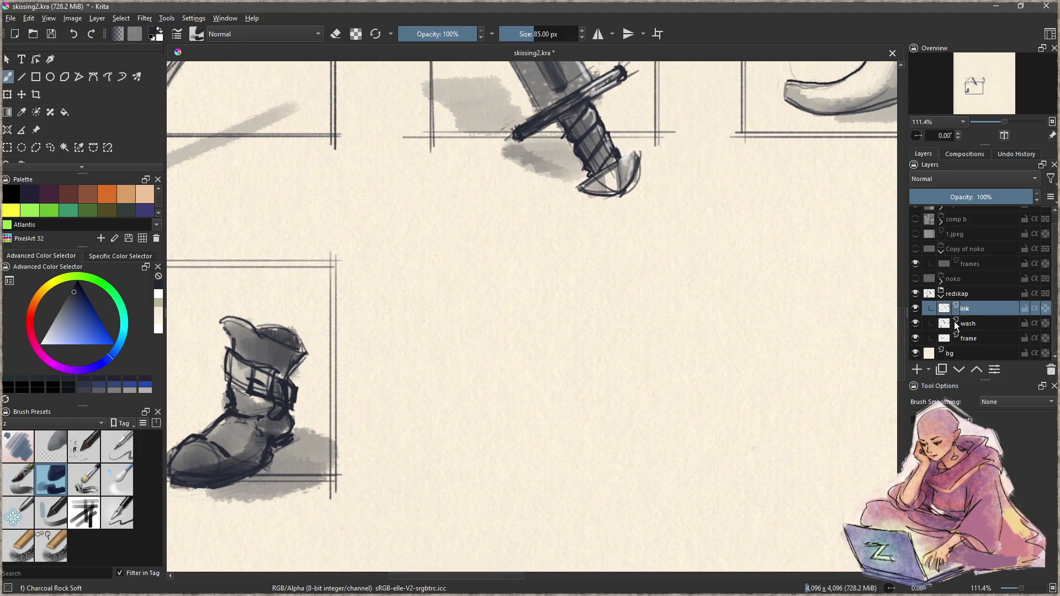
# - Recentre the boot in view and pick the thin zSketch pen
pyautogui.moveTo(344, 403); pyautogui.dragTo(701, 373)
pyautogui.press('e')
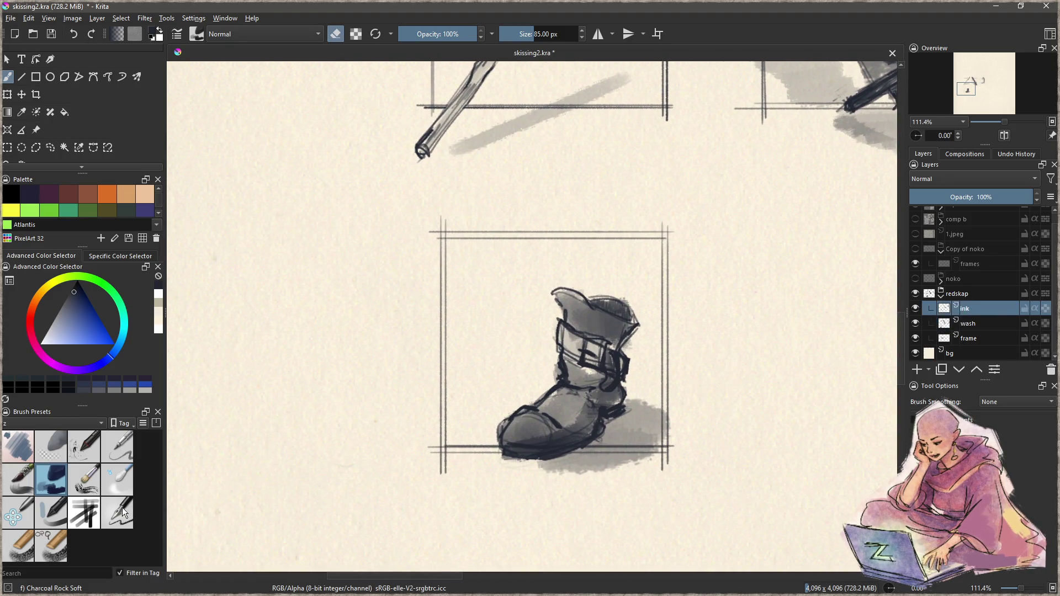
pyautogui.click(121, 511)
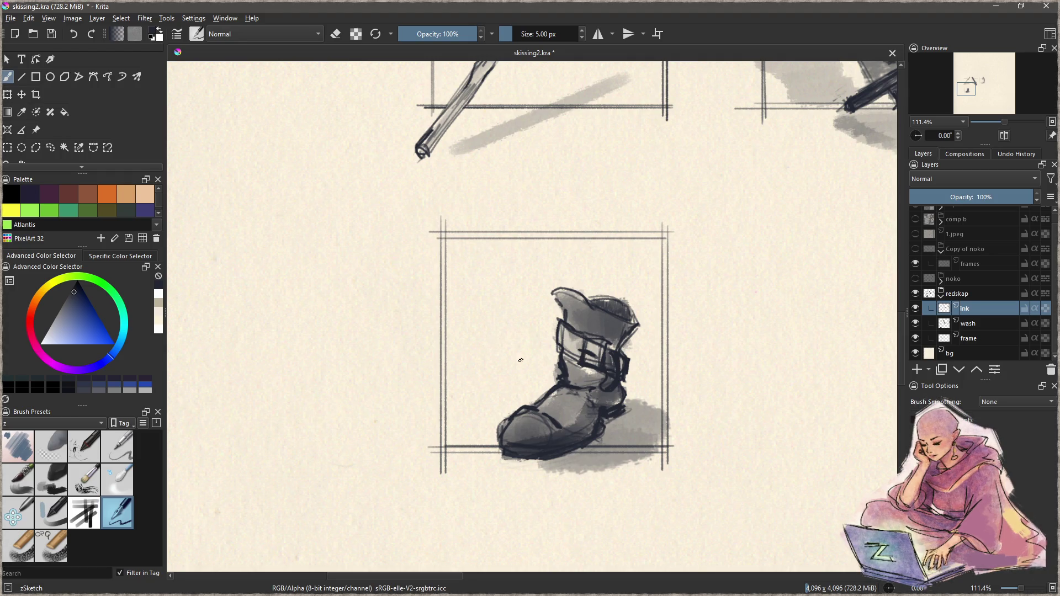
# - Add a new paint layer and rough in the shape of a second boot beside the first
pyautogui.hotkey('ctrl', 'z')
pyautogui.click(917, 369)
pyautogui.moveTo(496, 422); pyautogui.dragTo(469, 439)
pyautogui.hotkey('ctrl', 'z')
pyautogui.moveTo(552, 388)
pyautogui.mouseDown()
pyautogui.moveTo(513, 395)
pyautogui.moveTo(514, 408)
pyautogui.moveTo(450, 436)
pyautogui.moveTo(502, 405)
pyautogui.moveTo(447, 428)
pyautogui.moveTo(552, 395)
pyautogui.moveTo(519, 420)
pyautogui.moveTo(454, 438)
pyautogui.moveTo(506, 394)
pyautogui.moveTo(541, 396)
pyautogui.moveTo(498, 394)
pyautogui.mouseUp()
pyautogui.moveTo(533, 354)
pyautogui.mouseDown()
pyautogui.moveTo(551, 382)
pyautogui.moveTo(490, 390)
pyautogui.moveTo(503, 422)
pyautogui.moveTo(461, 406)
pyautogui.moveTo(452, 425)
pyautogui.moveTo(489, 429)
pyautogui.moveTo(475, 420)
pyautogui.moveTo(474, 389)
pyautogui.mouseUp()
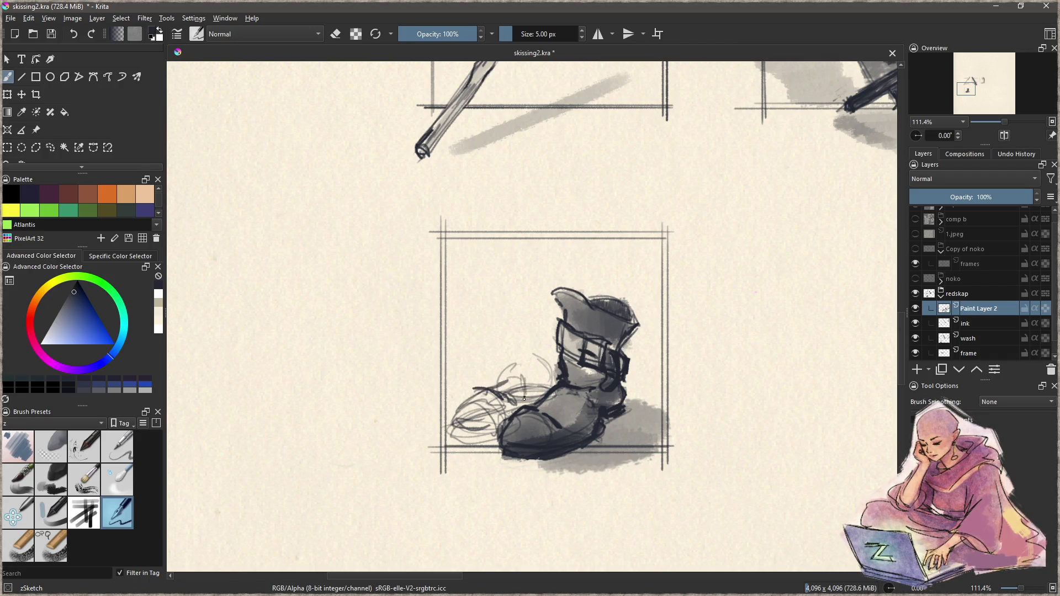
pyautogui.moveTo(521, 374)
pyautogui.mouseDown()
pyautogui.moveTo(544, 369)
pyautogui.moveTo(515, 362)
pyautogui.moveTo(527, 319)
pyautogui.moveTo(474, 353)
pyautogui.moveTo(490, 358)
pyautogui.moveTo(478, 375)
pyautogui.moveTo(520, 324)
pyautogui.mouseUp()
# - Draw the fallen boot's top arcs, heel curve and sole, then erase stray lines
pyautogui.hotkey('ctrl', 'z')
pyautogui.moveTo(479, 358)
pyautogui.mouseDown()
pyautogui.moveTo(534, 326)
pyautogui.moveTo(552, 356)
pyautogui.moveTo(551, 335)
pyautogui.moveTo(515, 368)
pyautogui.moveTo(541, 366)
pyautogui.moveTo(533, 368)
pyautogui.moveTo(546, 327)
pyautogui.mouseUp()
pyautogui.moveTo(483, 347)
pyautogui.mouseDown()
pyautogui.moveTo(479, 379)
pyautogui.moveTo(512, 400)
pyautogui.moveTo(473, 396)
pyautogui.moveTo(454, 420)
pyautogui.moveTo(507, 390)
pyautogui.mouseUp()
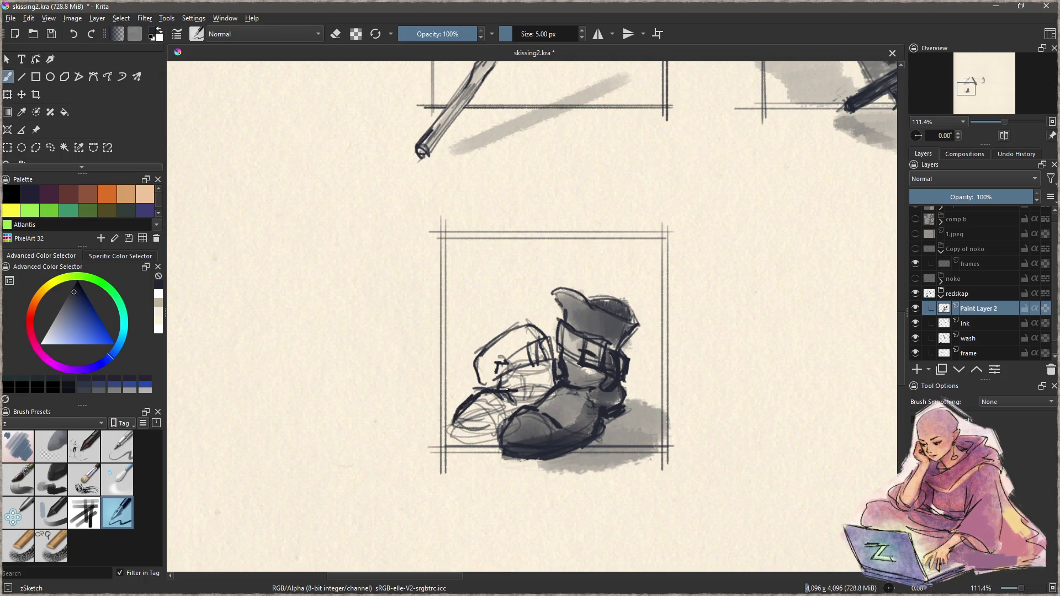
pyautogui.moveTo(454, 425); pyautogui.dragTo(500, 431)
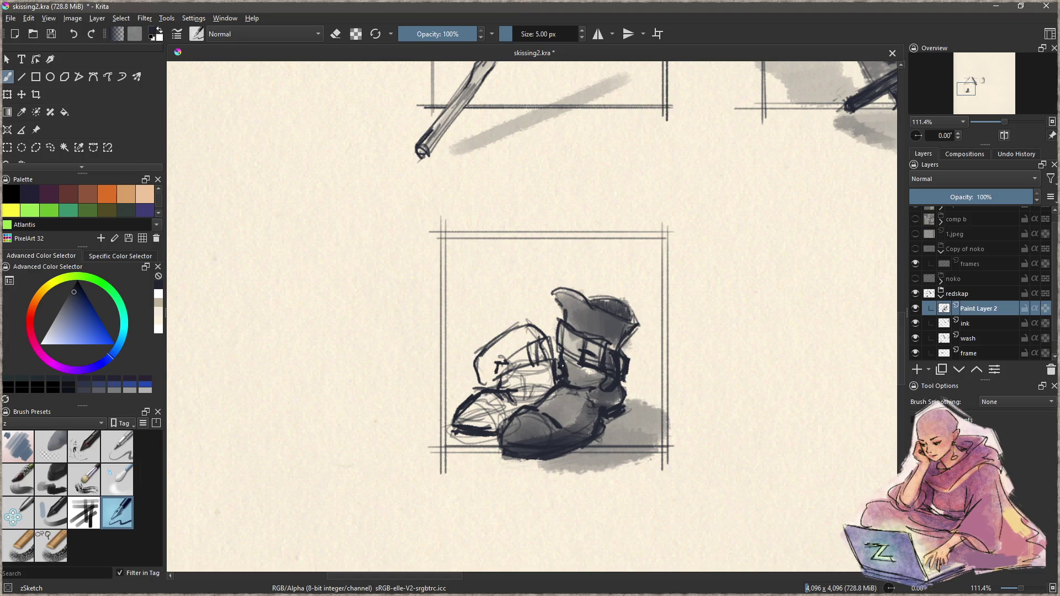
pyautogui.press('e')
pyautogui.moveTo(528, 374)
pyautogui.mouseDown()
pyautogui.moveTo(524, 392)
pyautogui.moveTo(544, 373)
pyautogui.moveTo(529, 396)
pyautogui.moveTo(475, 420)
pyautogui.moveTo(495, 411)
pyautogui.mouseUp()
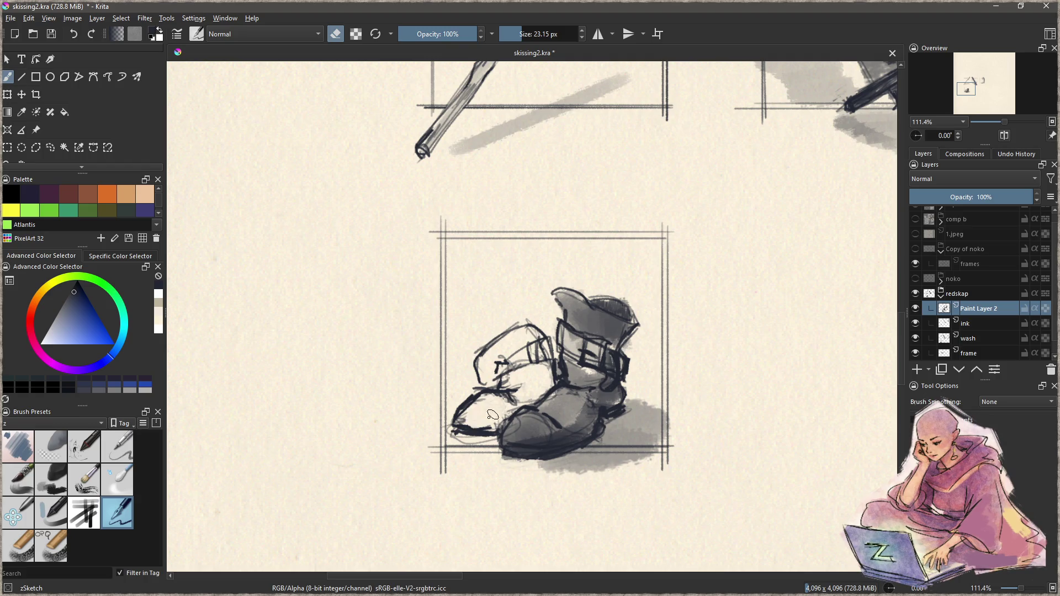
pyautogui.click(982, 338)
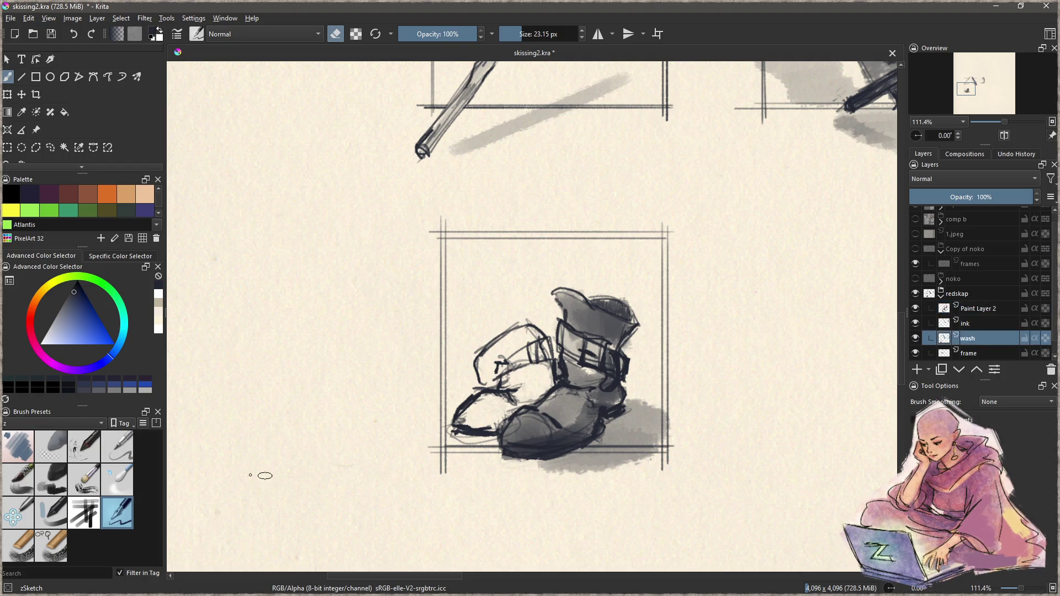
# - Paint grey wash over the fallen boot with a smaller Charcoal Rock Soft brush
pyautogui.click(51, 480)
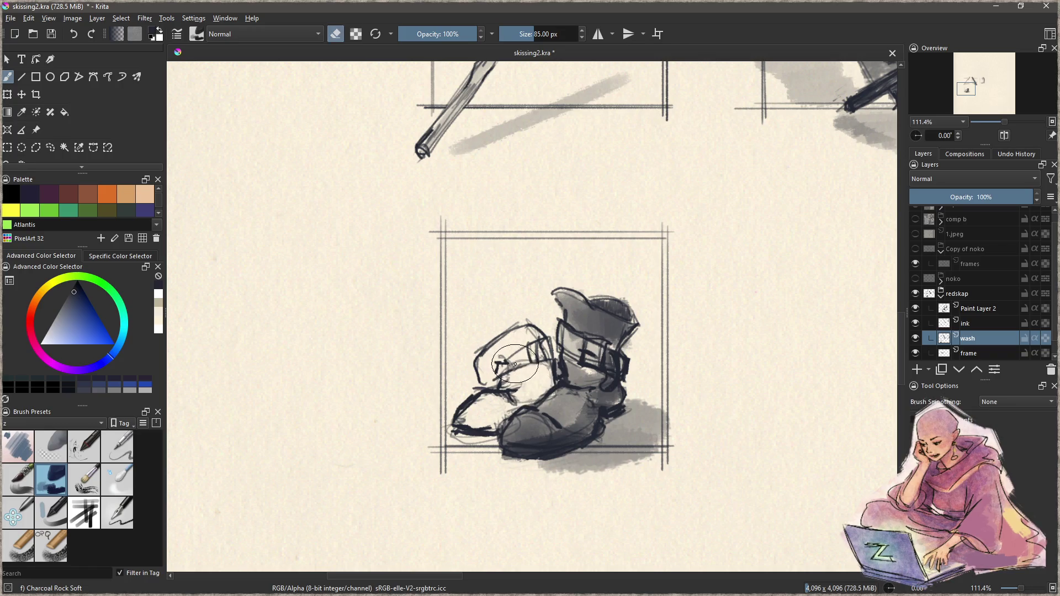
pyautogui.press('e')
pyautogui.press('[')
pyautogui.press('[')
pyautogui.press('[')
pyautogui.moveTo(481, 405)
pyautogui.mouseDown()
pyautogui.moveTo(532, 395)
pyautogui.moveTo(547, 359)
pyautogui.moveTo(518, 377)
pyautogui.moveTo(513, 331)
pyautogui.moveTo(480, 379)
pyautogui.moveTo(508, 340)
pyautogui.moveTo(486, 375)
pyautogui.moveTo(524, 361)
pyautogui.moveTo(540, 377)
pyautogui.moveTo(527, 400)
pyautogui.moveTo(470, 409)
pyautogui.moveTo(547, 374)
pyautogui.mouseUp()
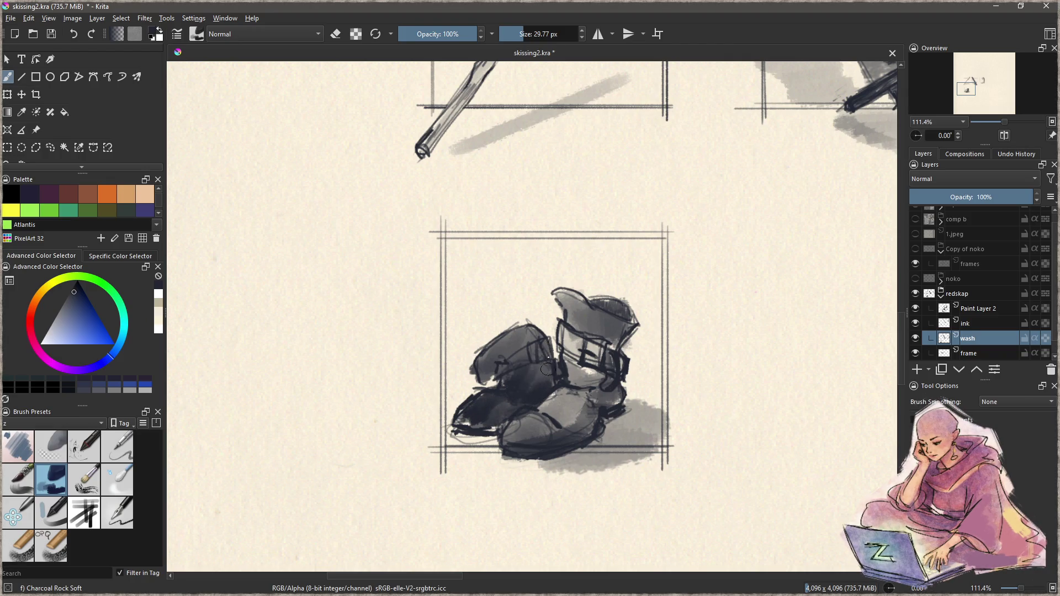
# - Try erasing some wash on the fallen boot at different brush sizes, undoing the attempts
pyautogui.press('e')
pyautogui.moveTo(520, 341); pyautogui.dragTo(475, 411)
pyautogui.hotkey('ctrl', 'z')
pyautogui.moveTo(508, 363)
pyautogui.mouseDown()
pyautogui.moveTo(477, 362)
pyautogui.moveTo(528, 365)
pyautogui.moveTo(527, 356)
pyautogui.moveTo(486, 370)
pyautogui.moveTo(506, 343)
pyautogui.moveTo(530, 370)
pyautogui.moveTo(486, 409)
pyautogui.moveTo(550, 394)
pyautogui.moveTo(546, 378)
pyautogui.moveTo(485, 414)
pyautogui.moveTo(546, 376)
pyautogui.moveTo(469, 448)
pyautogui.moveTo(497, 442)
pyautogui.moveTo(480, 463)
pyautogui.moveTo(660, 450)
pyautogui.moveTo(511, 419)
pyautogui.mouseUp()
pyautogui.press(']')
pyautogui.hotkey('ctrl', 'z')
pyautogui.press('e')
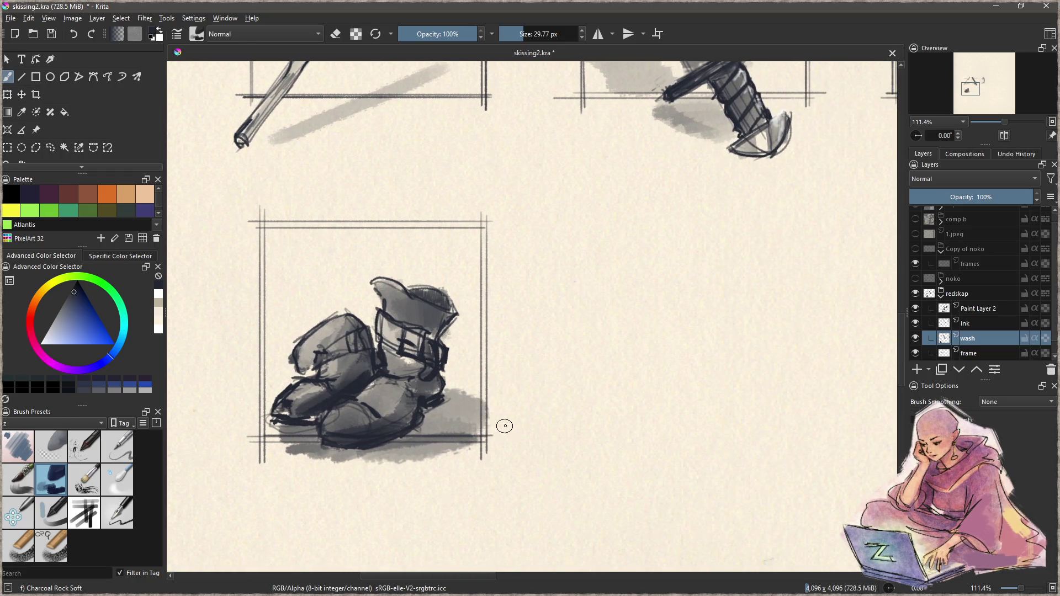
# - Lighten some wash on the fallen boot and pan toward the empty area beside the boots
pyautogui.press('e')
pyautogui.moveTo(358, 351)
pyautogui.mouseDown()
pyautogui.moveTo(345, 348)
pyautogui.moveTo(353, 338)
pyautogui.moveTo(332, 356)
pyautogui.mouseUp()
pyautogui.moveTo(568, 379); pyautogui.dragTo(502, 379)
pyautogui.moveTo(565, 369)
pyautogui.mouseDown()
pyautogui.moveTo(504, 374)
pyautogui.moveTo(490, 388)
pyautogui.mouseUp()
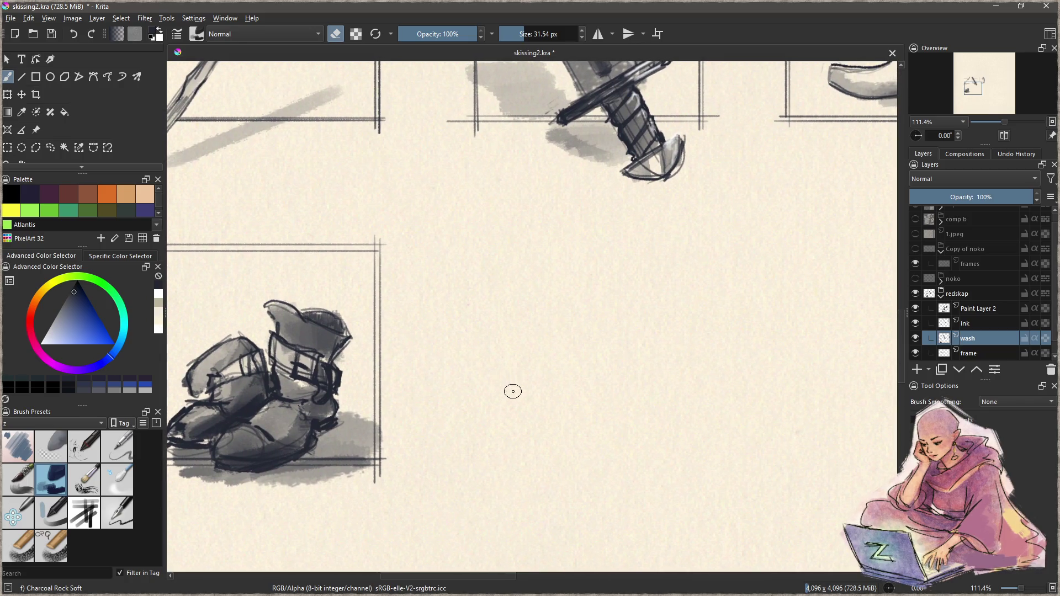
pyautogui.click(981, 311)
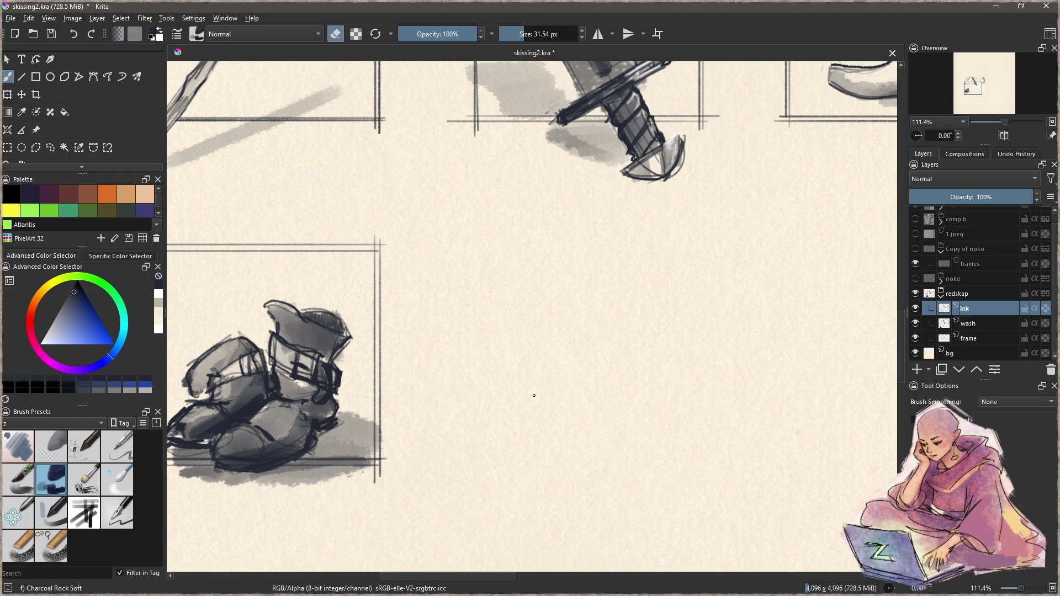
# - Save the drawing, zoom out over all four sketches and try a frame line beside the boots
pyautogui.click(120, 509)
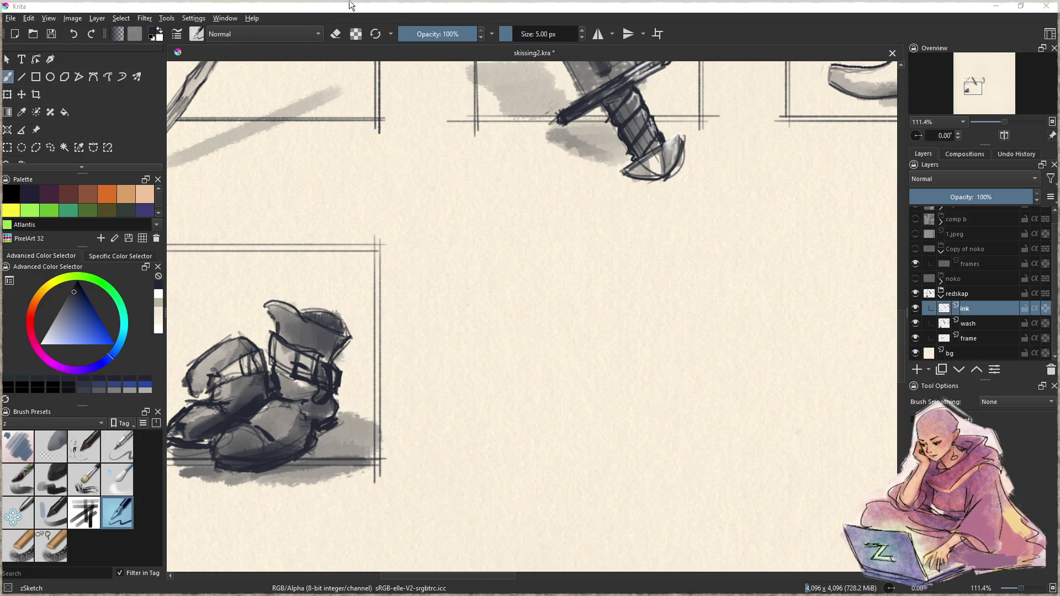
pyautogui.hotkey('ctrl', 's')
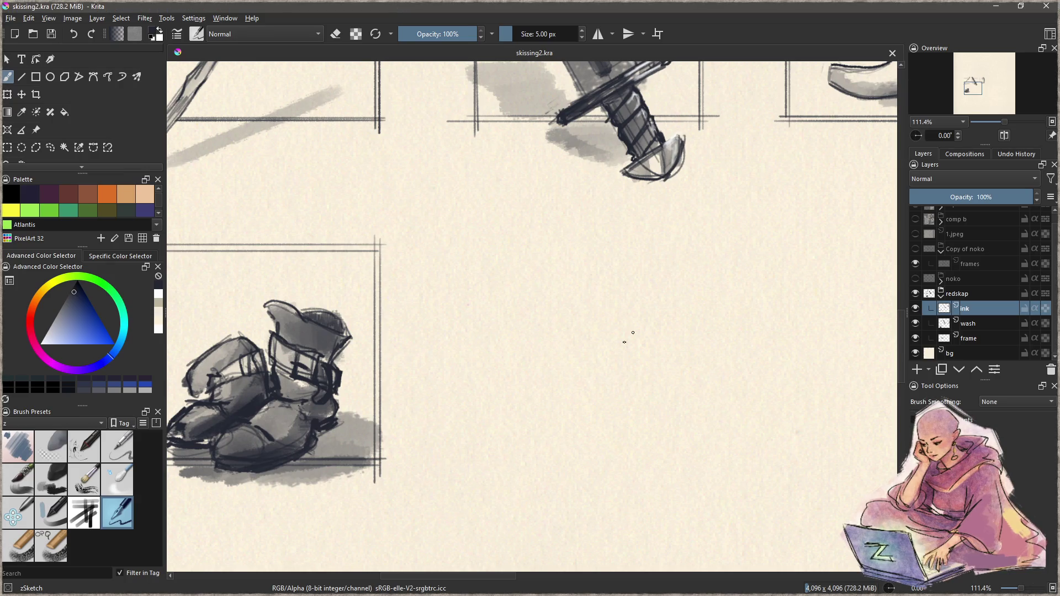
pyautogui.moveTo(657, 286)
pyautogui.mouseDown()
pyautogui.moveTo(582, 331)
pyautogui.moveTo(509, 475)
pyautogui.mouseUp()
pyautogui.moveTo(558, 369)
pyautogui.mouseDown()
pyautogui.moveTo(552, 471)
pyautogui.moveTo(534, 394)
pyautogui.moveTo(541, 379)
pyautogui.moveTo(558, 378)
pyautogui.moveTo(525, 374)
pyautogui.mouseUp()
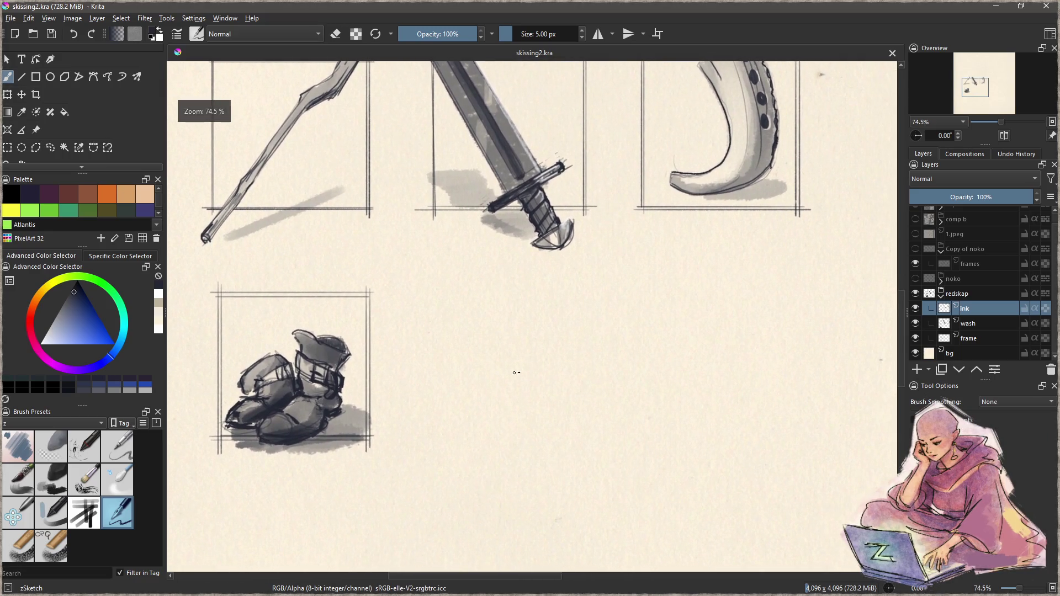
pyautogui.moveTo(432, 288); pyautogui.dragTo(434, 430)
# - On the frame layer, rule the first sides of a new square frame beside the boots frame
pyautogui.click(991, 338)
pyautogui.moveTo(431, 286); pyautogui.dragTo(431, 454)
pyautogui.press('v')
pyautogui.moveTo(424, 289)
pyautogui.mouseDown()
pyautogui.moveTo(603, 288)
pyautogui.moveTo(593, 450)
pyautogui.moveTo(414, 447)
pyautogui.mouseUp()
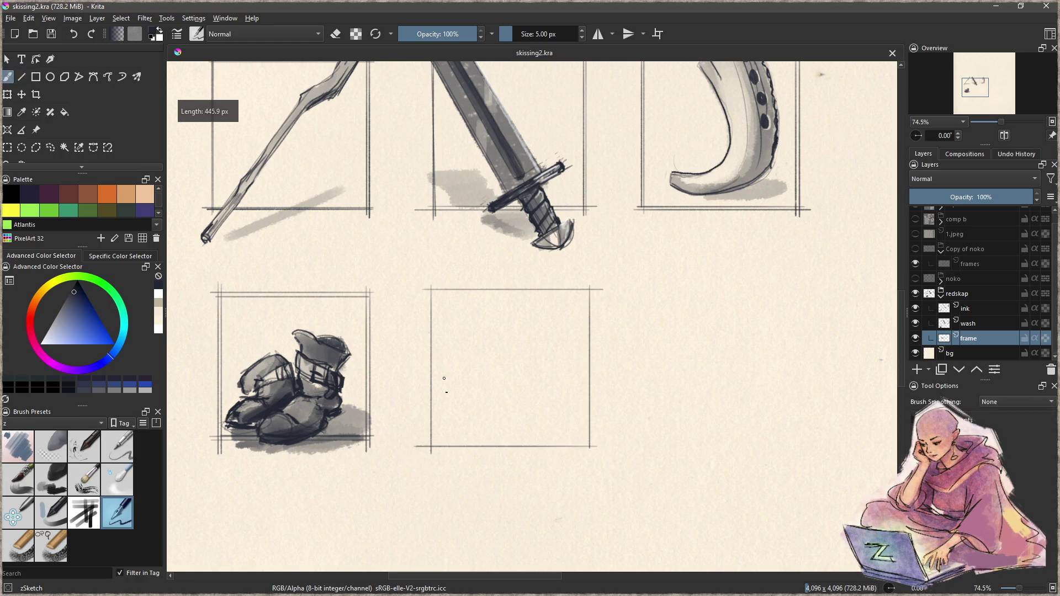
pyautogui.moveTo(435, 278)
pyautogui.mouseDown()
pyautogui.moveTo(434, 454)
pyautogui.moveTo(433, 445)
pyautogui.moveTo(600, 442)
pyautogui.moveTo(581, 318)
pyautogui.mouseUp()
# - Rule the remaining overshooting edges to complete the empty sixth frame in the second row
pyautogui.press('b')
pyautogui.press('v')
pyautogui.moveTo(590, 278); pyautogui.dragTo(422, 288)
pyautogui.moveTo(639, 283)
pyautogui.mouseDown()
pyautogui.moveTo(640, 450)
pyautogui.moveTo(797, 280)
pyautogui.moveTo(808, 288)
pyautogui.moveTo(799, 359)
pyautogui.moveTo(804, 449)
pyautogui.moveTo(629, 445)
pyautogui.moveTo(636, 282)
pyautogui.moveTo(806, 294)
pyautogui.moveTo(794, 306)
pyautogui.moveTo(797, 450)
pyautogui.moveTo(631, 442)
pyautogui.mouseUp()
pyautogui.press('b')
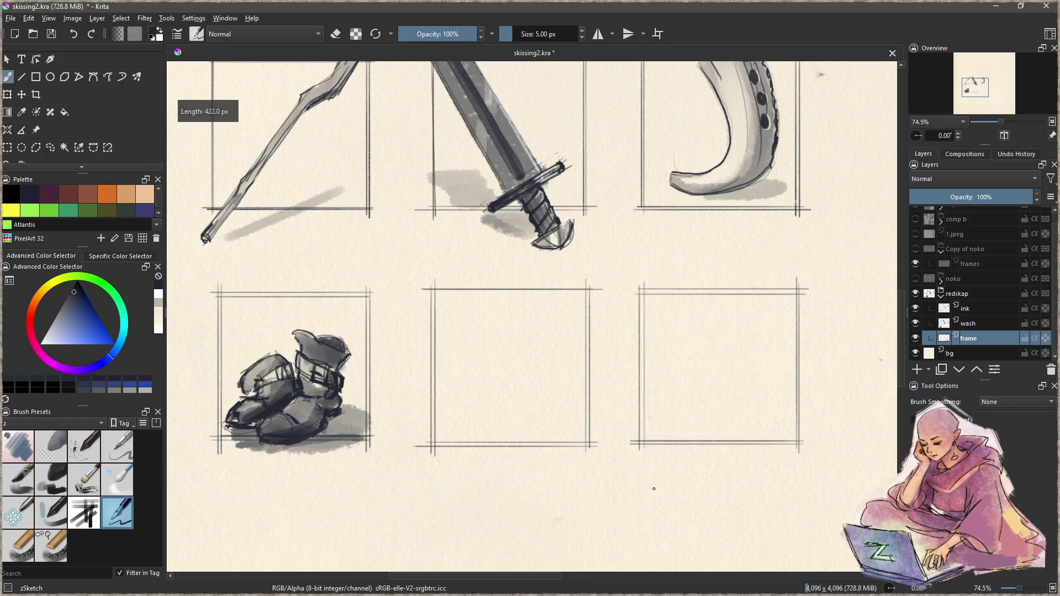
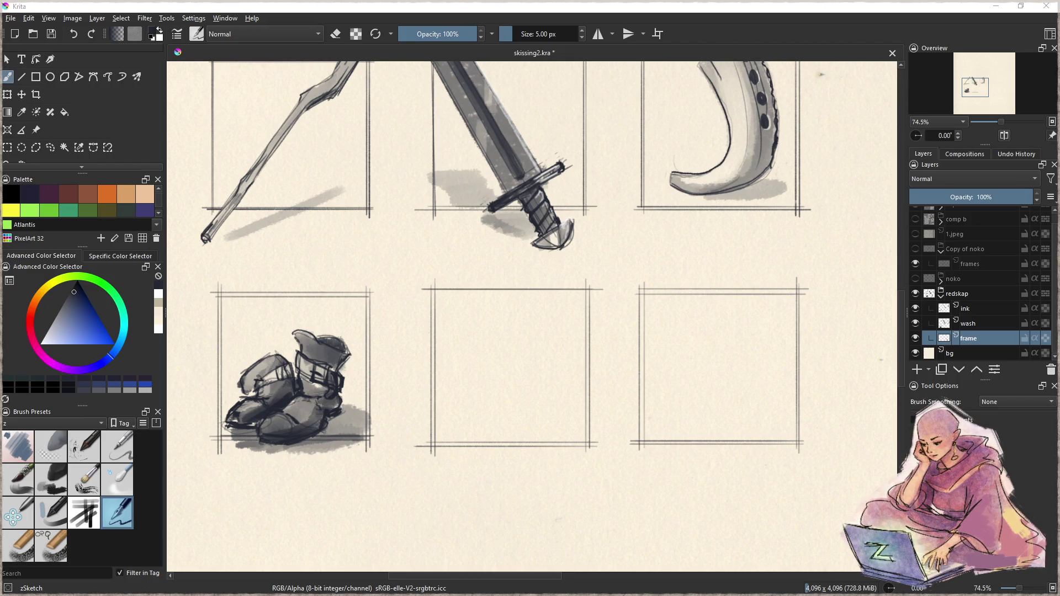
# - Zoom into the empty lower-middle frame on the ink layer and try, then undo, ellipse and cup-rim strokes
pyautogui.moveTo(619, 350)
pyautogui.mouseDown()
pyautogui.moveTo(615, 367)
pyautogui.moveTo(630, 347)
pyautogui.moveTo(534, 378)
pyautogui.moveTo(542, 333)
pyautogui.moveTo(552, 355)
pyautogui.moveTo(566, 352)
pyautogui.mouseUp()
pyautogui.click(983, 309)
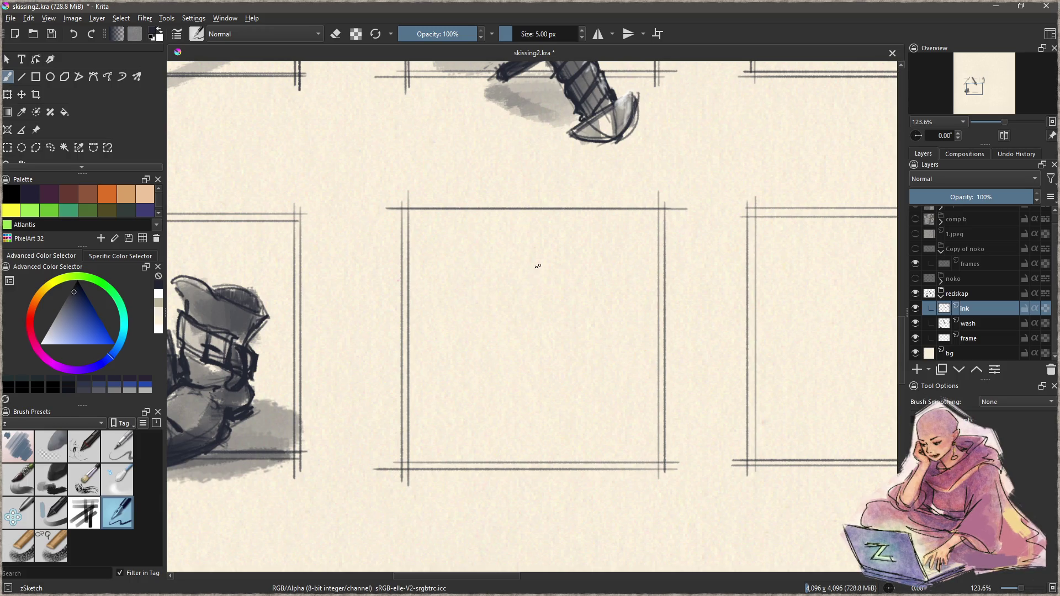
pyautogui.moveTo(450, 295)
pyautogui.mouseDown()
pyautogui.moveTo(563, 244)
pyautogui.moveTo(440, 300)
pyautogui.mouseUp()
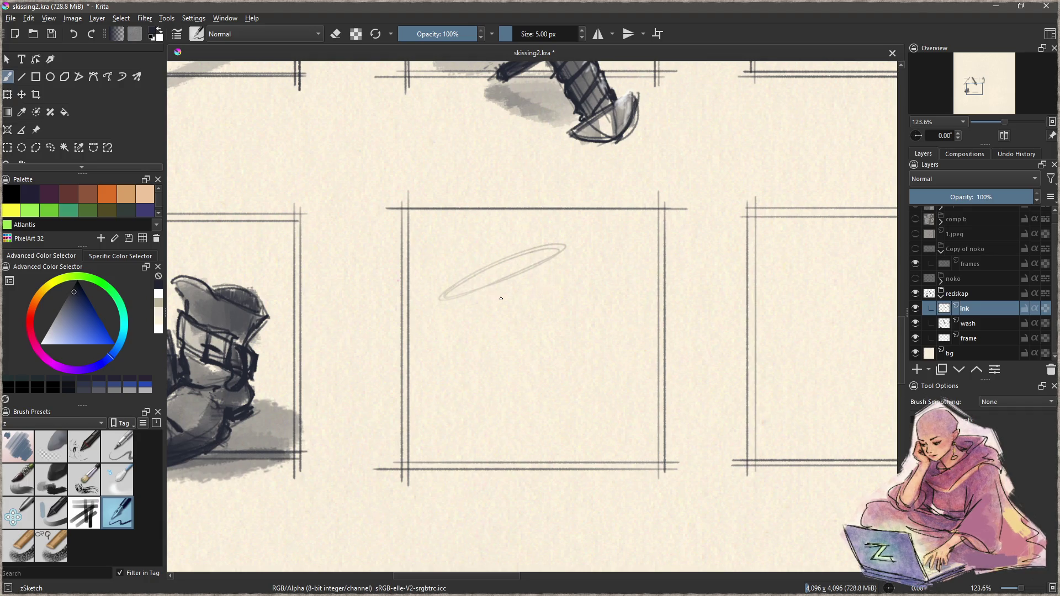
pyautogui.hotkey('ctrl', 'z')
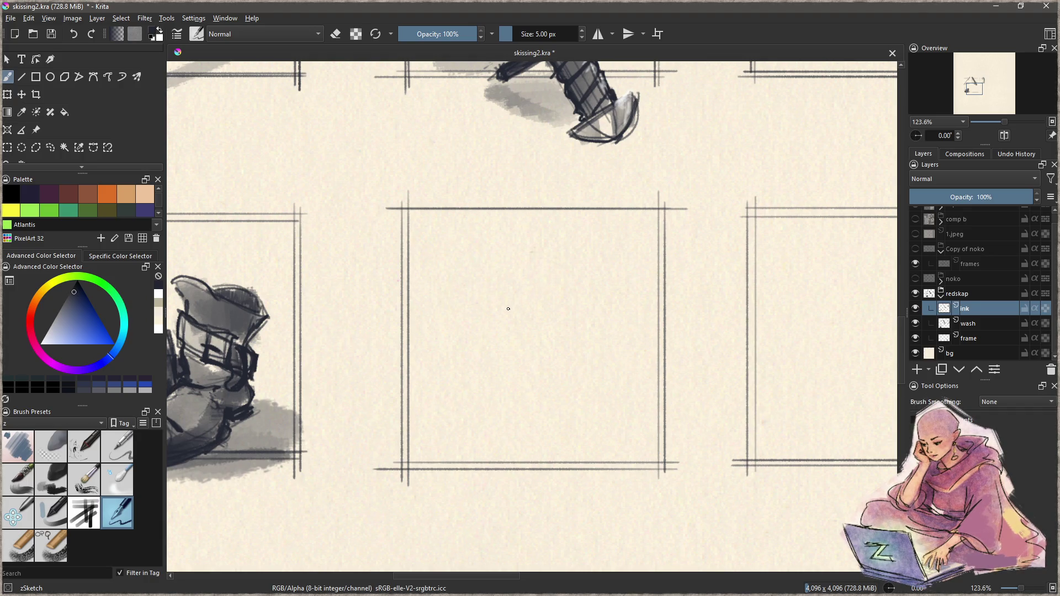
pyautogui.moveTo(480, 293)
pyautogui.mouseDown()
pyautogui.moveTo(518, 509)
pyautogui.moveTo(497, 272)
pyautogui.moveTo(547, 249)
pyautogui.mouseUp()
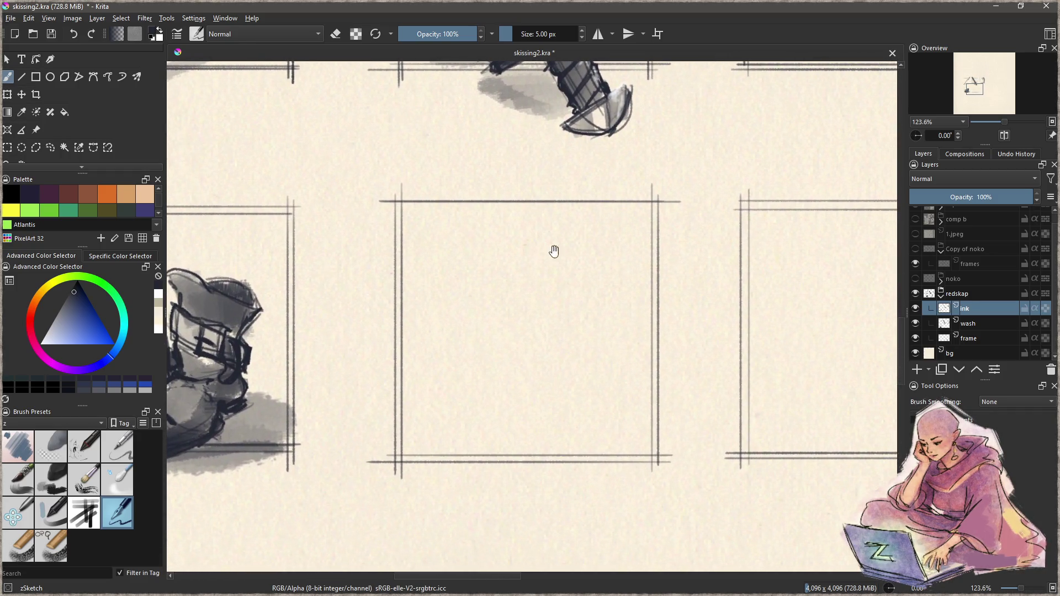
pyautogui.moveTo(617, 296); pyautogui.dragTo(544, 225)
pyautogui.hotkey('ctrl', 'z')
pyautogui.moveTo(597, 278)
pyautogui.mouseDown()
pyautogui.moveTo(499, 238)
pyautogui.moveTo(575, 279)
pyautogui.moveTo(639, 291)
pyautogui.moveTo(519, 234)
pyautogui.moveTo(523, 252)
pyautogui.moveTo(569, 269)
pyautogui.mouseUp()
pyautogui.hotkey('ctrl', 'z')
# - Sketch the cup's sides and base, then undo the whole cup attempt
pyautogui.hotkey('ctrl', 'z')
pyautogui.moveTo(496, 246); pyautogui.dragTo(431, 402)
pyautogui.hotkey('ctrl', 'z')
pyautogui.moveTo(497, 243)
pyautogui.mouseDown()
pyautogui.moveTo(426, 394)
pyautogui.moveTo(574, 438)
pyautogui.mouseUp()
pyautogui.moveTo(602, 295); pyautogui.dragTo(578, 436)
pyautogui.moveTo(580, 434)
pyautogui.mouseDown()
pyautogui.moveTo(499, 442)
pyautogui.moveTo(443, 396)
pyautogui.moveTo(481, 423)
pyautogui.moveTo(509, 236)
pyautogui.mouseUp()
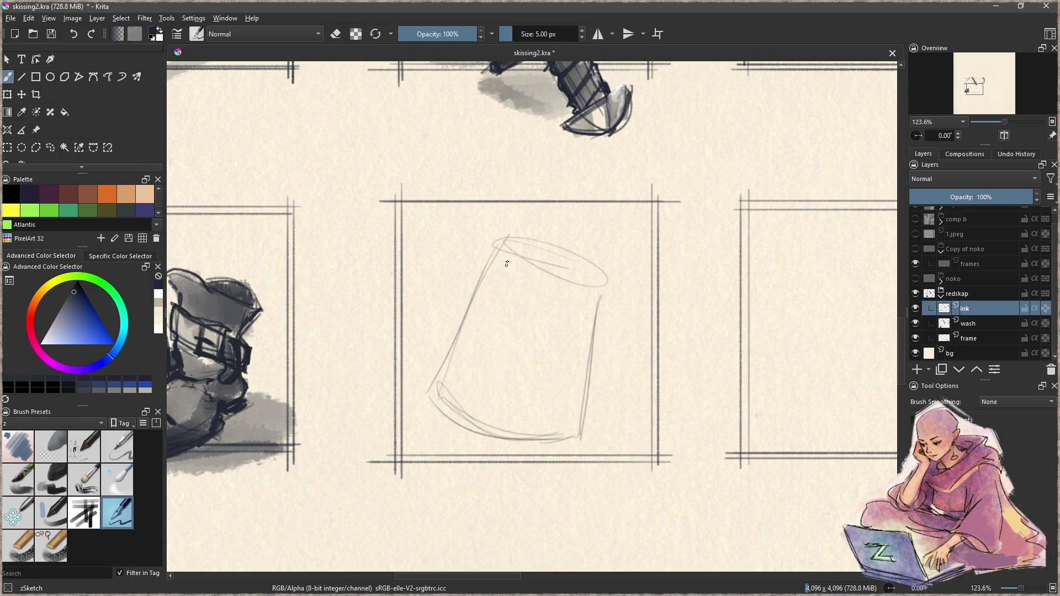
pyautogui.hotkey('ctrl', 'z')
pyautogui.hotkey('ctrl', 'z')
pyautogui.hotkey('ctrl', 'z')
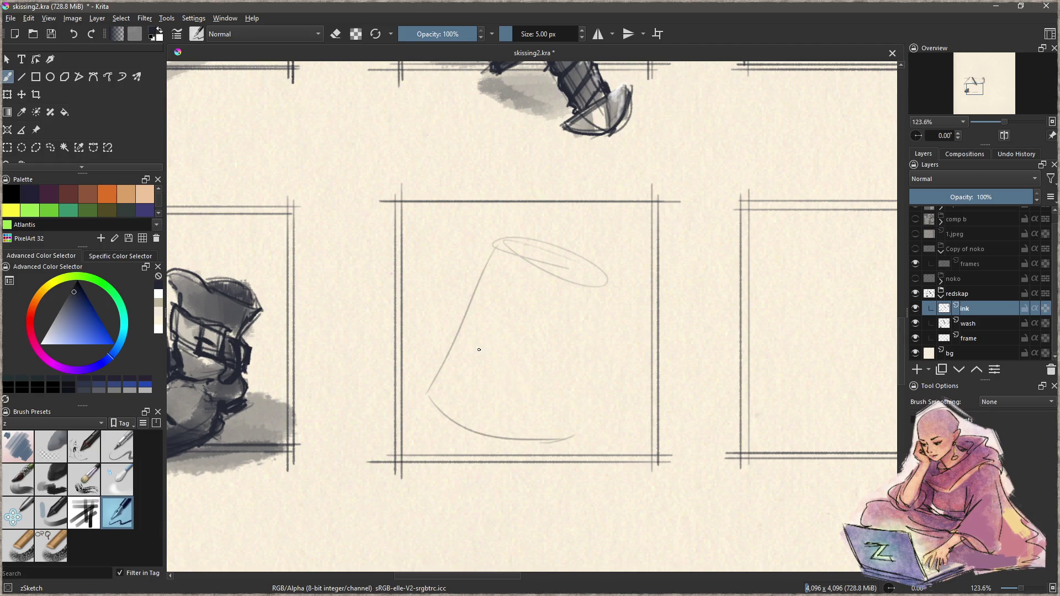
pyautogui.hotkey('ctrl', 'z')
pyautogui.hotkey('ctrl', 'z')
pyautogui.hotkey('ctrl', 'z')
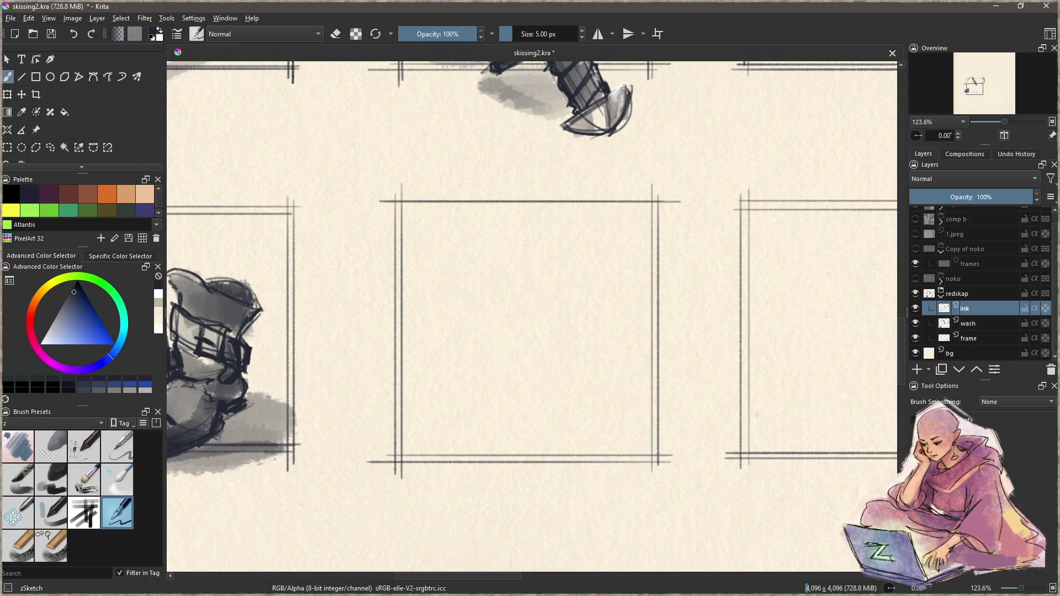
# - Recentre the frame, sketch an oval with descending lines, then undo that sketch
pyautogui.moveTo(682, 367)
pyautogui.mouseDown()
pyautogui.moveTo(644, 415)
pyautogui.moveTo(675, 384)
pyautogui.moveTo(675, 409)
pyautogui.moveTo(674, 379)
pyautogui.mouseUp()
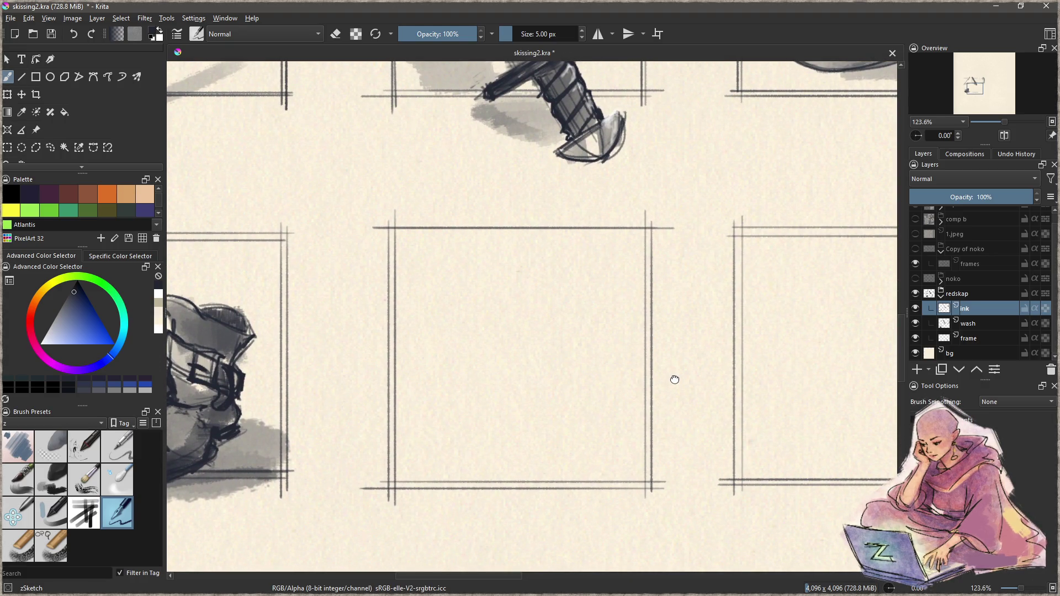
pyautogui.moveTo(674, 380); pyautogui.dragTo(667, 381)
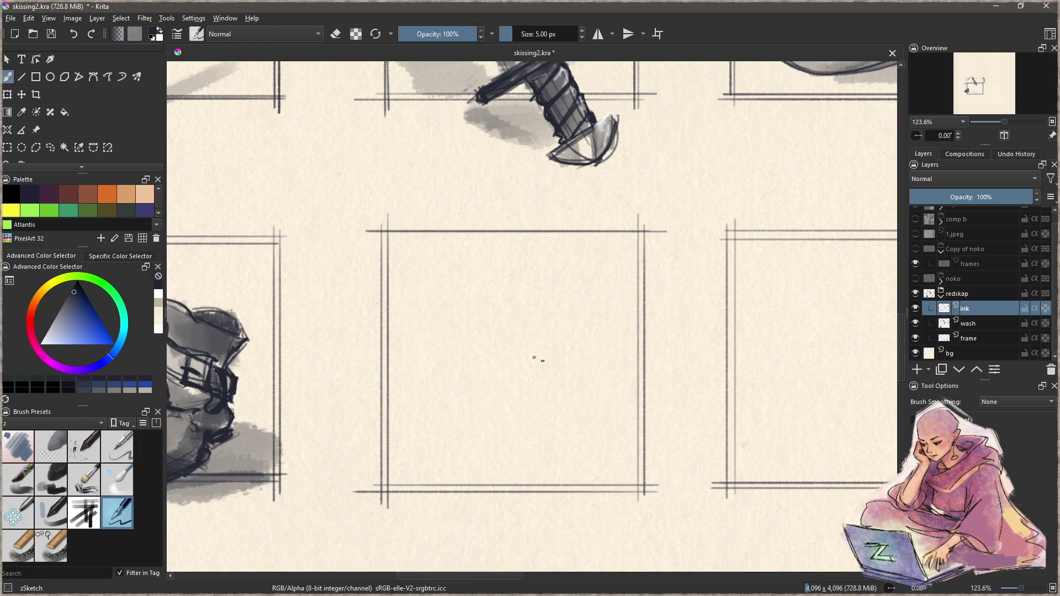
pyautogui.moveTo(408, 234)
pyautogui.mouseDown()
pyautogui.moveTo(470, 243)
pyautogui.moveTo(382, 260)
pyautogui.moveTo(470, 399)
pyautogui.mouseUp()
pyautogui.moveTo(468, 211)
pyautogui.mouseDown()
pyautogui.moveTo(509, 276)
pyautogui.moveTo(614, 524)
pyautogui.mouseUp()
pyautogui.moveTo(470, 395)
pyautogui.mouseDown()
pyautogui.moveTo(581, 531)
pyautogui.moveTo(617, 524)
pyautogui.mouseUp()
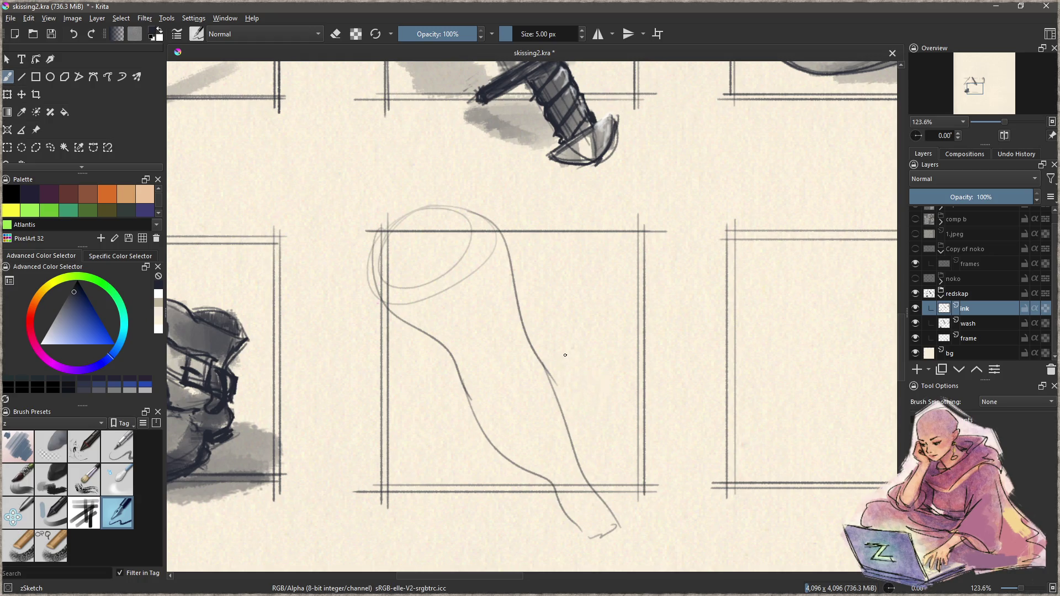
pyautogui.moveTo(569, 353)
pyautogui.mouseDown()
pyautogui.moveTo(566, 442)
pyautogui.moveTo(563, 338)
pyautogui.moveTo(564, 428)
pyautogui.mouseUp()
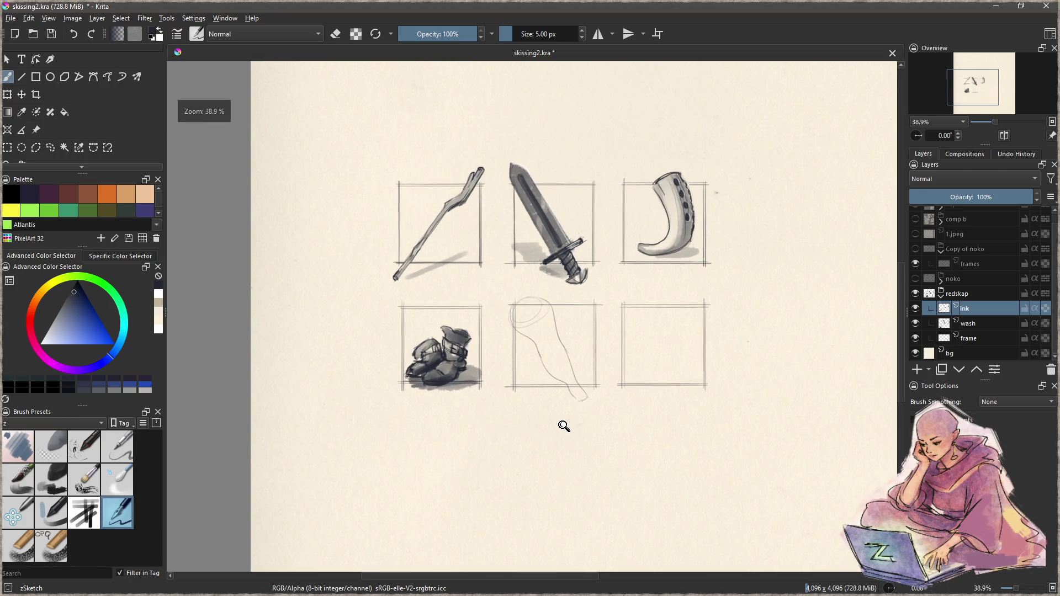
pyautogui.moveTo(563, 426); pyautogui.dragTo(565, 356)
pyautogui.hotkey('ctrl', 'z')
pyautogui.hotkey('ctrl', 'z')
pyautogui.hotkey('ctrl', 'z')
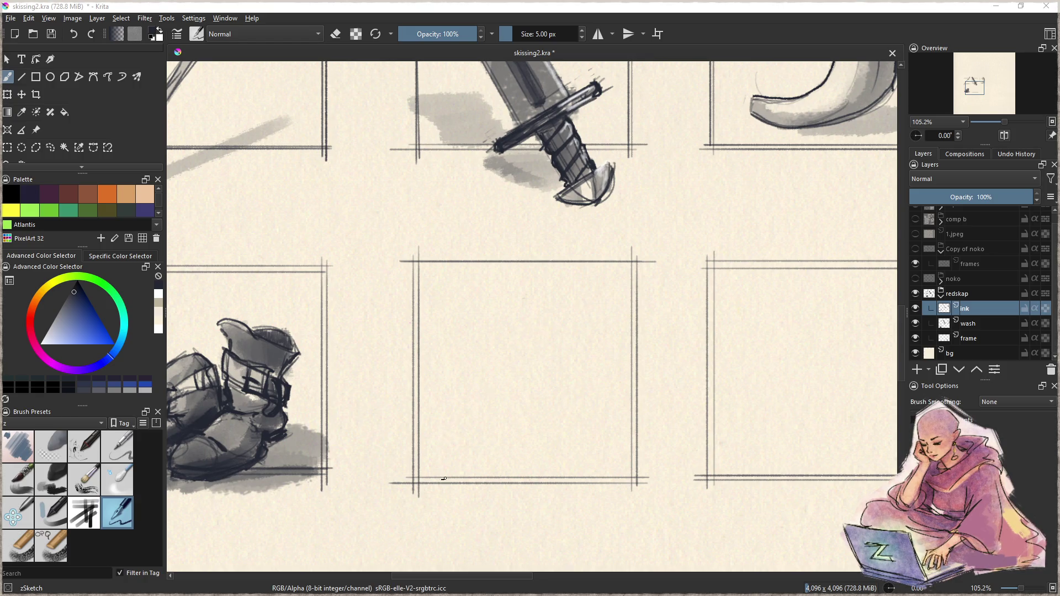
# - Draw two long parallel diagonal straight lines for the axe handle
pyautogui.press('v')
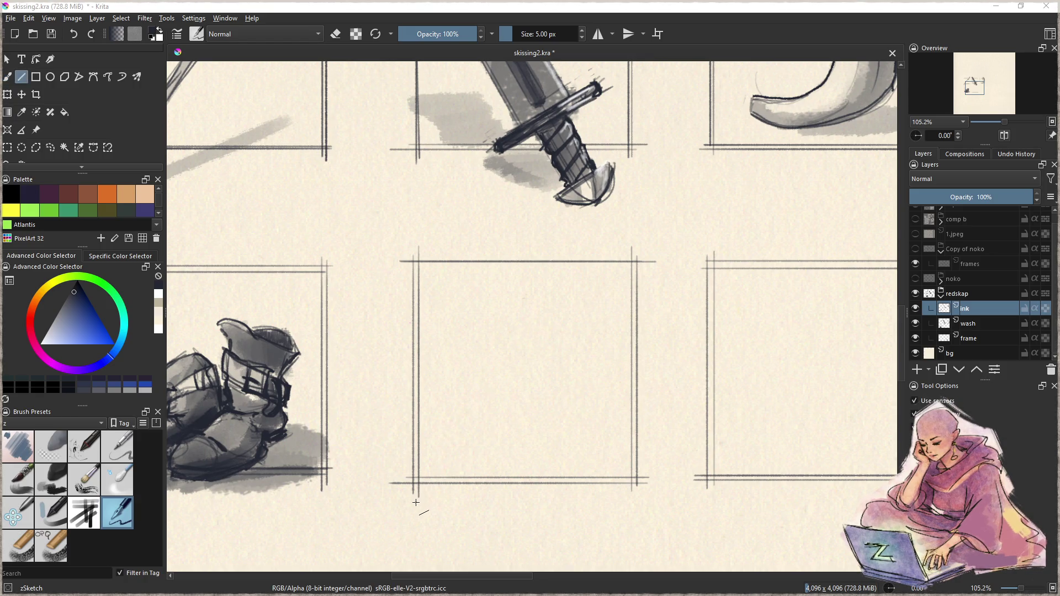
pyautogui.moveTo(417, 501)
pyautogui.mouseDown()
pyautogui.moveTo(568, 348)
pyautogui.moveTo(597, 274)
pyautogui.mouseUp()
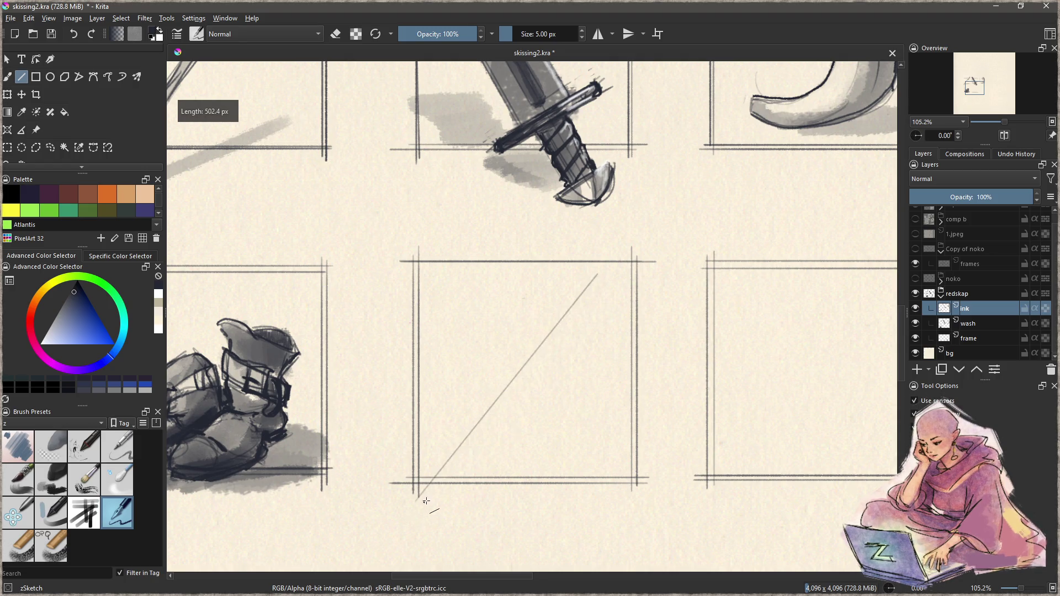
pyautogui.moveTo(424, 500); pyautogui.dragTo(611, 279)
pyautogui.press('b')
pyautogui.press('v')
pyautogui.moveTo(422, 497)
pyautogui.mouseDown()
pyautogui.moveTo(547, 296)
pyautogui.moveTo(523, 367)
pyautogui.moveTo(601, 276)
pyautogui.moveTo(498, 403)
pyautogui.moveTo(610, 282)
pyautogui.moveTo(593, 269)
pyautogui.moveTo(609, 252)
pyautogui.moveTo(690, 286)
pyautogui.mouseUp()
pyautogui.press('b')
# - Freehand-sketch the hooked axe head and blade curves at the top of the handle
pyautogui.moveTo(617, 246)
pyautogui.mouseDown()
pyautogui.moveTo(690, 288)
pyautogui.moveTo(609, 362)
pyautogui.mouseUp()
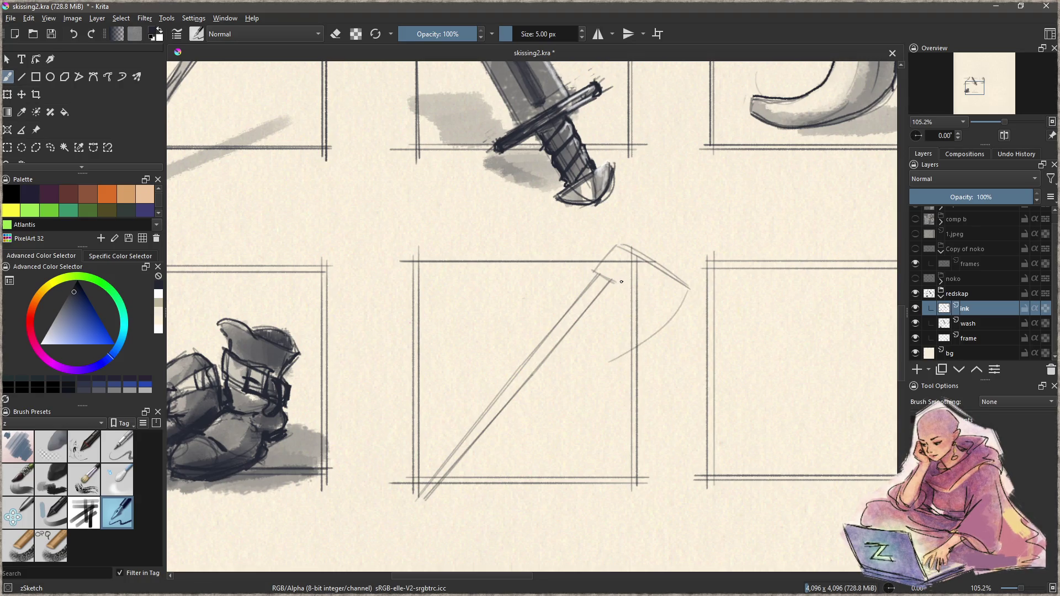
pyautogui.moveTo(618, 285)
pyautogui.mouseDown()
pyautogui.moveTo(625, 270)
pyautogui.moveTo(640, 273)
pyautogui.moveTo(667, 301)
pyautogui.mouseUp()
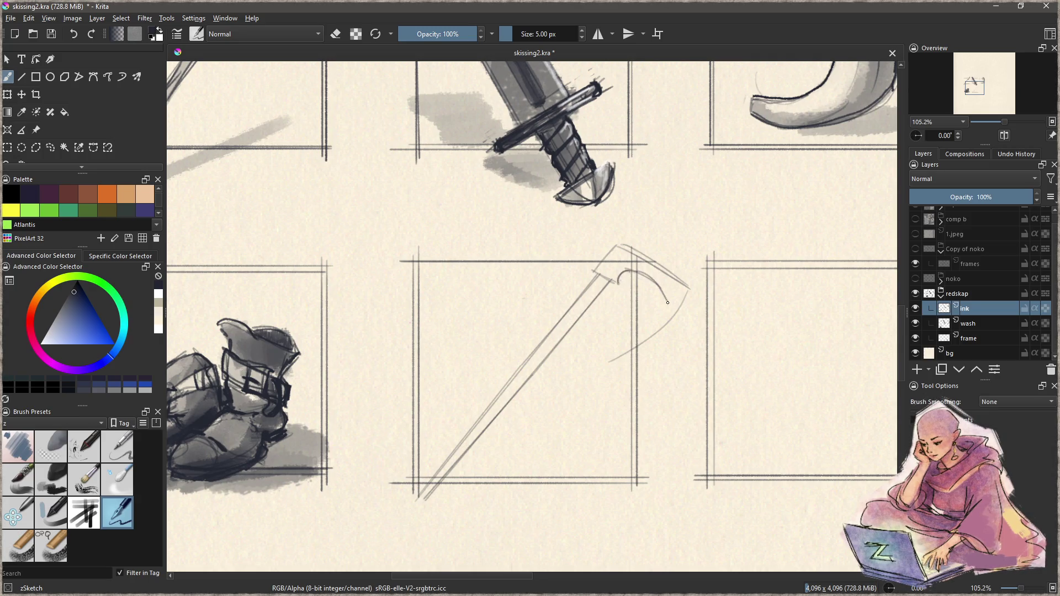
pyautogui.moveTo(630, 270)
pyautogui.mouseDown()
pyautogui.moveTo(667, 301)
pyautogui.moveTo(610, 346)
pyautogui.mouseUp()
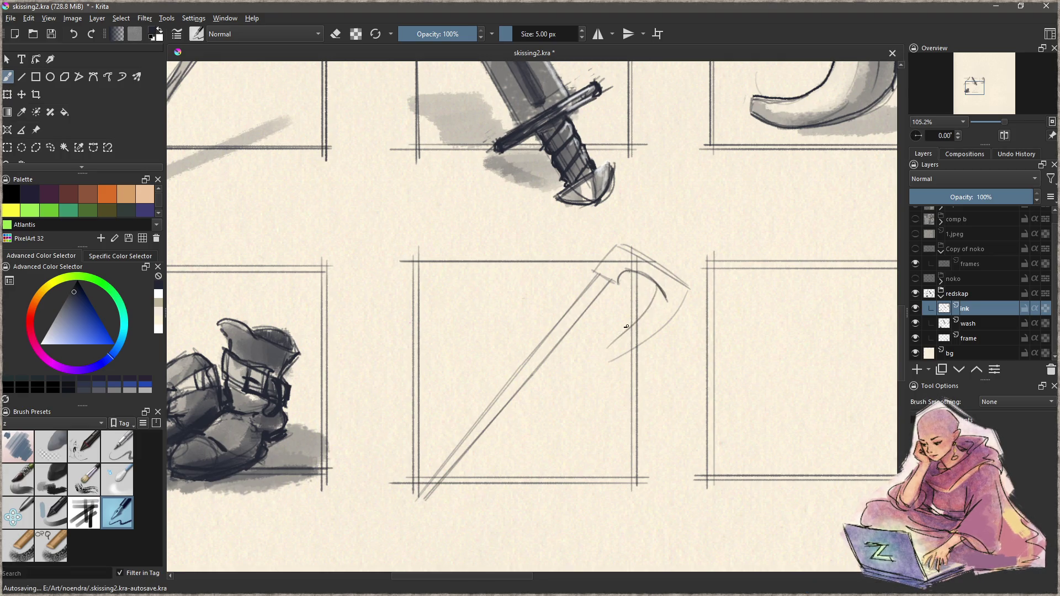
pyautogui.moveTo(655, 293)
pyautogui.mouseDown()
pyautogui.moveTo(617, 338)
pyautogui.moveTo(622, 351)
pyautogui.mouseUp()
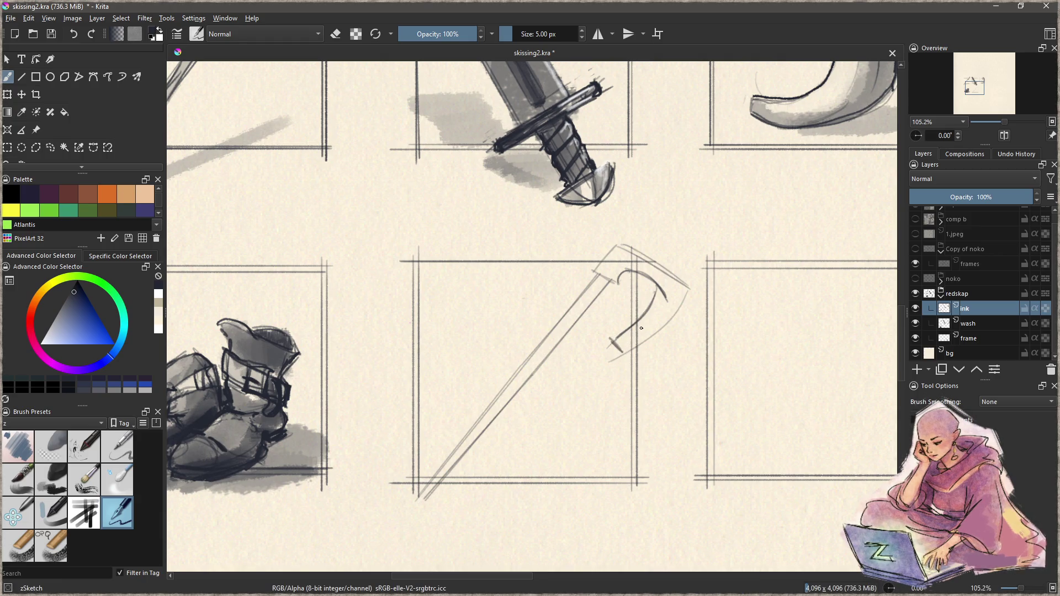
pyautogui.moveTo(620, 291)
pyautogui.mouseDown()
pyautogui.moveTo(650, 309)
pyautogui.moveTo(654, 290)
pyautogui.moveTo(622, 338)
pyautogui.mouseUp()
# - Redraw the axe head's right curve darker, erasing and undoing failed attempts
pyautogui.hotkey('ctrl', 'z')
pyautogui.hotkey('ctrl', 'z')
pyautogui.moveTo(658, 288); pyautogui.dragTo(616, 339)
pyautogui.moveTo(667, 297); pyautogui.dragTo(614, 348)
pyautogui.hotkey('ctrl', 'z')
pyautogui.moveTo(689, 282); pyautogui.dragTo(616, 351)
pyautogui.hotkey('ctrl', 'z')
pyautogui.moveTo(685, 297); pyautogui.dragTo(627, 348)
pyautogui.hotkey('ctrl', 'z')
pyautogui.moveTo(684, 295); pyautogui.dragTo(627, 348)
pyautogui.press('e')
pyautogui.moveTo(664, 302)
pyautogui.mouseDown()
pyautogui.moveTo(661, 286)
pyautogui.moveTo(689, 286)
pyautogui.moveTo(616, 244)
pyautogui.moveTo(691, 287)
pyautogui.mouseUp()
pyautogui.press('e')
pyautogui.hotkey('ctrl', 'z')
pyautogui.hotkey('ctrl', 'z')
# - Darken the axe head's upper-left edge, handle top, inner curve and outer blade curve
pyautogui.press('v')
pyautogui.press('b')
pyautogui.moveTo(615, 258); pyautogui.dragTo(597, 266)
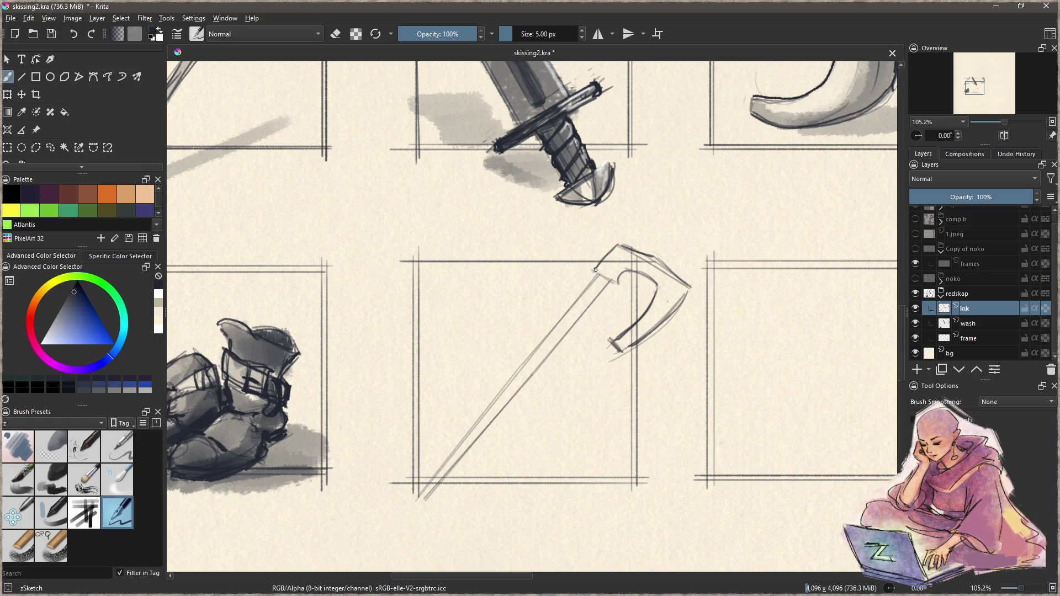
pyautogui.moveTo(594, 274)
pyautogui.mouseDown()
pyautogui.moveTo(612, 284)
pyautogui.moveTo(628, 268)
pyautogui.mouseUp()
pyautogui.moveTo(610, 340); pyautogui.dragTo(616, 350)
pyautogui.moveTo(627, 269)
pyautogui.mouseDown()
pyautogui.moveTo(657, 292)
pyautogui.moveTo(620, 349)
pyautogui.mouseUp()
pyautogui.moveTo(681, 287); pyautogui.dragTo(640, 334)
# - Refine the blade's lower tip and curved edge, trim the head tip, and darken its top edge
pyautogui.press('e')
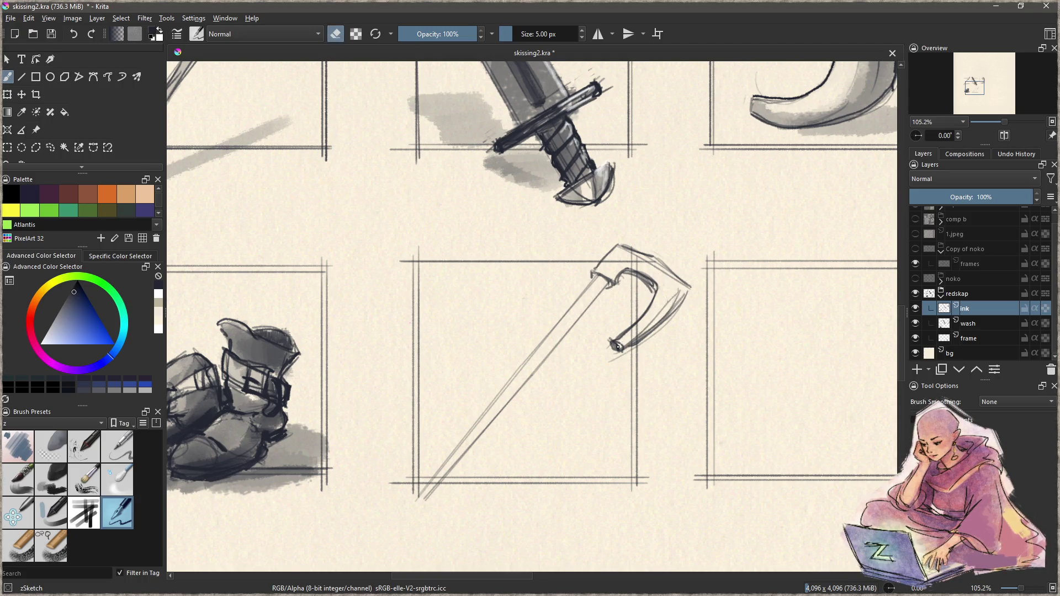
pyautogui.press('e')
pyautogui.moveTo(622, 334)
pyautogui.mouseDown()
pyautogui.moveTo(610, 347)
pyautogui.moveTo(625, 349)
pyautogui.moveTo(614, 346)
pyautogui.mouseUp()
pyautogui.moveTo(681, 294)
pyautogui.mouseDown()
pyautogui.moveTo(629, 346)
pyautogui.moveTo(637, 336)
pyautogui.mouseUp()
pyautogui.hotkey('ctrl', 'z')
pyautogui.moveTo(677, 284)
pyautogui.mouseDown()
pyautogui.moveTo(616, 345)
pyautogui.moveTo(665, 309)
pyautogui.moveTo(619, 346)
pyautogui.mouseUp()
pyautogui.moveTo(621, 243)
pyautogui.mouseDown()
pyautogui.moveTo(678, 273)
pyautogui.moveTo(687, 291)
pyautogui.moveTo(622, 241)
pyautogui.mouseUp()
pyautogui.press('e')
pyautogui.moveTo(687, 275); pyautogui.dragTo(687, 287)
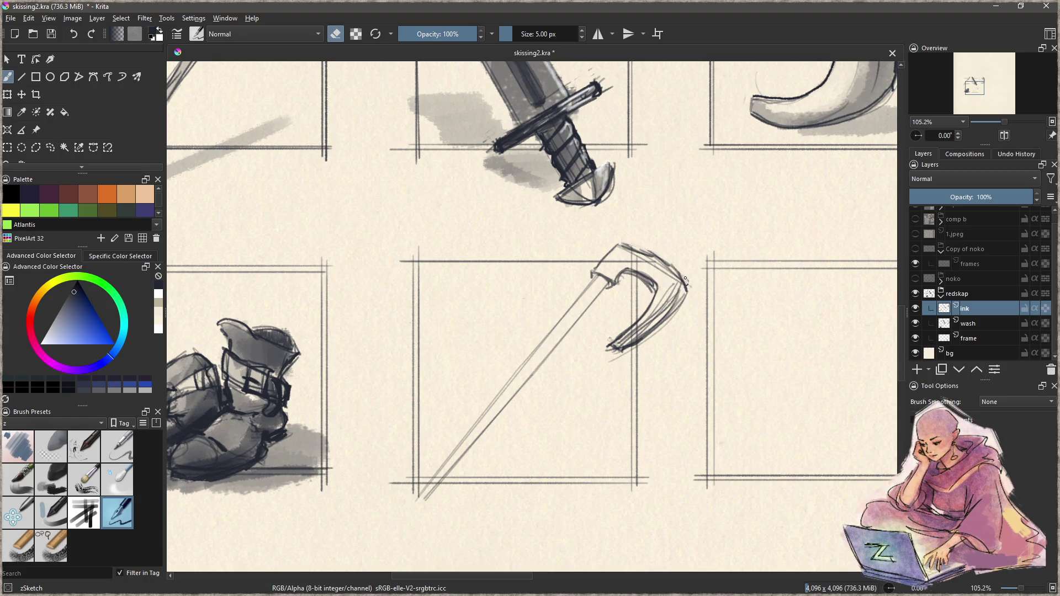
pyautogui.press('e')
pyautogui.moveTo(633, 247)
pyautogui.mouseDown()
pyautogui.moveTo(622, 242)
pyautogui.moveTo(645, 251)
pyautogui.moveTo(593, 273)
pyautogui.moveTo(607, 283)
pyautogui.moveTo(580, 303)
pyautogui.mouseUp()
# - Ink both edges of the axe handle from its bottom end up to the head
pyautogui.moveTo(433, 494)
pyautogui.mouseDown()
pyautogui.moveTo(424, 492)
pyautogui.moveTo(491, 404)
pyautogui.mouseUp()
pyautogui.moveTo(431, 496); pyautogui.dragTo(527, 388)
pyautogui.moveTo(478, 441); pyautogui.dragTo(571, 325)
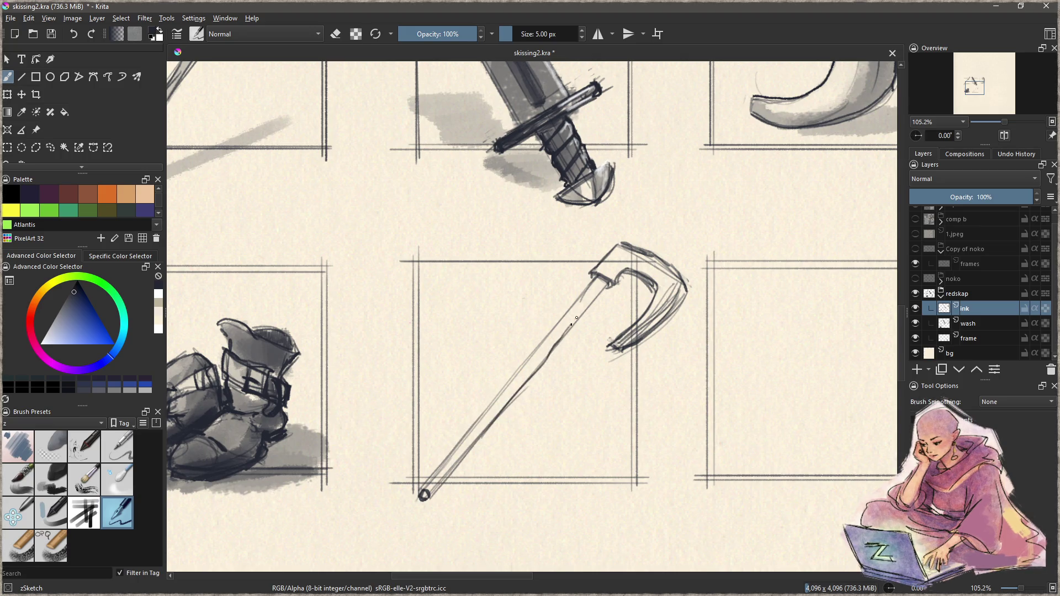
pyautogui.moveTo(598, 280)
pyautogui.mouseDown()
pyautogui.moveTo(429, 476)
pyautogui.moveTo(460, 442)
pyautogui.mouseUp()
pyautogui.moveTo(507, 384)
pyautogui.mouseDown()
pyautogui.moveTo(603, 283)
pyautogui.moveTo(581, 295)
pyautogui.moveTo(590, 307)
pyautogui.moveTo(564, 336)
pyautogui.moveTo(595, 305)
pyautogui.moveTo(544, 369)
pyautogui.mouseUp()
pyautogui.moveTo(569, 335)
pyautogui.mouseDown()
pyautogui.moveTo(606, 288)
pyautogui.moveTo(533, 377)
pyautogui.moveTo(555, 351)
pyautogui.mouseUp()
pyautogui.hotkey('ctrl', 'z')
pyautogui.hotkey('ctrl', 'z')
pyautogui.hotkey('ctrl', 'z')
pyautogui.moveTo(608, 286); pyautogui.dragTo(593, 305)
pyautogui.click(966, 323)
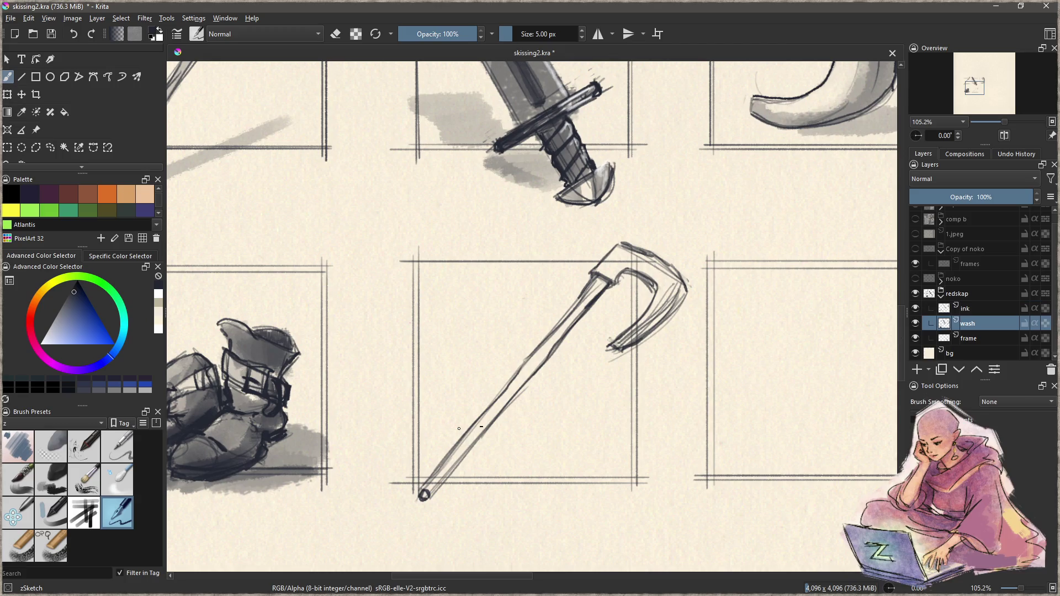
# - Paint grey wash over the axe head and down the shaft with a 25 px Charcoal Rock Soft brush
pyautogui.click(51, 478)
pyautogui.moveTo(614, 307); pyautogui.dragTo(563, 309)
pyautogui.moveTo(608, 263)
pyautogui.mouseDown()
pyautogui.moveTo(660, 279)
pyautogui.moveTo(646, 260)
pyautogui.moveTo(664, 284)
pyautogui.moveTo(621, 343)
pyautogui.moveTo(663, 317)
pyautogui.moveTo(681, 287)
pyautogui.mouseUp()
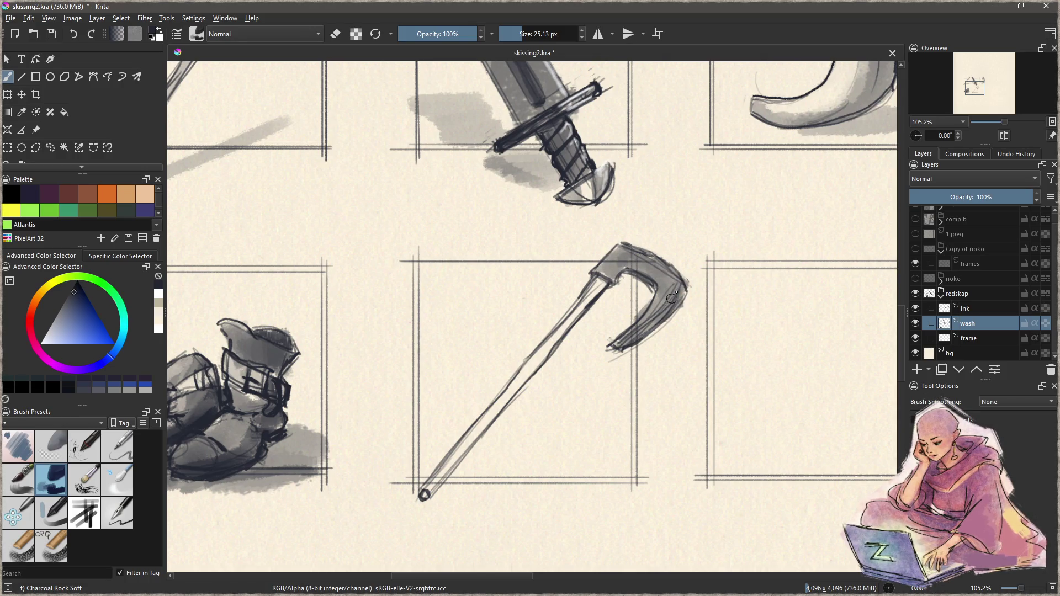
pyautogui.moveTo(590, 295); pyautogui.dragTo(428, 497)
pyautogui.moveTo(609, 262)
pyautogui.mouseDown()
pyautogui.moveTo(627, 255)
pyautogui.moveTo(671, 273)
pyautogui.moveTo(634, 270)
pyautogui.moveTo(663, 297)
pyautogui.moveTo(673, 292)
pyautogui.moveTo(657, 312)
pyautogui.moveTo(672, 310)
pyautogui.moveTo(627, 346)
pyautogui.moveTo(684, 287)
pyautogui.moveTo(608, 363)
pyautogui.moveTo(652, 276)
pyautogui.moveTo(630, 290)
pyautogui.moveTo(688, 276)
pyautogui.moveTo(639, 318)
pyautogui.moveTo(657, 304)
pyautogui.moveTo(638, 284)
pyautogui.moveTo(639, 253)
pyautogui.mouseUp()
# - Try lightening the blade's inner curve with the eraser, then undo it
pyautogui.press('e')
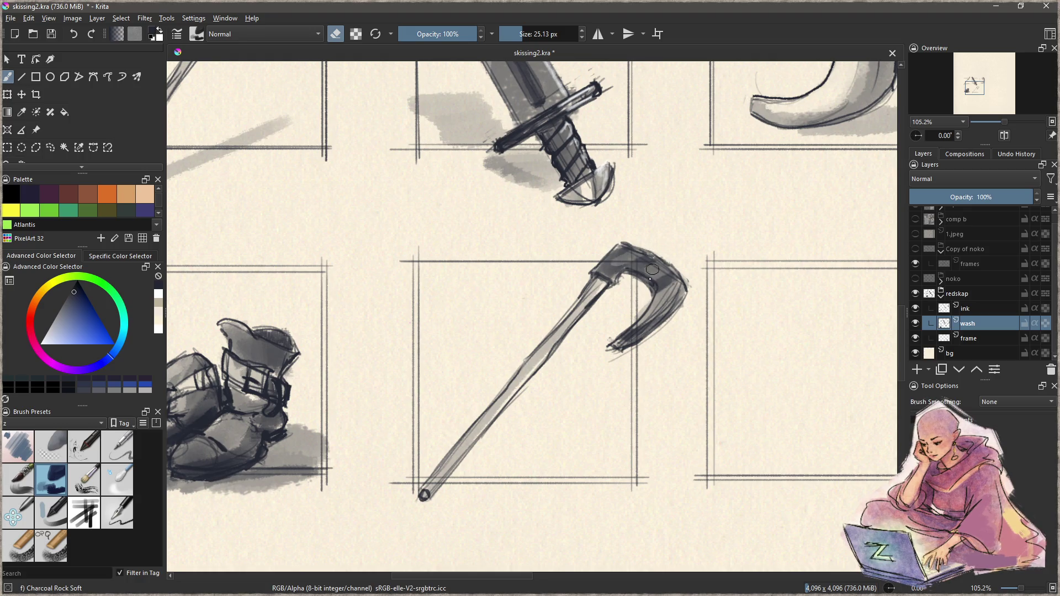
pyautogui.scroll(-6, 544, 438)
pyautogui.scroll(6, 580, 389)
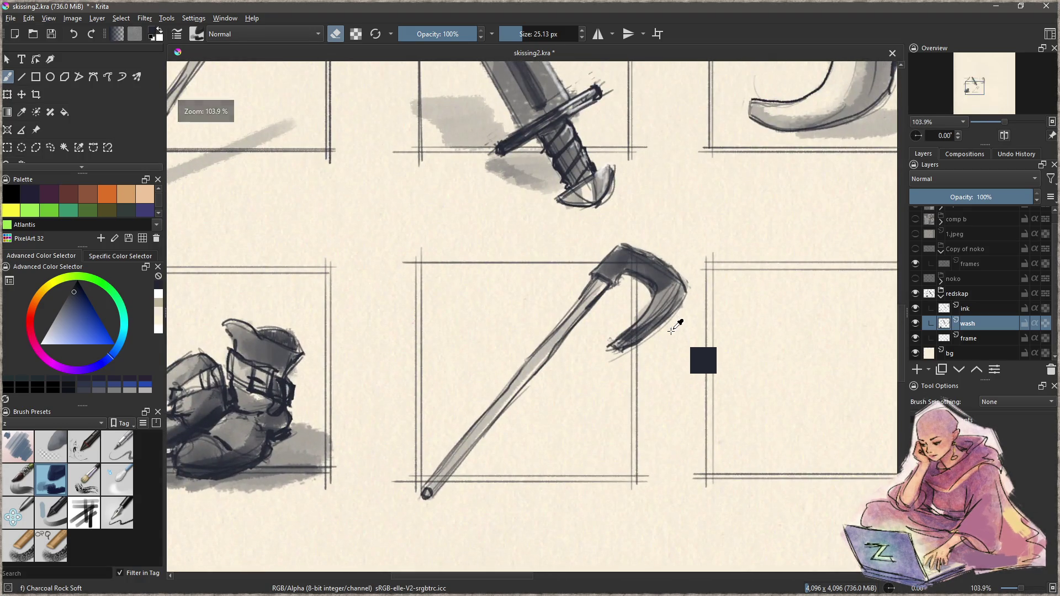
pyautogui.hotkey('ctrl', 'z')
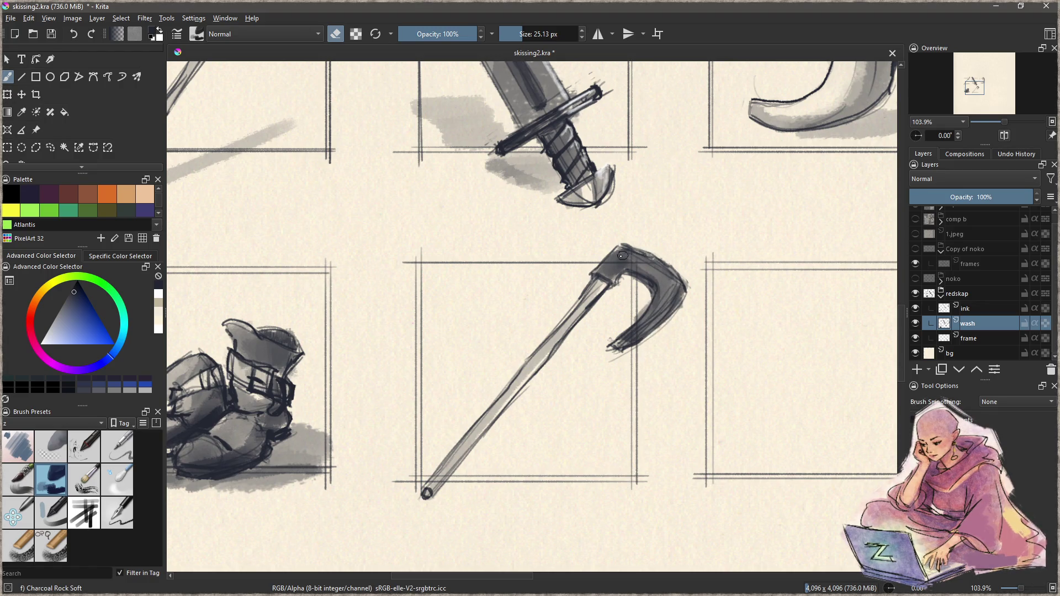
pyautogui.scroll(-5, 626, 304)
pyautogui.scroll(4, 583, 378)
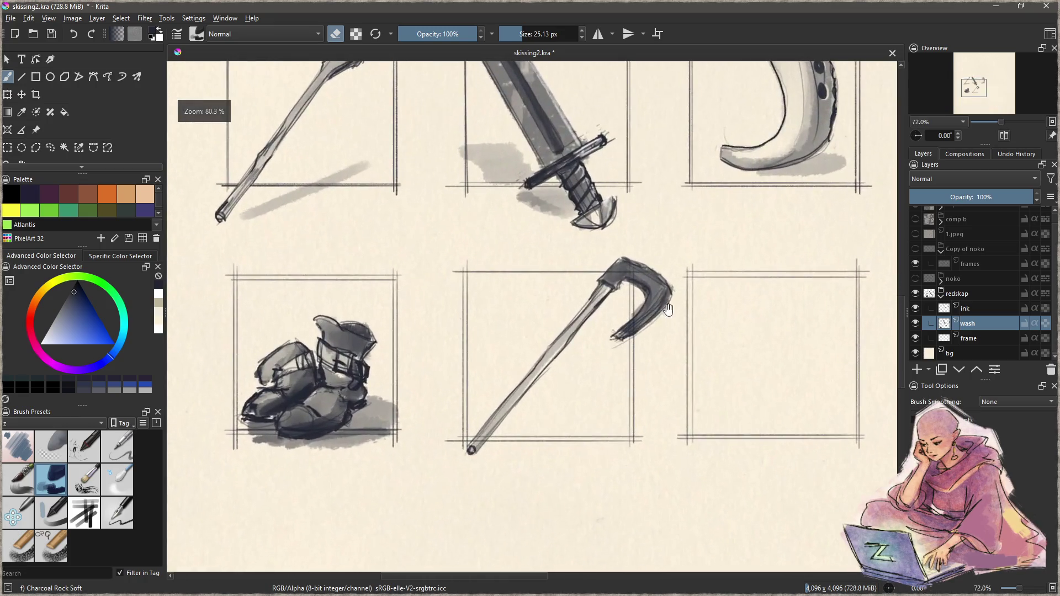
# - Test a dark stroke near the blade tip on the ink layer, undo it, and return to the wash layer
pyautogui.press('pageup')
pyautogui.press('e')
pyautogui.moveTo(516, 359)
pyautogui.mouseDown()
pyautogui.moveTo(539, 355)
pyautogui.moveTo(521, 338)
pyautogui.mouseUp()
pyautogui.hotkey('ctrl', 'z')
pyautogui.press('e')
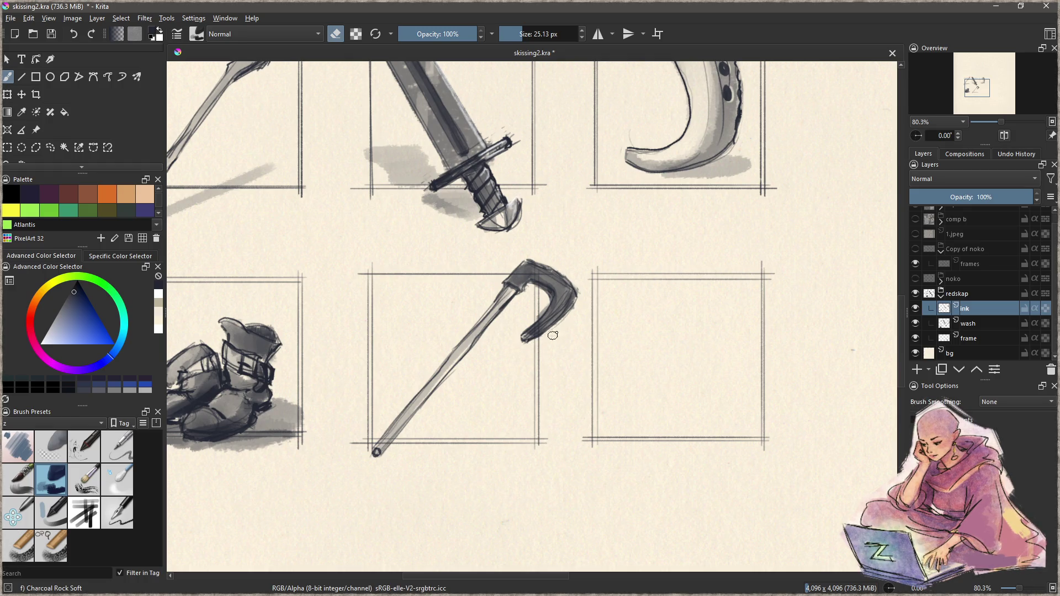
pyautogui.press('pagedown')
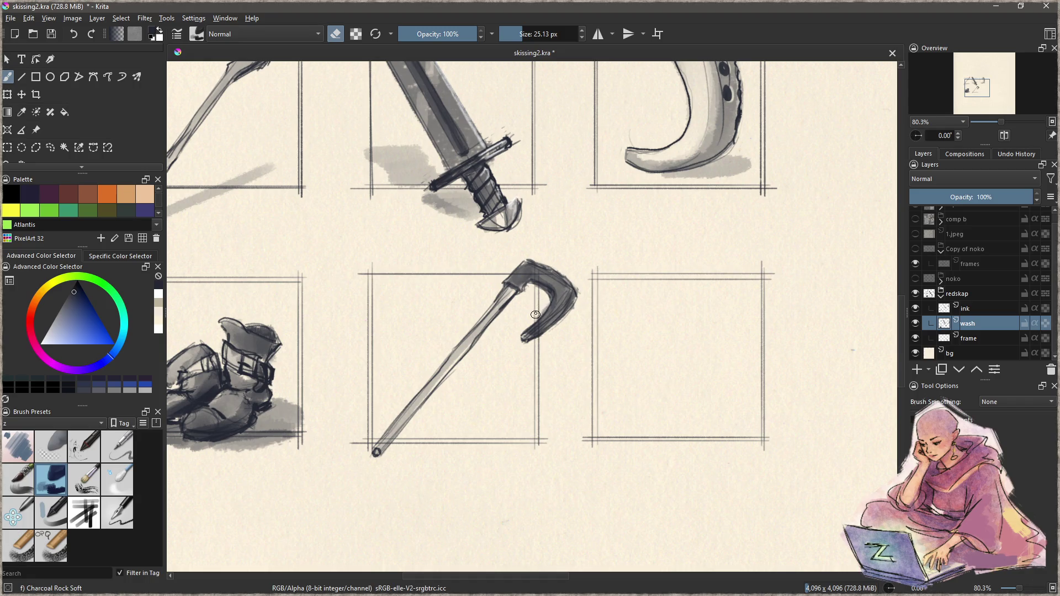
# - Bring the empty frame into view, save the document, and select the zSketch brush
pyautogui.moveTo(616, 358); pyautogui.dragTo(535, 362)
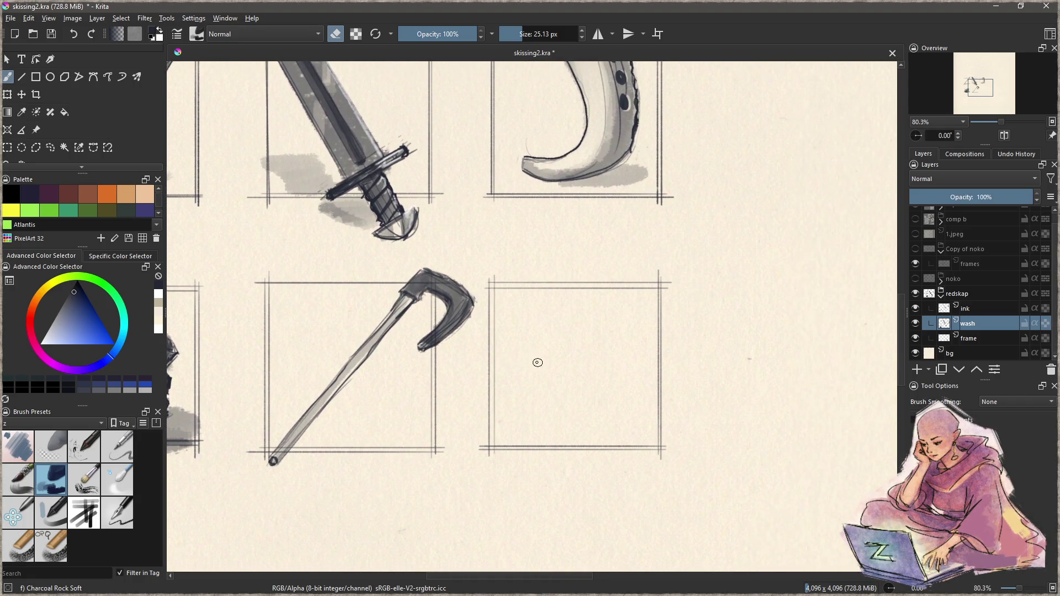
pyautogui.hotkey('ctrl', 's')
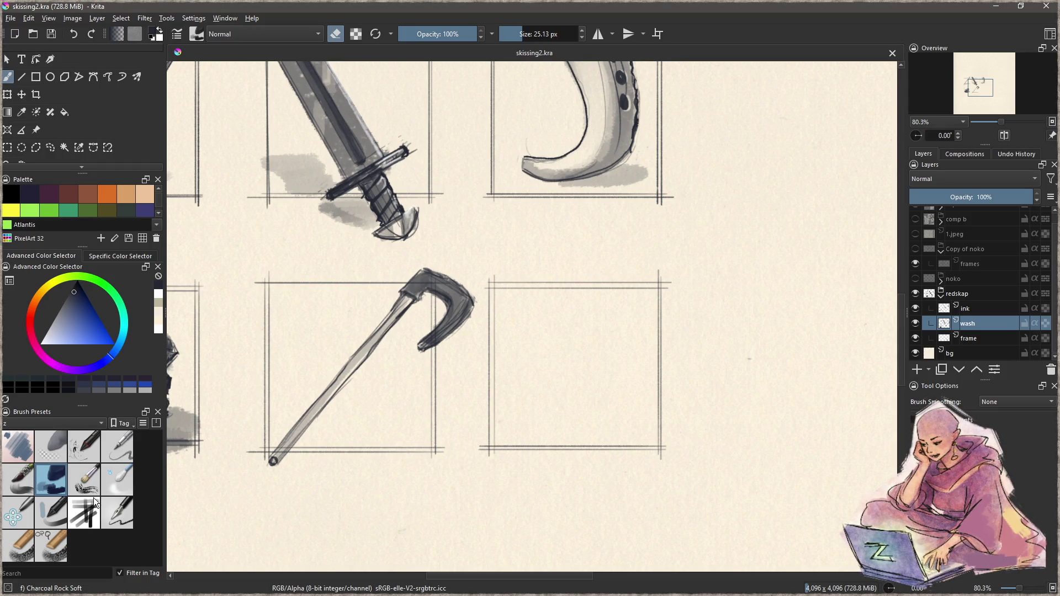
pyautogui.click(126, 518)
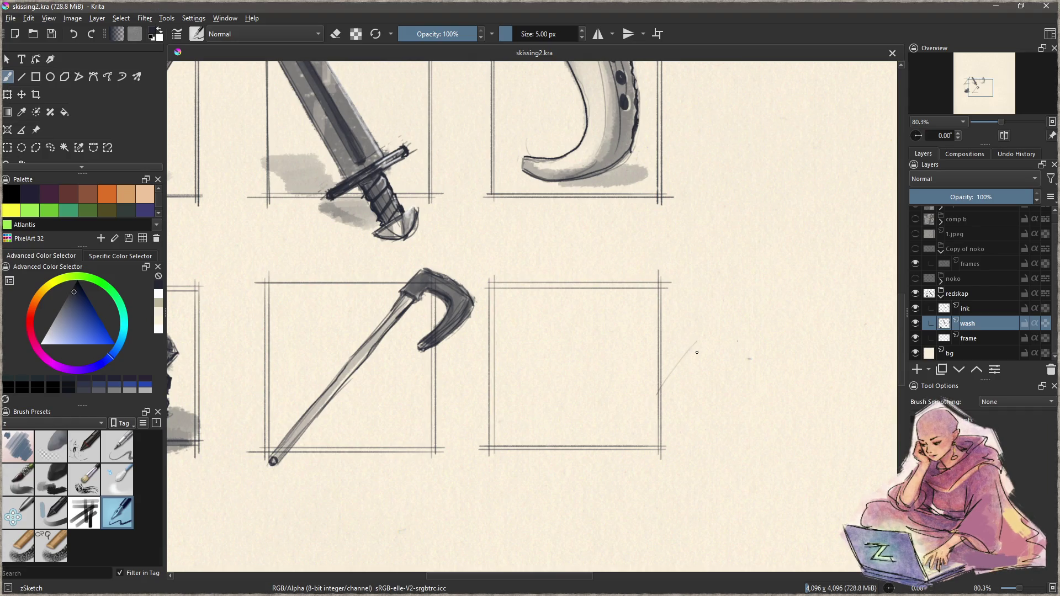
pyautogui.scroll(2, 724, 364)
pyautogui.scroll(-2, 627, 350)
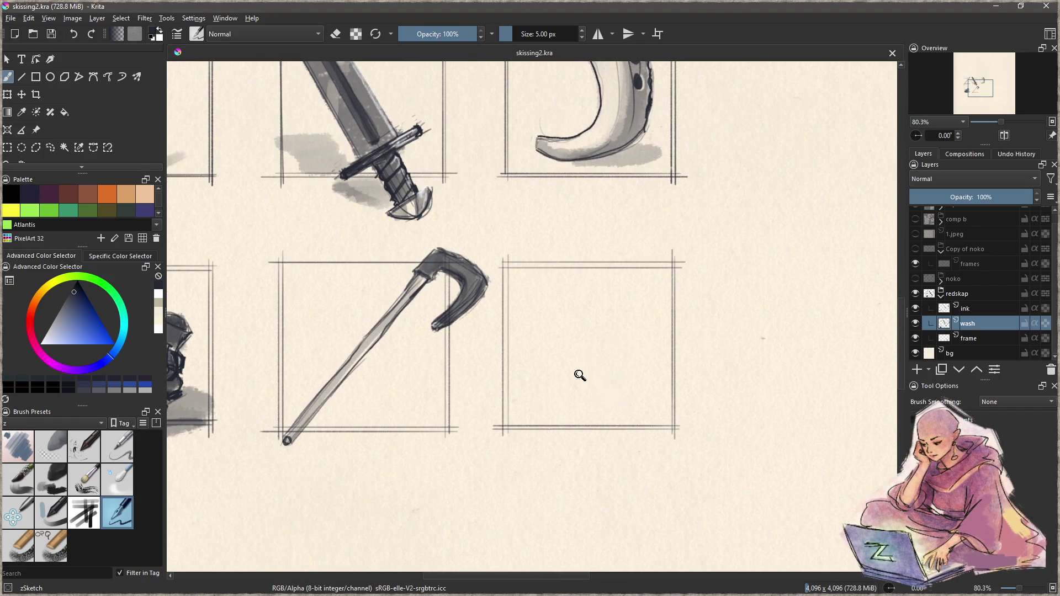
pyautogui.scroll(4, 587, 366)
# - Centre the empty frame and rough in an oval, discarding the false starts
pyautogui.moveTo(607, 336); pyautogui.dragTo(582, 342)
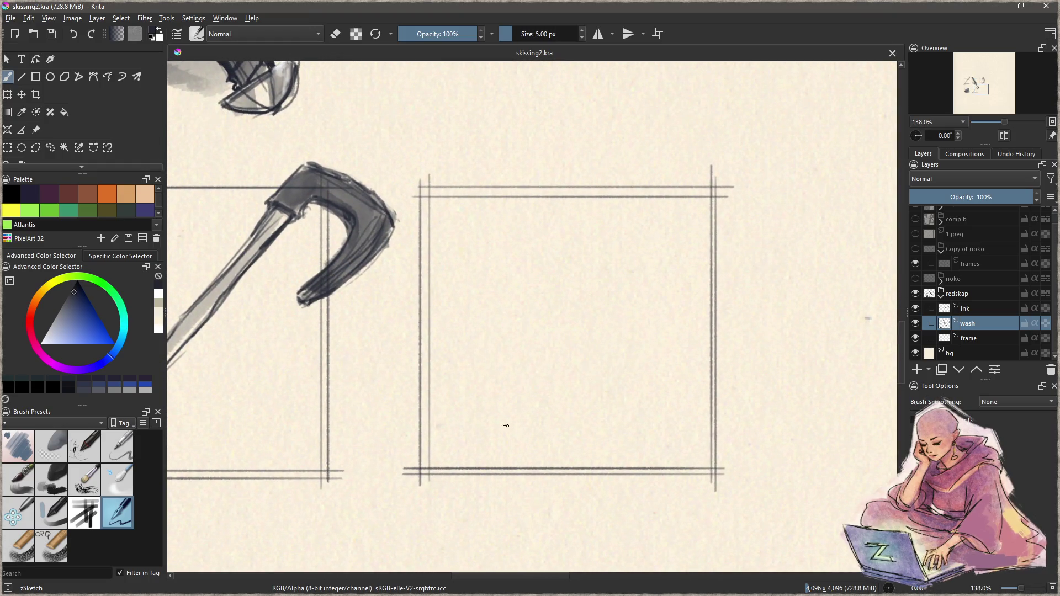
pyautogui.moveTo(479, 325)
pyautogui.mouseDown()
pyautogui.moveTo(504, 239)
pyautogui.moveTo(579, 439)
pyautogui.mouseUp()
pyautogui.hotkey('ctrl', 'z')
pyautogui.moveTo(563, 254)
pyautogui.mouseDown()
pyautogui.moveTo(490, 257)
pyautogui.moveTo(496, 229)
pyautogui.moveTo(568, 224)
pyautogui.moveTo(650, 408)
pyautogui.mouseUp()
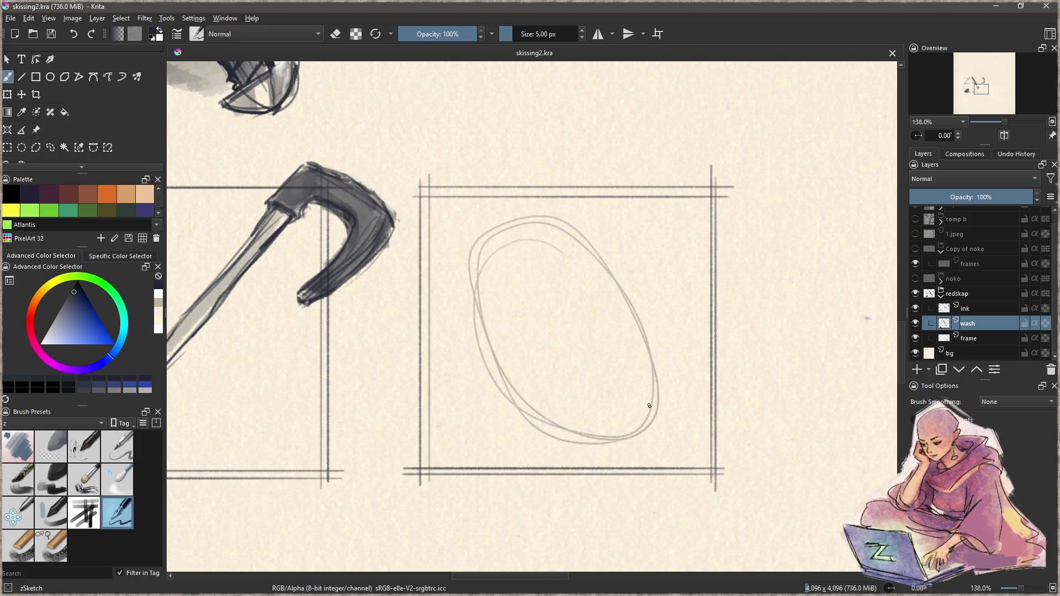
pyautogui.press('Delete')
# - On the ink layer, draw a large oval outline and darken its left and right edges
pyautogui.press('pageup')
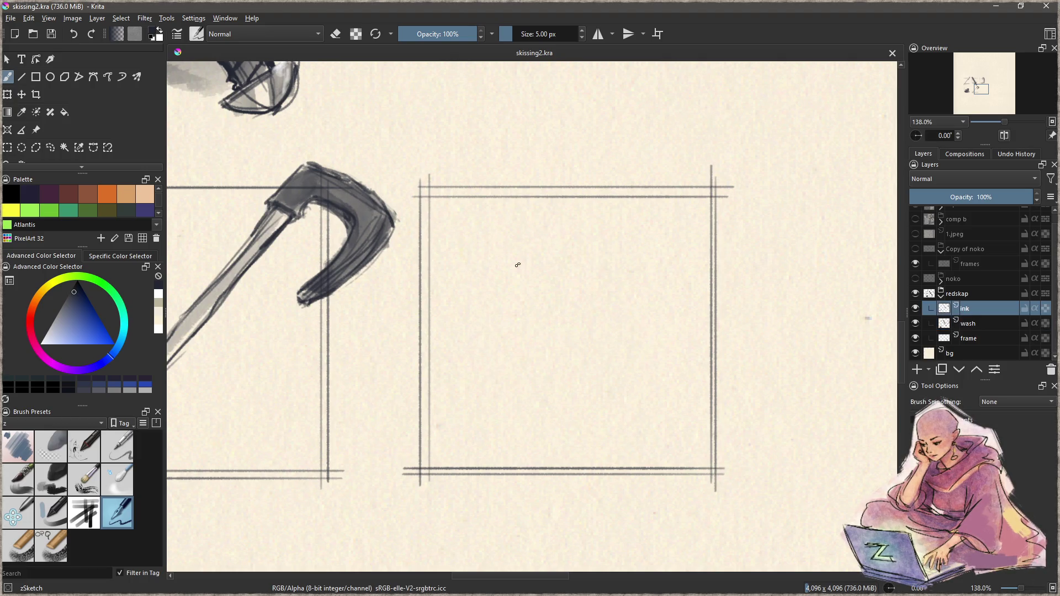
pyautogui.moveTo(497, 245); pyautogui.dragTo(500, 333)
pyautogui.moveTo(506, 246); pyautogui.dragTo(606, 283)
pyautogui.hotkey('ctrl', 'z')
pyautogui.hotkey('ctrl', 'z')
pyautogui.moveTo(489, 232)
pyautogui.mouseDown()
pyautogui.moveTo(584, 455)
pyautogui.moveTo(472, 307)
pyautogui.moveTo(510, 205)
pyautogui.moveTo(478, 220)
pyautogui.moveTo(464, 271)
pyautogui.moveTo(511, 218)
pyautogui.moveTo(551, 222)
pyautogui.moveTo(639, 337)
pyautogui.mouseUp()
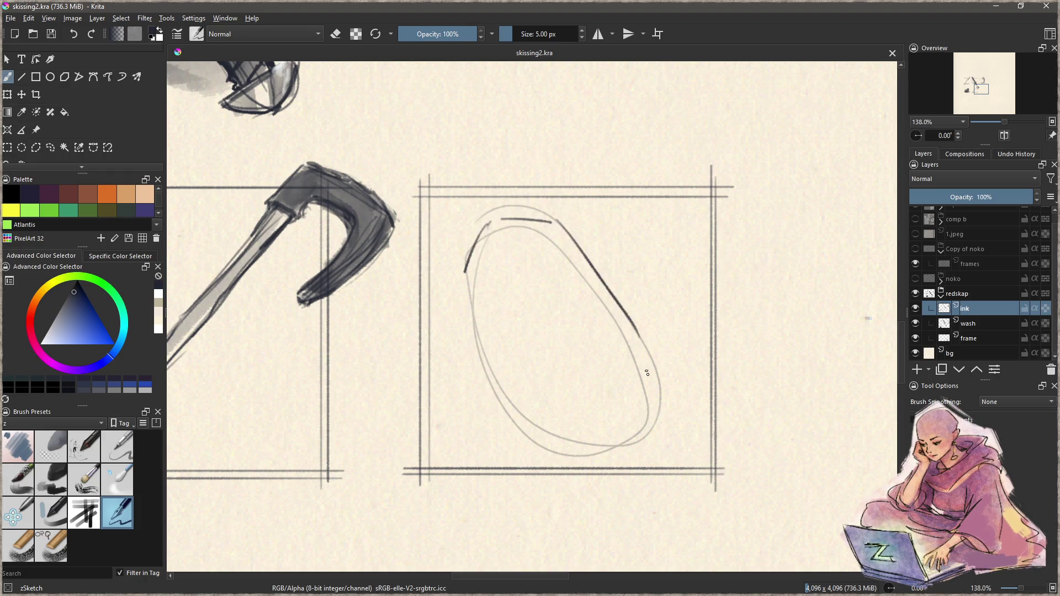
pyautogui.hotkey('ctrl', 'z')
pyautogui.moveTo(553, 221)
pyautogui.mouseDown()
pyautogui.moveTo(661, 370)
pyautogui.moveTo(640, 441)
pyautogui.moveTo(553, 452)
pyautogui.mouseUp()
pyautogui.moveTo(469, 299); pyautogui.dragTo(549, 456)
pyautogui.hotkey('ctrl', 'z')
pyautogui.moveTo(462, 282); pyautogui.dragTo(548, 454)
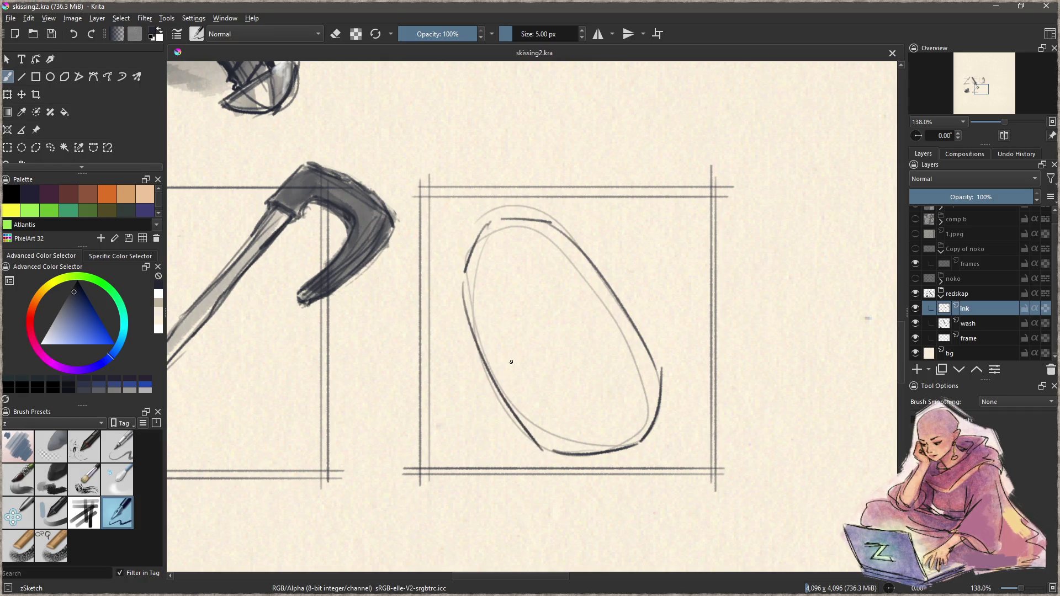
# - On the ink layer, draw a small centre oval and a ring of small ovals around the shield rim
pyautogui.moveTo(551, 305)
pyautogui.mouseDown()
pyautogui.moveTo(569, 334)
pyautogui.moveTo(571, 308)
pyautogui.mouseUp()
pyautogui.moveTo(513, 233)
pyautogui.mouseDown()
pyautogui.moveTo(514, 243)
pyautogui.moveTo(573, 258)
pyautogui.moveTo(565, 270)
pyautogui.mouseUp()
pyautogui.moveTo(499, 286); pyautogui.dragTo(508, 298)
pyautogui.moveTo(505, 355)
pyautogui.mouseDown()
pyautogui.moveTo(503, 343)
pyautogui.moveTo(516, 364)
pyautogui.moveTo(507, 347)
pyautogui.mouseUp()
pyautogui.moveTo(560, 398)
pyautogui.mouseDown()
pyautogui.moveTo(558, 421)
pyautogui.moveTo(613, 410)
pyautogui.mouseUp()
pyautogui.moveTo(634, 365)
pyautogui.mouseDown()
pyautogui.moveTo(629, 373)
pyautogui.moveTo(635, 360)
pyautogui.mouseUp()
pyautogui.moveTo(599, 301)
pyautogui.mouseDown()
pyautogui.moveTo(606, 318)
pyautogui.moveTo(602, 308)
pyautogui.mouseUp()
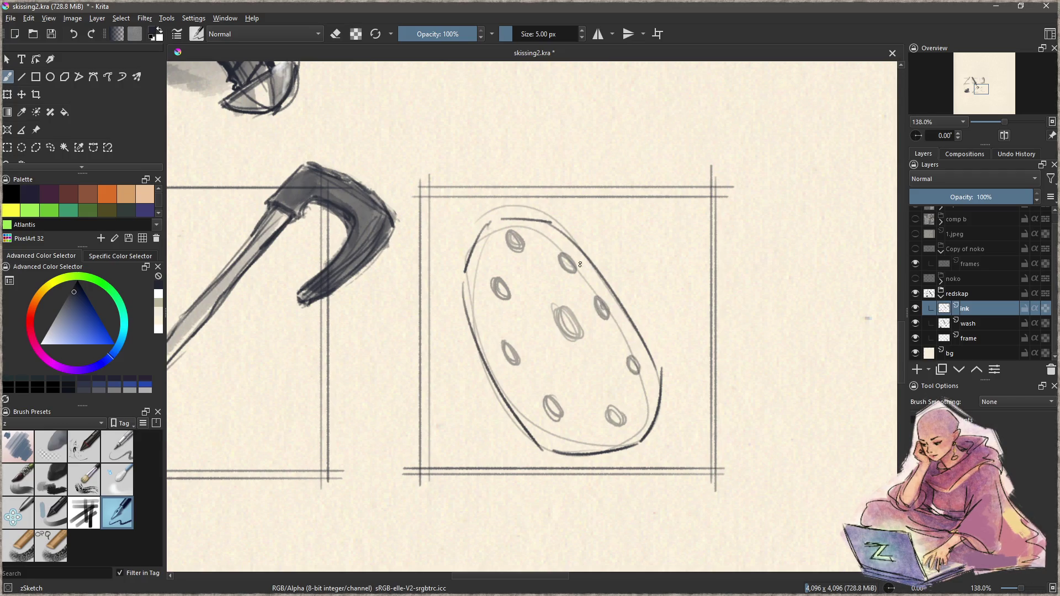
# - Draw spokes from the central boss to the rim ovals and strengthen the inner left edge
pyautogui.moveTo(568, 275); pyautogui.dragTo(567, 305)
pyautogui.moveTo(505, 296); pyautogui.dragTo(549, 316)
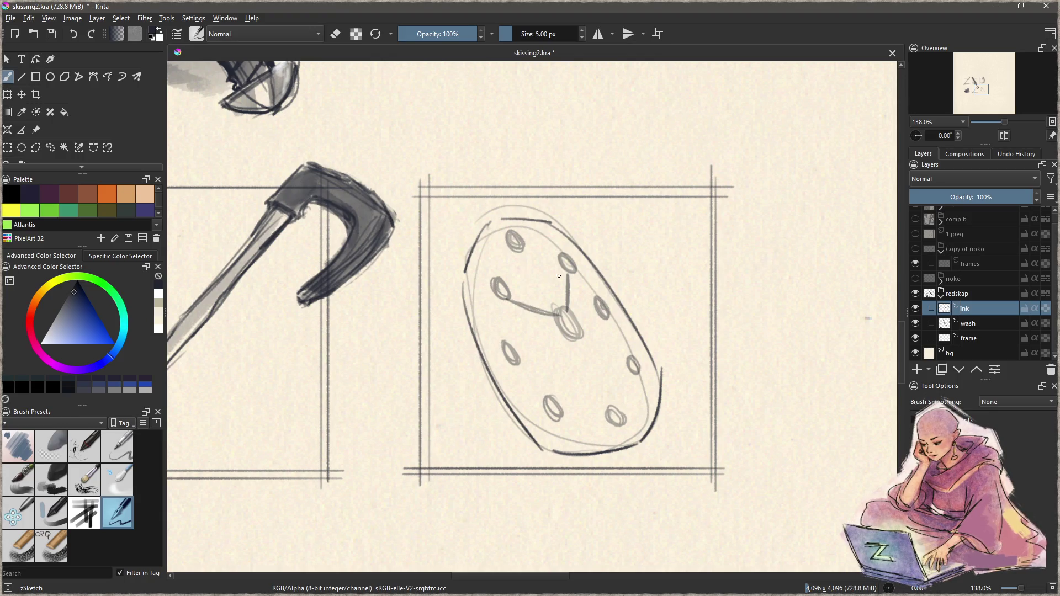
pyautogui.moveTo(517, 270)
pyautogui.mouseDown()
pyautogui.moveTo(546, 264)
pyautogui.moveTo(500, 271)
pyautogui.moveTo(504, 336)
pyautogui.mouseUp()
pyautogui.moveTo(525, 252)
pyautogui.mouseDown()
pyautogui.moveTo(597, 299)
pyautogui.moveTo(630, 358)
pyautogui.moveTo(621, 409)
pyautogui.mouseUp()
pyautogui.moveTo(577, 342); pyautogui.dragTo(630, 365)
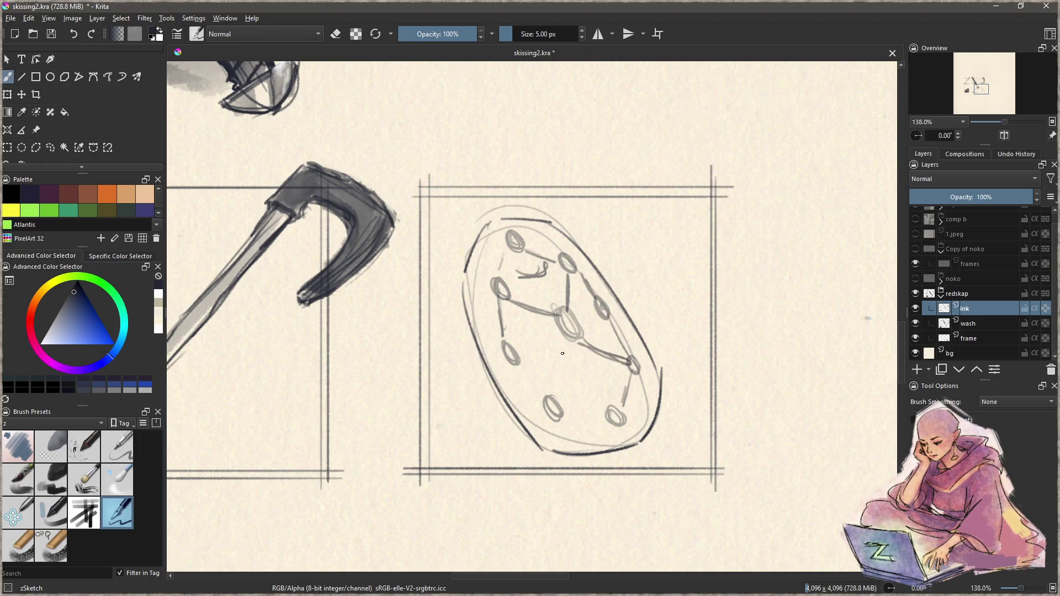
pyautogui.moveTo(566, 339)
pyautogui.mouseDown()
pyautogui.moveTo(551, 398)
pyautogui.moveTo(556, 384)
pyautogui.mouseUp()
pyautogui.moveTo(566, 413); pyautogui.dragTo(606, 413)
pyautogui.moveTo(519, 362)
pyautogui.mouseDown()
pyautogui.moveTo(543, 399)
pyautogui.moveTo(507, 362)
pyautogui.moveTo(552, 420)
pyautogui.mouseUp()
pyautogui.moveTo(481, 270); pyautogui.dragTo(522, 387)
pyautogui.moveTo(498, 348)
pyautogui.mouseDown()
pyautogui.moveTo(489, 246)
pyautogui.moveTo(505, 233)
pyautogui.moveTo(595, 265)
pyautogui.moveTo(628, 313)
pyautogui.moveTo(651, 393)
pyautogui.moveTo(561, 442)
pyautogui.moveTo(603, 442)
pyautogui.moveTo(481, 306)
pyautogui.moveTo(494, 362)
pyautogui.moveTo(539, 437)
pyautogui.moveTo(584, 447)
pyautogui.moveTo(635, 430)
pyautogui.moveTo(651, 399)
pyautogui.moveTo(627, 324)
pyautogui.moveTo(564, 240)
pyautogui.moveTo(547, 227)
pyautogui.moveTo(487, 261)
pyautogui.mouseUp()
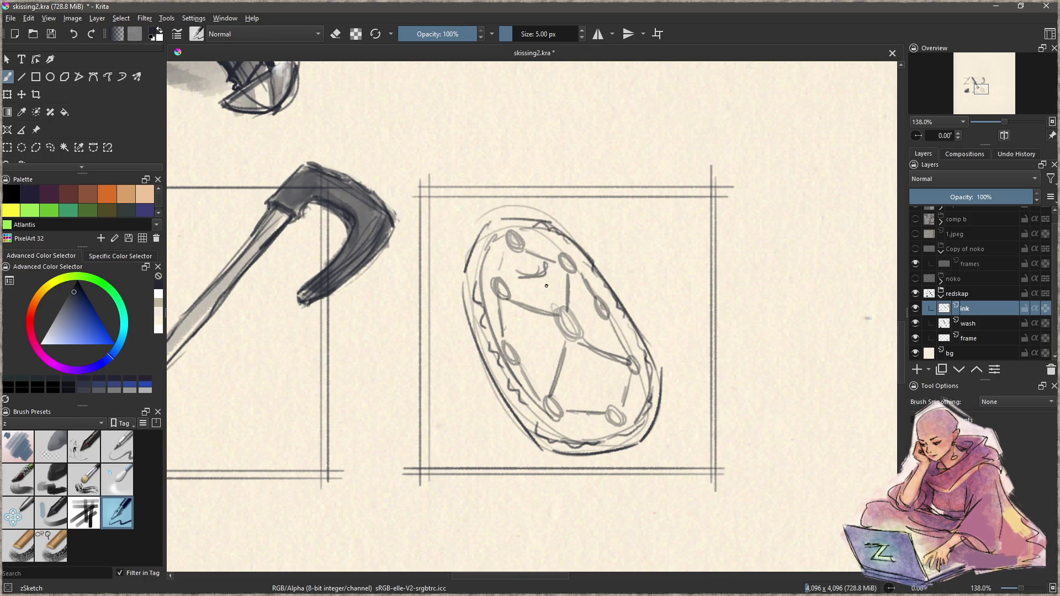
# - Add small squiggles, tiny circles and dashes as decorations in each section of the shield
pyautogui.moveTo(519, 254)
pyautogui.mouseDown()
pyautogui.moveTo(546, 270)
pyautogui.moveTo(519, 279)
pyautogui.moveTo(538, 266)
pyautogui.mouseUp()
pyautogui.moveTo(601, 399)
pyautogui.mouseDown()
pyautogui.moveTo(591, 378)
pyautogui.moveTo(613, 367)
pyautogui.moveTo(617, 378)
pyautogui.moveTo(577, 381)
pyautogui.moveTo(588, 374)
pyautogui.moveTo(584, 351)
pyautogui.moveTo(594, 353)
pyautogui.moveTo(580, 371)
pyautogui.moveTo(607, 326)
pyautogui.moveTo(608, 335)
pyautogui.mouseUp()
pyautogui.moveTo(577, 285); pyautogui.dragTo(578, 295)
pyautogui.moveTo(508, 313)
pyautogui.mouseDown()
pyautogui.moveTo(523, 320)
pyautogui.moveTo(511, 332)
pyautogui.moveTo(593, 316)
pyautogui.moveTo(596, 326)
pyautogui.moveTo(546, 336)
pyautogui.moveTo(539, 380)
pyautogui.moveTo(532, 365)
pyautogui.mouseUp()
pyautogui.moveTo(542, 358); pyautogui.dragTo(549, 358)
pyautogui.moveTo(504, 345); pyautogui.dragTo(513, 346)
pyautogui.moveTo(513, 348); pyautogui.dragTo(509, 356)
# - Fill in the rim and central ovals dark as studs, then move to the wash layer
pyautogui.moveTo(494, 283); pyautogui.dragTo(501, 298)
pyautogui.moveTo(511, 232); pyautogui.dragTo(577, 274)
pyautogui.moveTo(560, 309)
pyautogui.mouseDown()
pyautogui.moveTo(584, 332)
pyautogui.moveTo(605, 310)
pyautogui.moveTo(635, 358)
pyautogui.moveTo(632, 376)
pyautogui.mouseUp()
pyautogui.moveTo(610, 411); pyautogui.dragTo(614, 419)
pyautogui.press('pagedown')
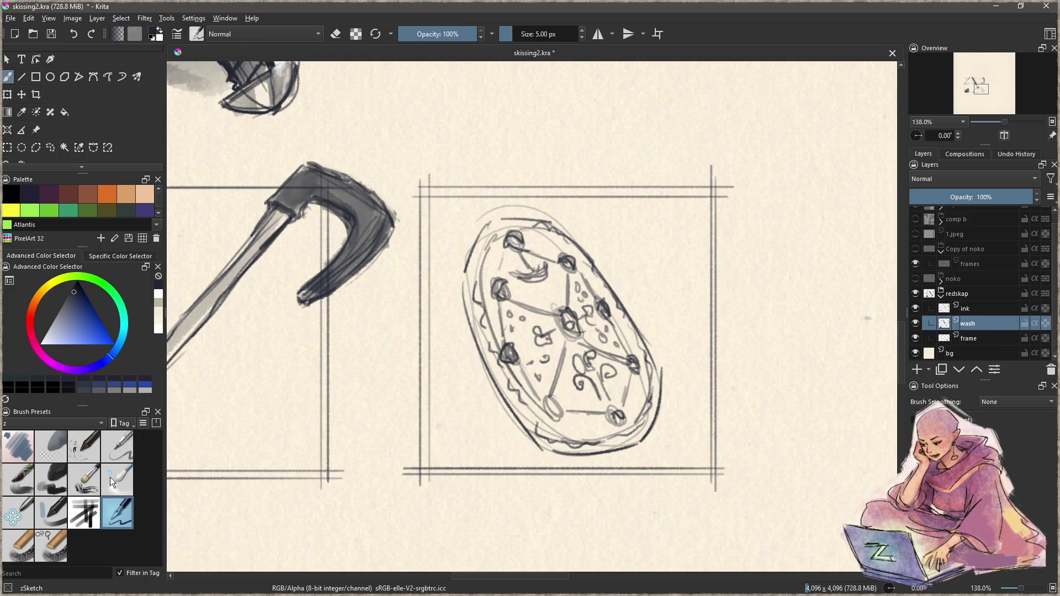
pyautogui.click(47, 482)
# - Brush a grey wash over the shield with Charcoal Rock Soft, darkening its left edge and bottom
pyautogui.moveTo(512, 242)
pyautogui.mouseDown()
pyautogui.moveTo(499, 354)
pyautogui.moveTo(602, 408)
pyautogui.moveTo(584, 326)
pyautogui.moveTo(552, 420)
pyautogui.moveTo(635, 364)
pyautogui.moveTo(497, 249)
pyautogui.moveTo(586, 350)
pyautogui.mouseUp()
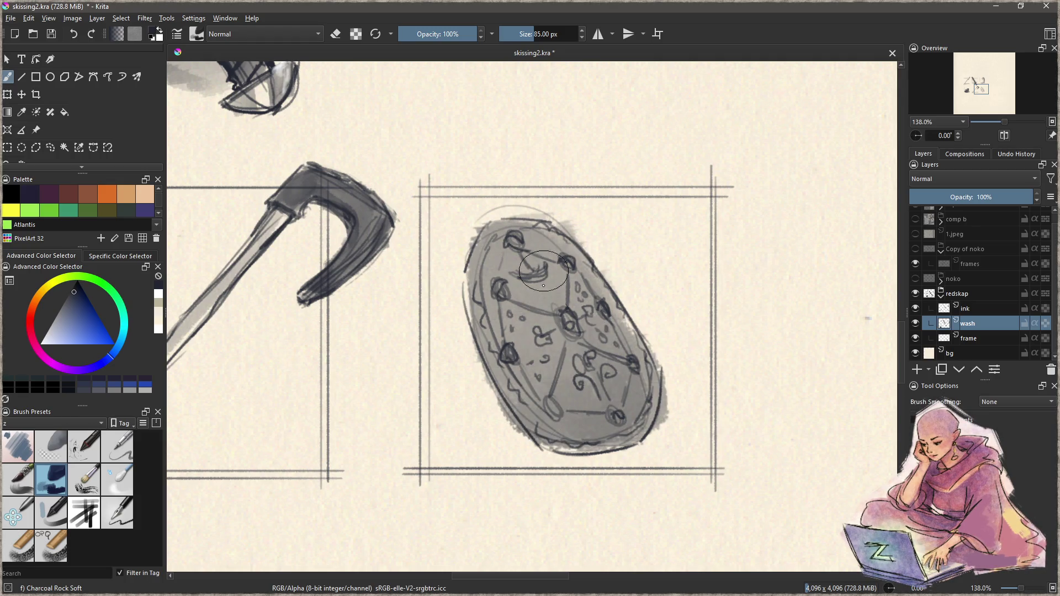
pyautogui.press('[')
pyautogui.press('[')
pyautogui.moveTo(480, 265)
pyautogui.mouseDown()
pyautogui.moveTo(552, 441)
pyautogui.moveTo(641, 436)
pyautogui.moveTo(611, 423)
pyautogui.mouseUp()
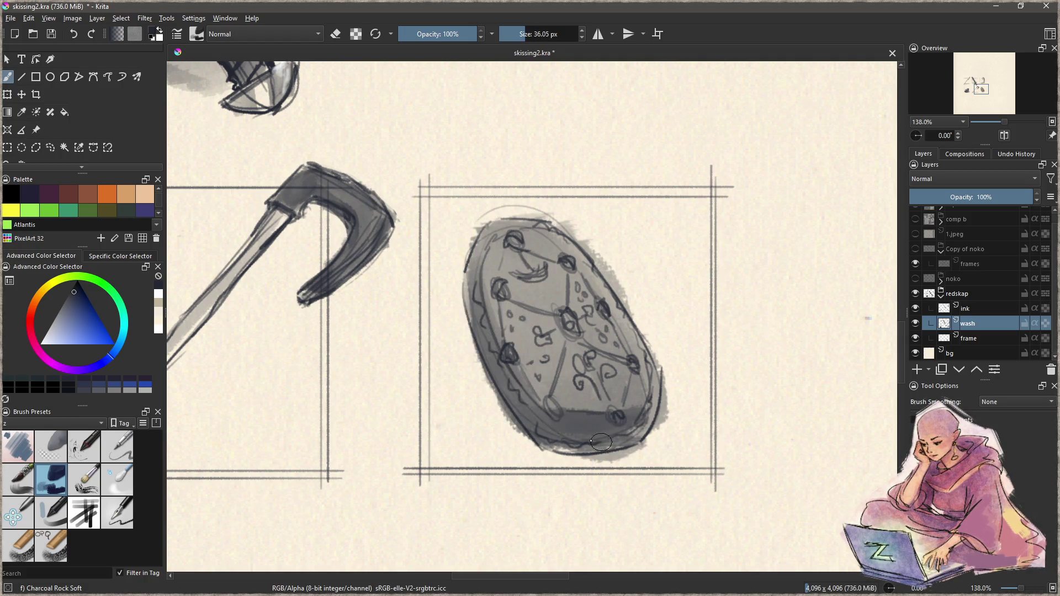
# - In eraser mode, lift highlights from the wash at the top, sides, middle and lower right
pyautogui.press('e')
pyautogui.moveTo(555, 254); pyautogui.dragTo(544, 234)
pyautogui.moveTo(597, 308)
pyautogui.mouseDown()
pyautogui.moveTo(618, 331)
pyautogui.moveTo(588, 273)
pyautogui.moveTo(607, 314)
pyautogui.moveTo(575, 323)
pyautogui.mouseUp()
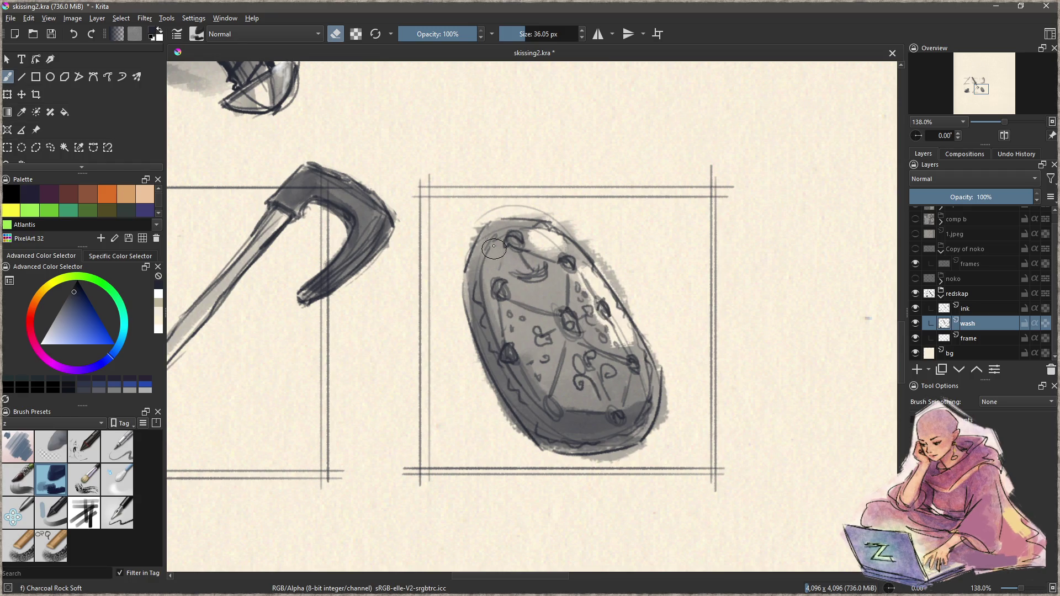
pyautogui.moveTo(499, 276); pyautogui.dragTo(476, 243)
pyautogui.press('[')
pyautogui.press('[')
pyautogui.press('[')
pyautogui.moveTo(508, 301)
pyautogui.mouseDown()
pyautogui.moveTo(552, 315)
pyautogui.moveTo(568, 273)
pyautogui.moveTo(530, 248)
pyautogui.moveTo(508, 282)
pyautogui.mouseUp()
pyautogui.moveTo(541, 338); pyautogui.dragTo(554, 386)
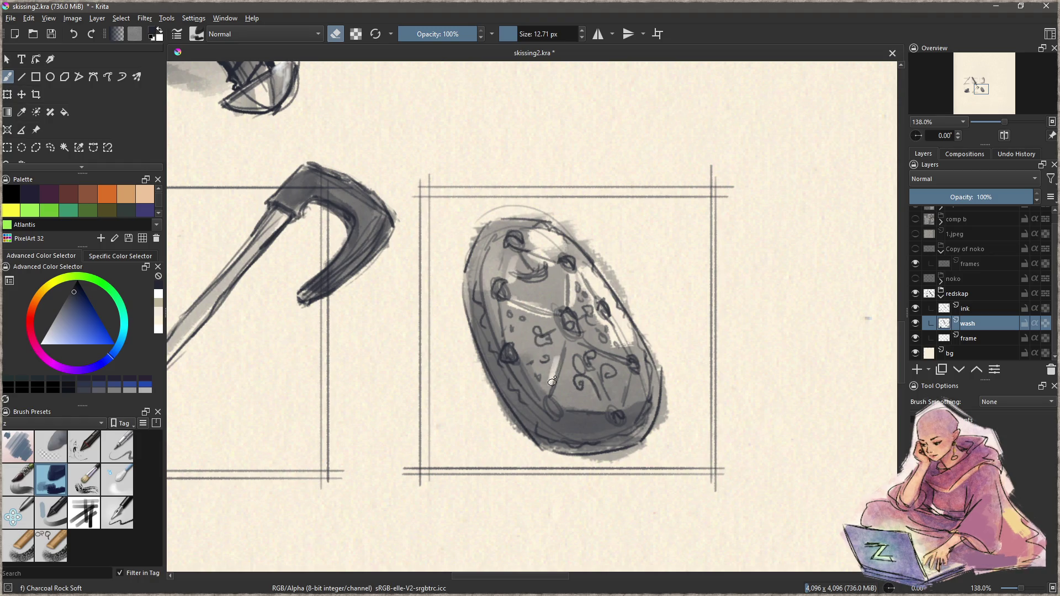
pyautogui.moveTo(507, 319); pyautogui.dragTo(510, 340)
pyautogui.moveTo(602, 358)
pyautogui.mouseDown()
pyautogui.moveTo(633, 367)
pyautogui.moveTo(626, 404)
pyautogui.mouseUp()
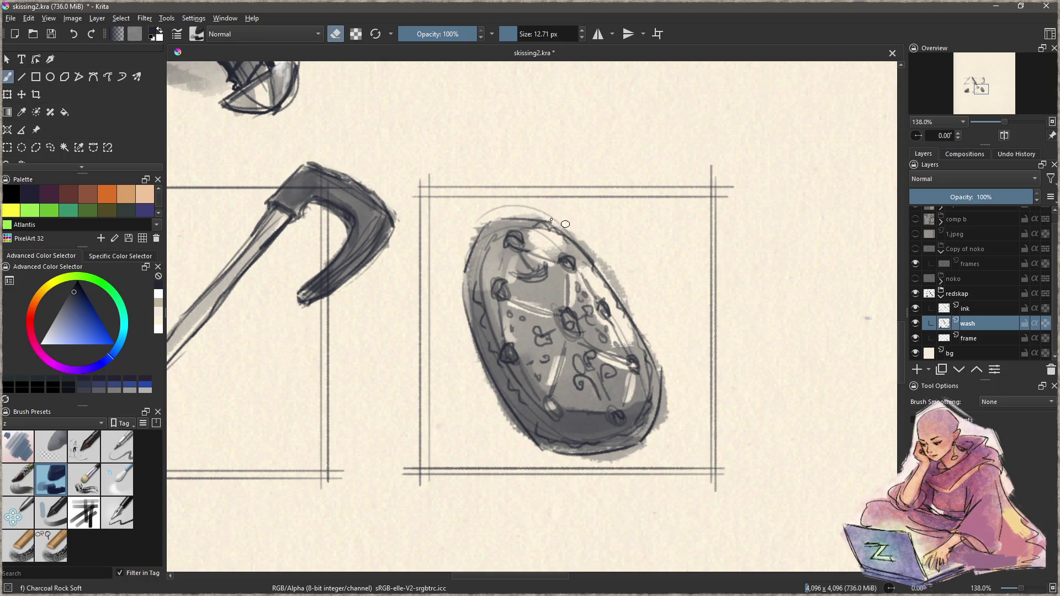
pyautogui.moveTo(566, 231)
pyautogui.mouseDown()
pyautogui.moveTo(626, 293)
pyautogui.moveTo(584, 249)
pyautogui.mouseUp()
# - Clean stray wash off the shield's right, bottom and lower-left edges, then view all six sketches
pyautogui.moveTo(669, 345)
pyautogui.mouseDown()
pyautogui.moveTo(663, 426)
pyautogui.moveTo(568, 468)
pyautogui.mouseUp()
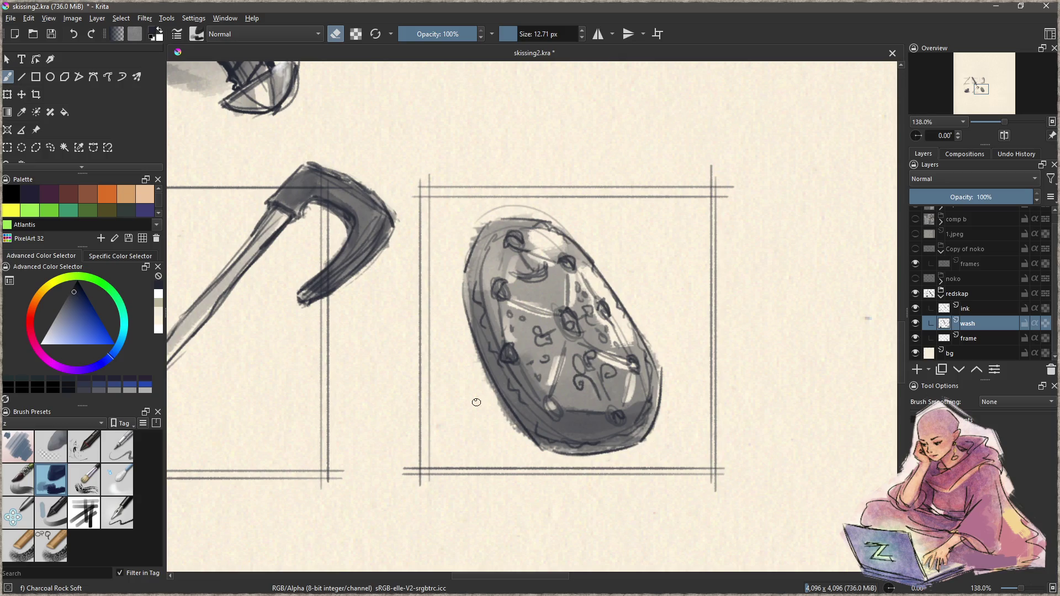
pyautogui.moveTo(478, 353); pyautogui.dragTo(528, 439)
pyautogui.moveTo(486, 378); pyautogui.dragTo(510, 427)
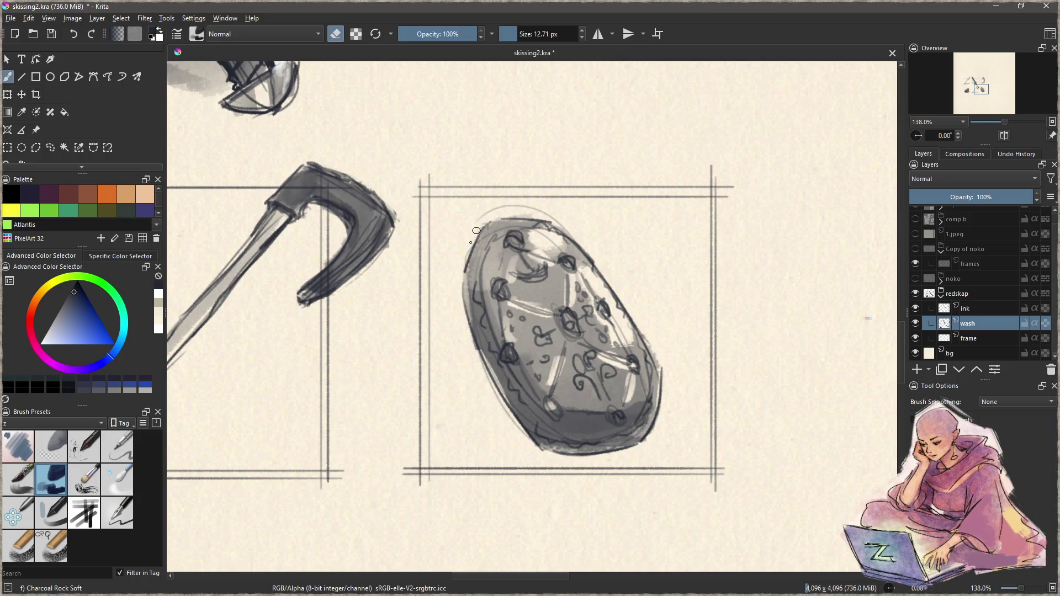
pyautogui.scroll(-3, 541, 348)
pyautogui.moveTo(516, 319)
pyautogui.mouseDown()
pyautogui.moveTo(630, 392)
pyautogui.moveTo(639, 415)
pyautogui.mouseUp()
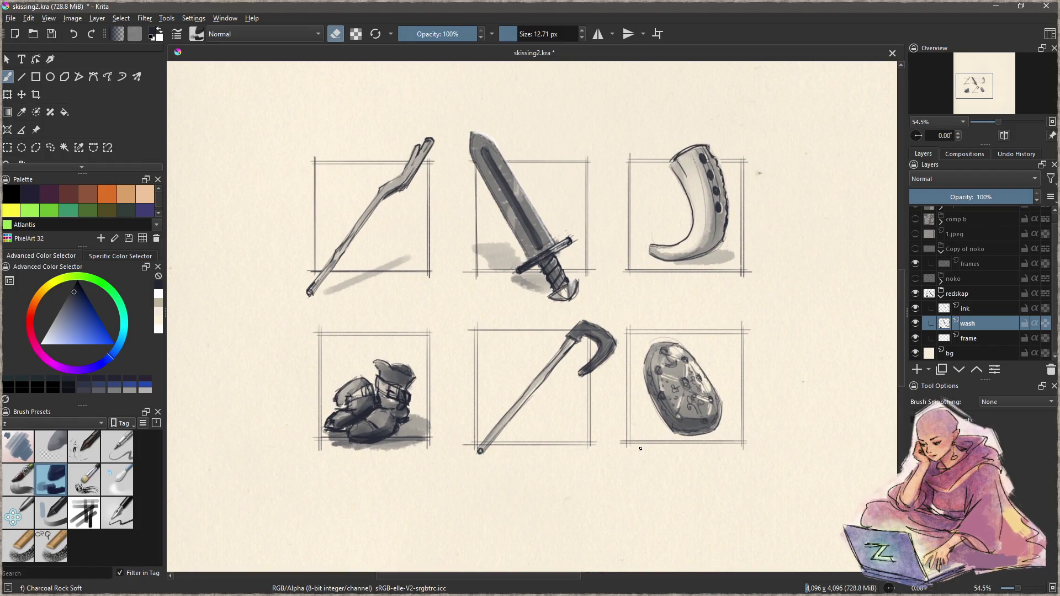
# - Save the sketch sheet and make a rectangular selection around all six sketches
pyautogui.hotkey('ctrl', 's')
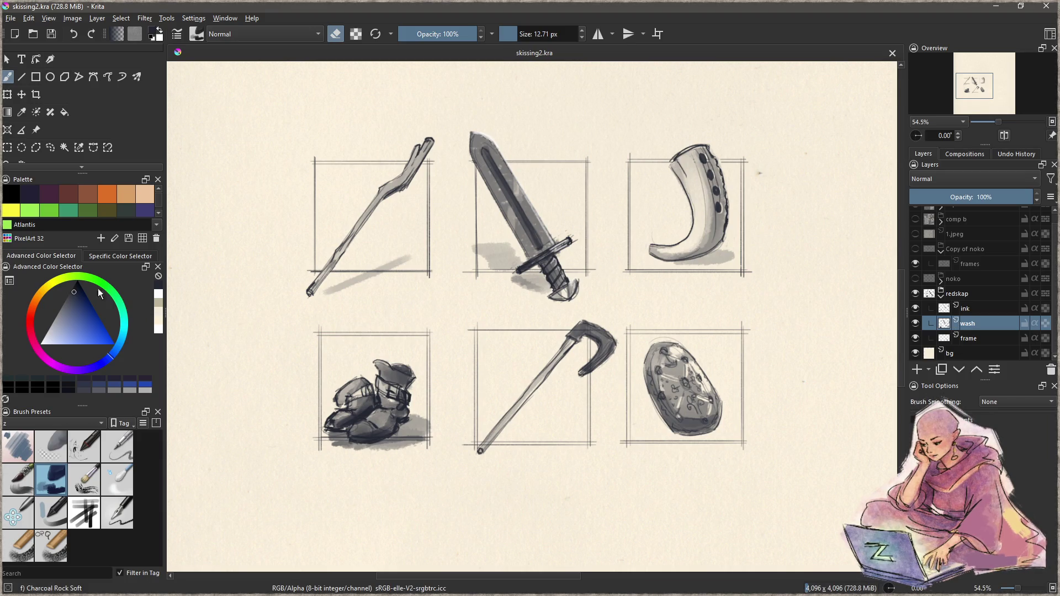
pyautogui.click(7, 148)
pyautogui.moveTo(281, 118)
pyautogui.mouseDown()
pyautogui.moveTo(810, 470)
pyautogui.moveTo(798, 473)
pyautogui.mouseUp()
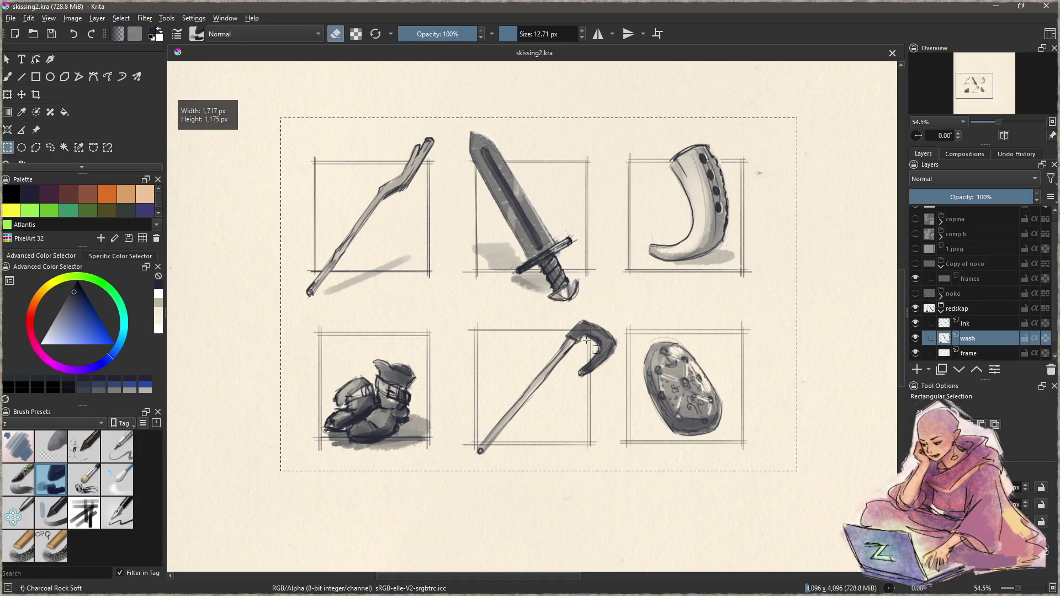
# - Export the selected region as redskap.png, close the unsaved copy and return to Affinity Publisher
pyautogui.click(12, 19)
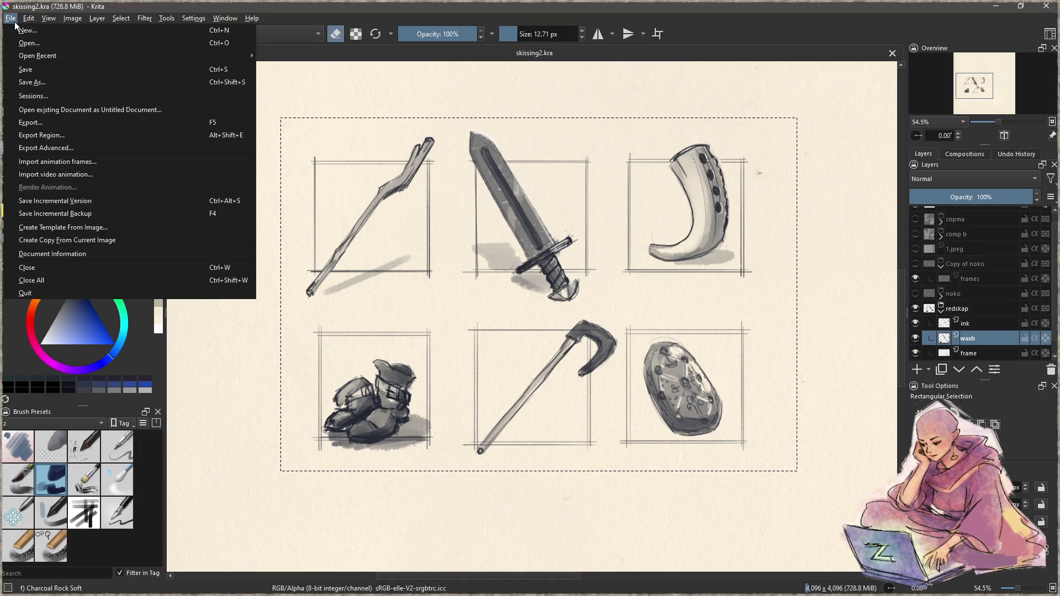
pyautogui.click(29, 136)
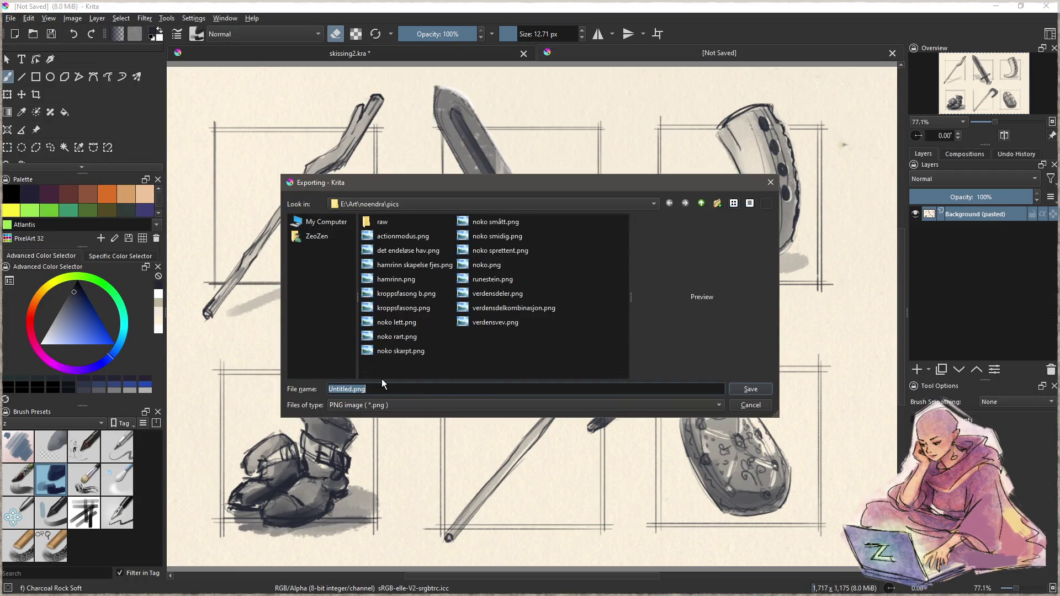
pyautogui.write('redskap')
pyautogui.click(739, 390)
pyautogui.click(662, 460)
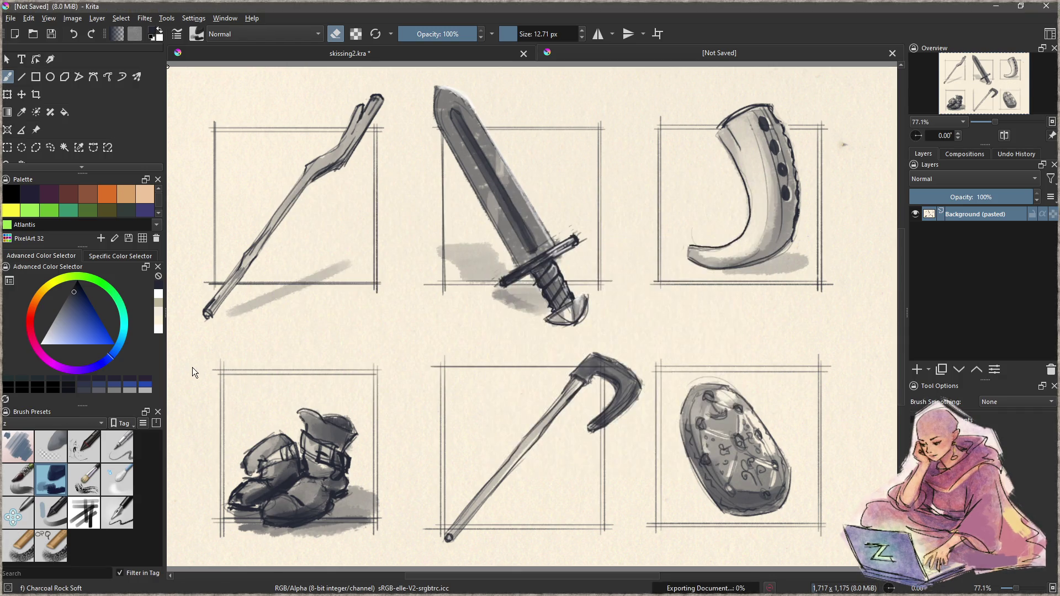
pyautogui.hotkey('ctrl', 'w')
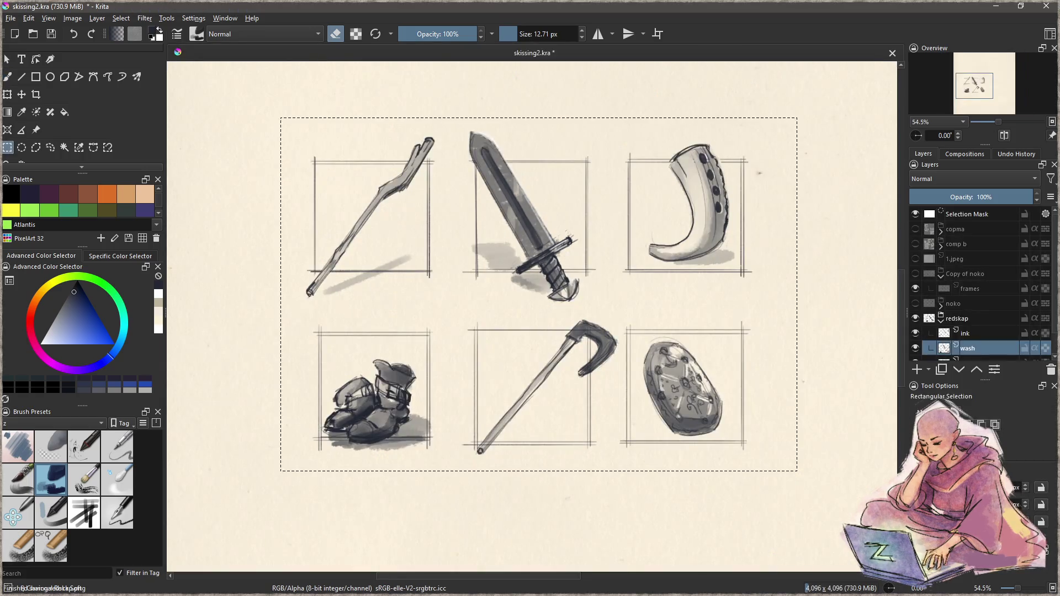
pyautogui.hotkey('alt', 'Tab')
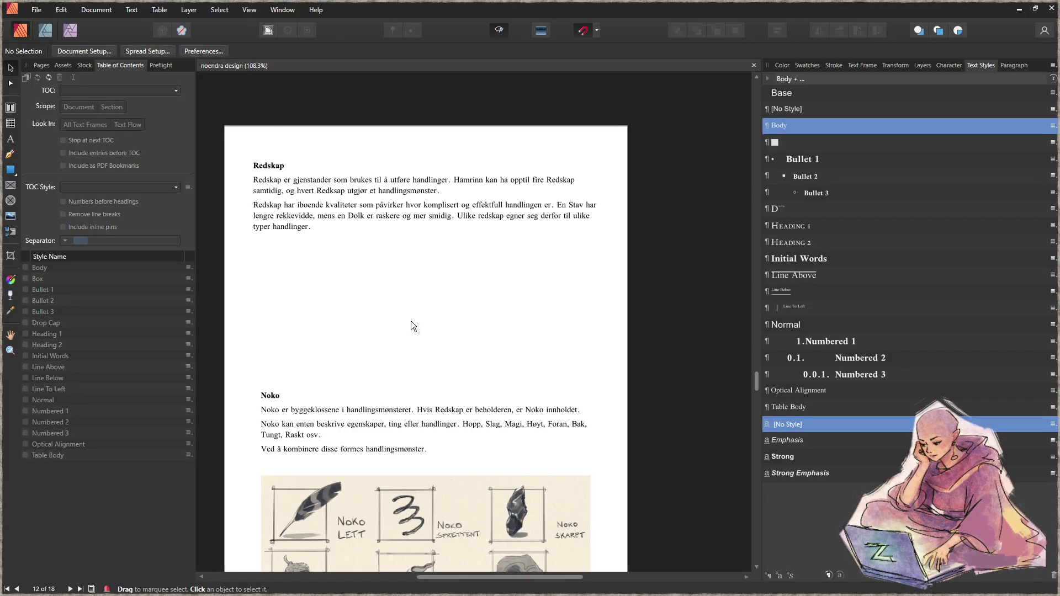
# - Place the tools illustration in a new picture frame below the Redskap text, sized to its content
pyautogui.click(12, 186)
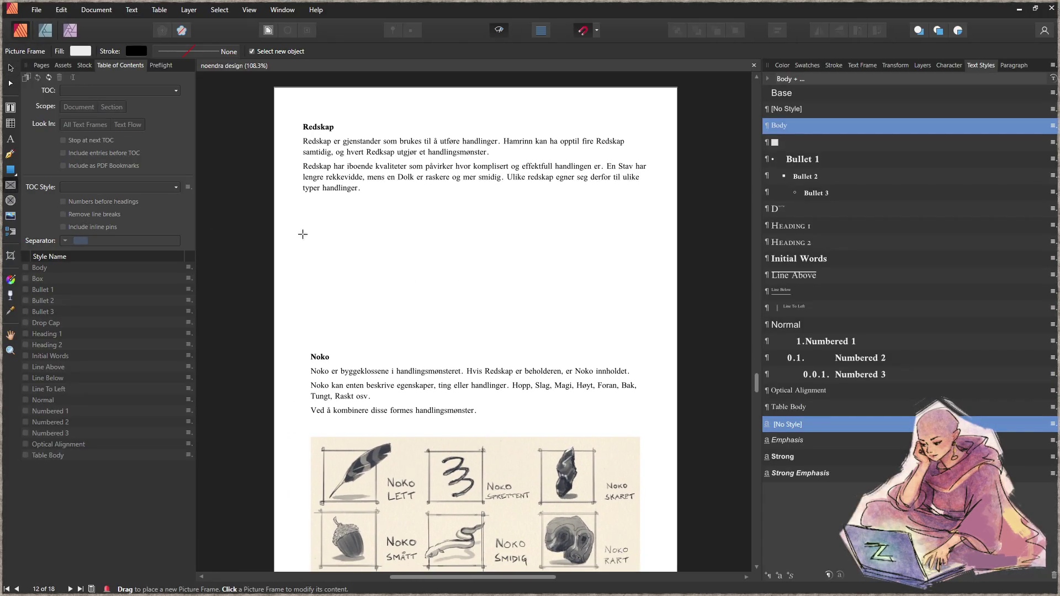
pyautogui.moveTo(303, 213); pyautogui.dragTo(635, 331)
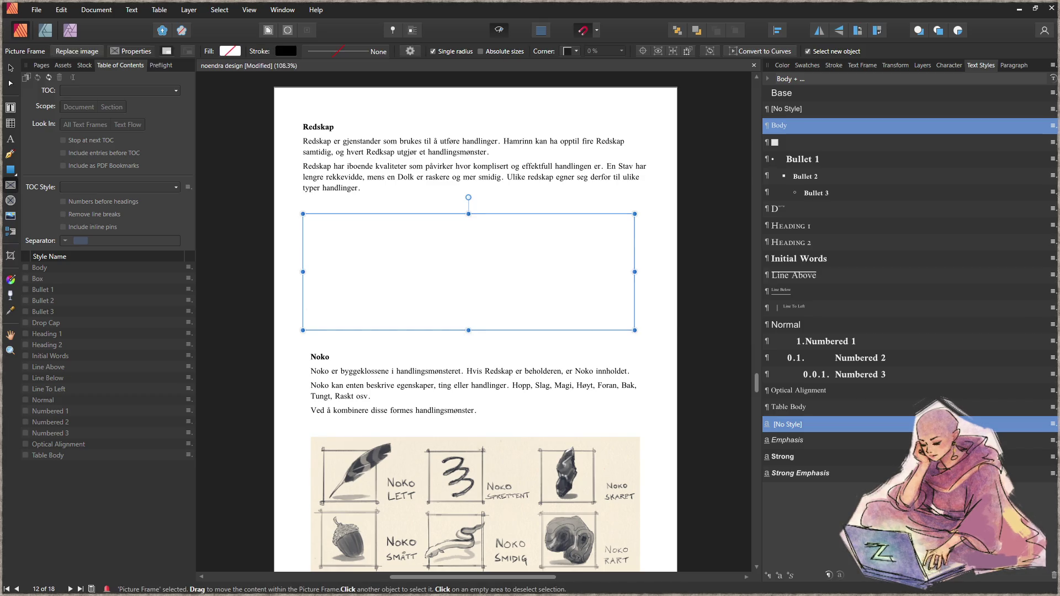
pyautogui.moveTo(112, 348); pyautogui.dragTo(466, 296)
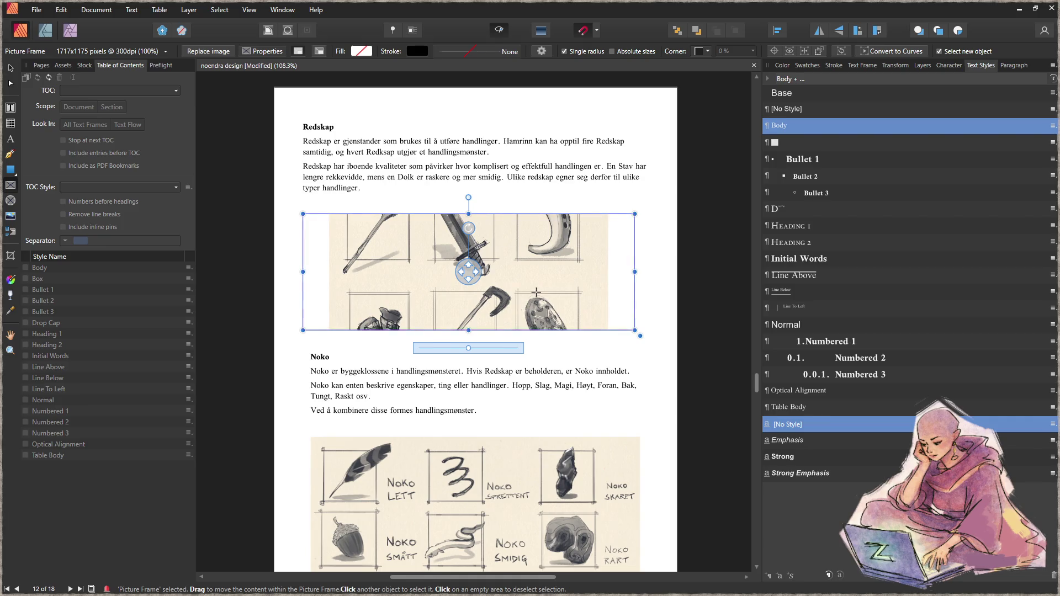
pyautogui.rightClick(363, 252)
pyautogui.moveTo(430, 379)
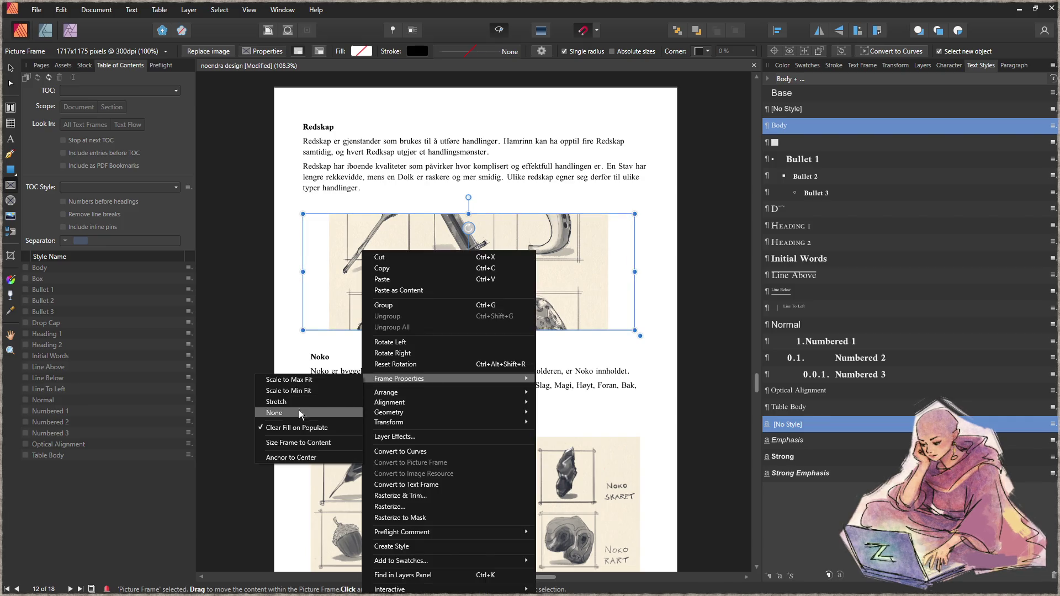
pyautogui.click(316, 445)
# - Shrink the tools illustration proportionally and centre it under the Redskap text
pyautogui.click(9, 68)
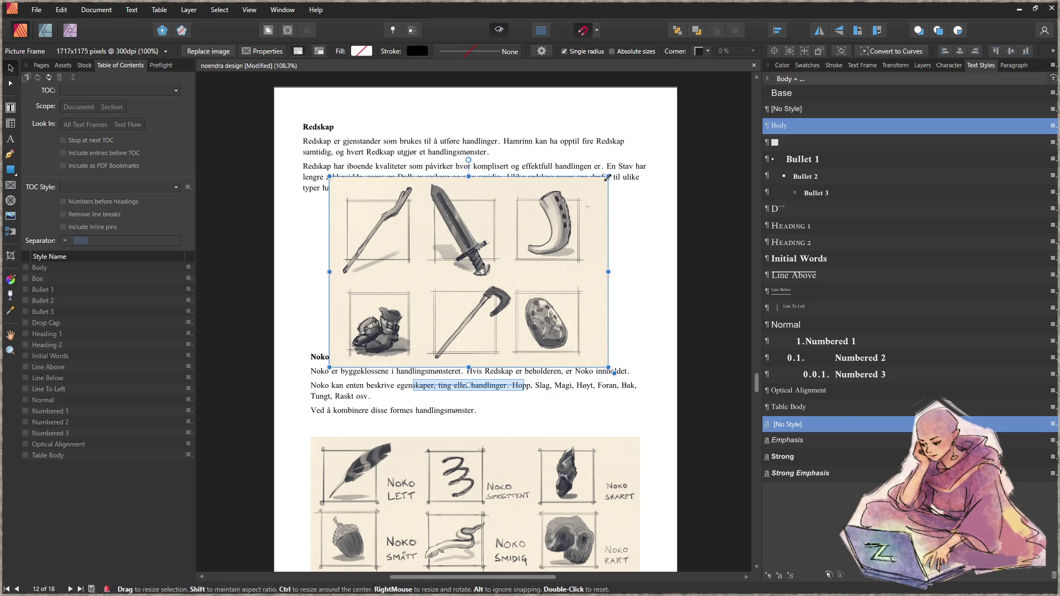
pyautogui.moveTo(608, 368)
pyautogui.mouseDown()
pyautogui.moveTo(593, 338)
pyautogui.moveTo(550, 309)
pyautogui.moveTo(558, 315)
pyautogui.mouseUp()
pyautogui.moveTo(479, 249); pyautogui.dragTo(514, 272)
pyautogui.scroll(-5, 623, 336)
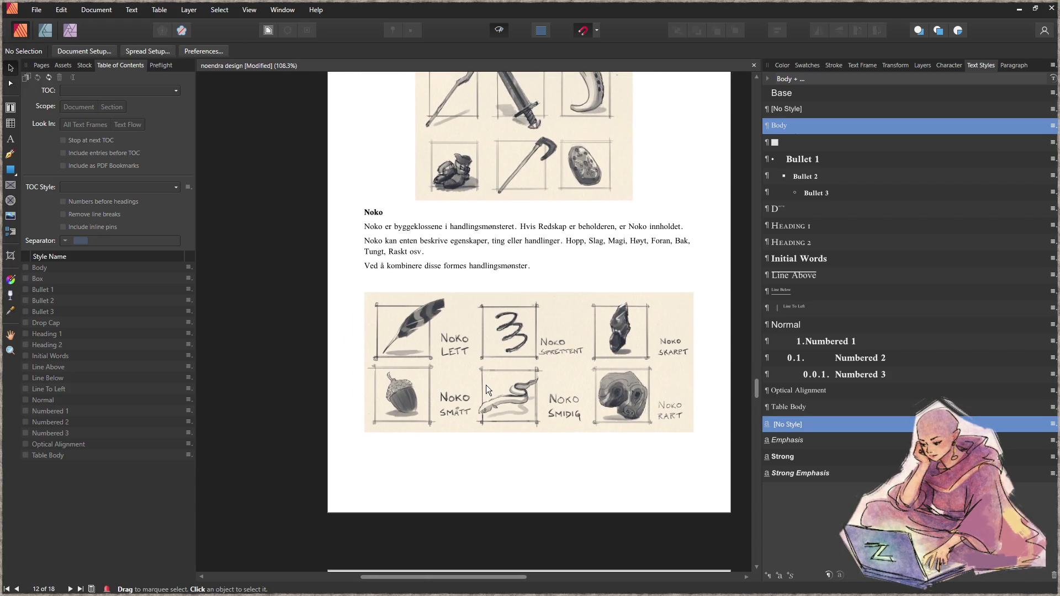
# - Adjust spacing by moving the Noko text below the tools image and lowering the illustration slightly
pyautogui.click(506, 399)
pyautogui.moveTo(489, 251); pyautogui.dragTo(489, 283)
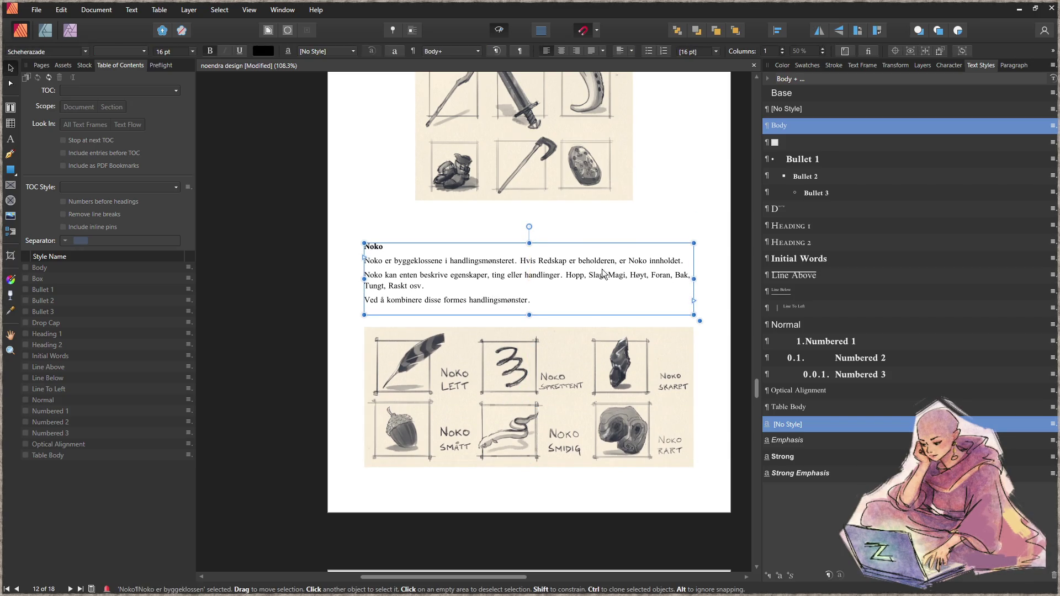
pyautogui.click(652, 193)
pyautogui.scroll(3, 654, 198)
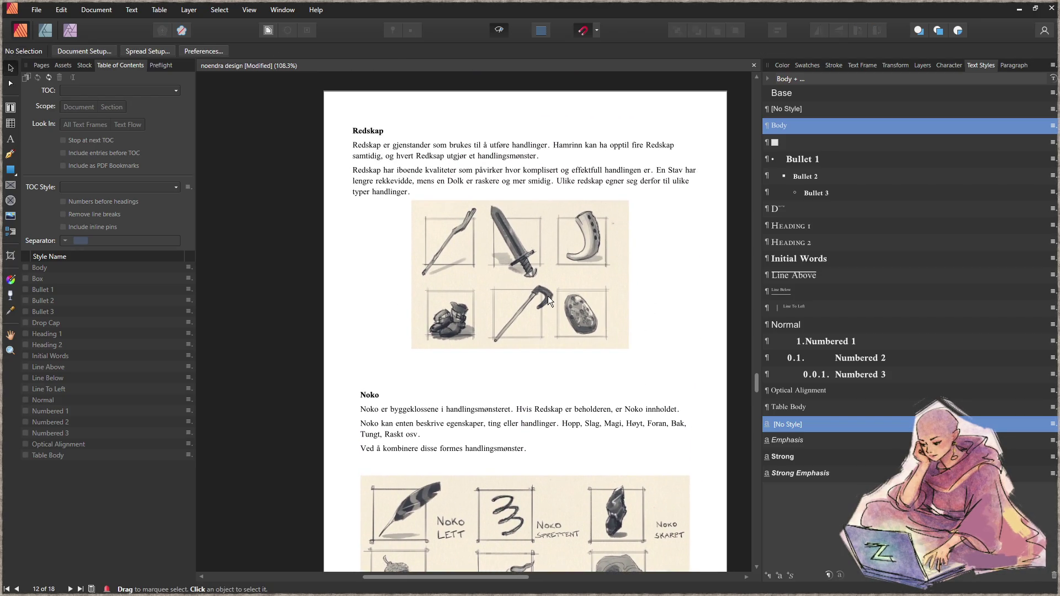
pyautogui.moveTo(548, 297); pyautogui.dragTo(547, 303)
pyautogui.click(652, 250)
pyautogui.scroll(-2, 654, 362)
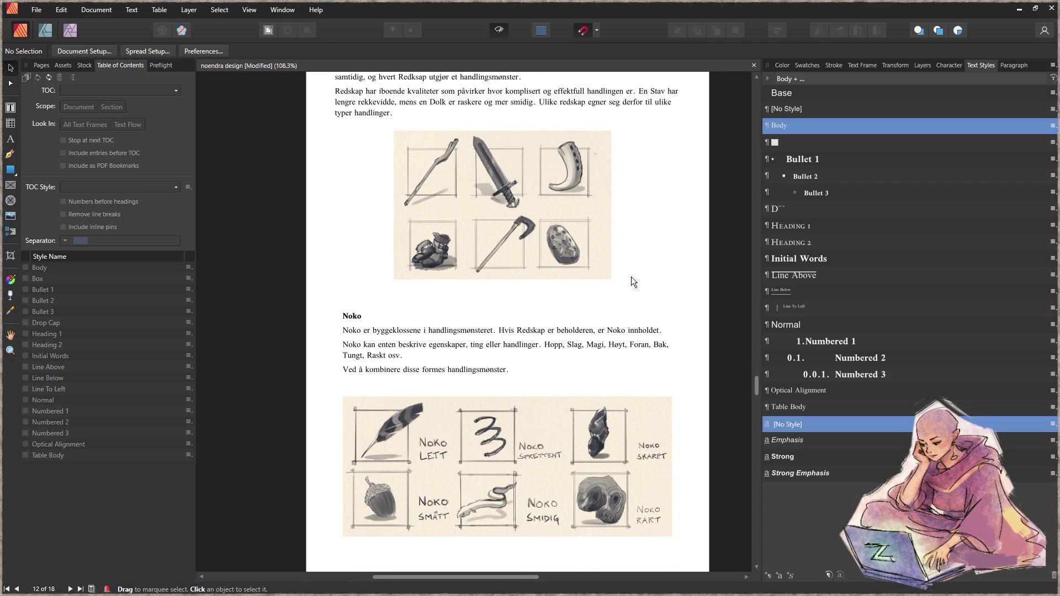
pyautogui.moveTo(534, 331); pyautogui.dragTo(532, 337)
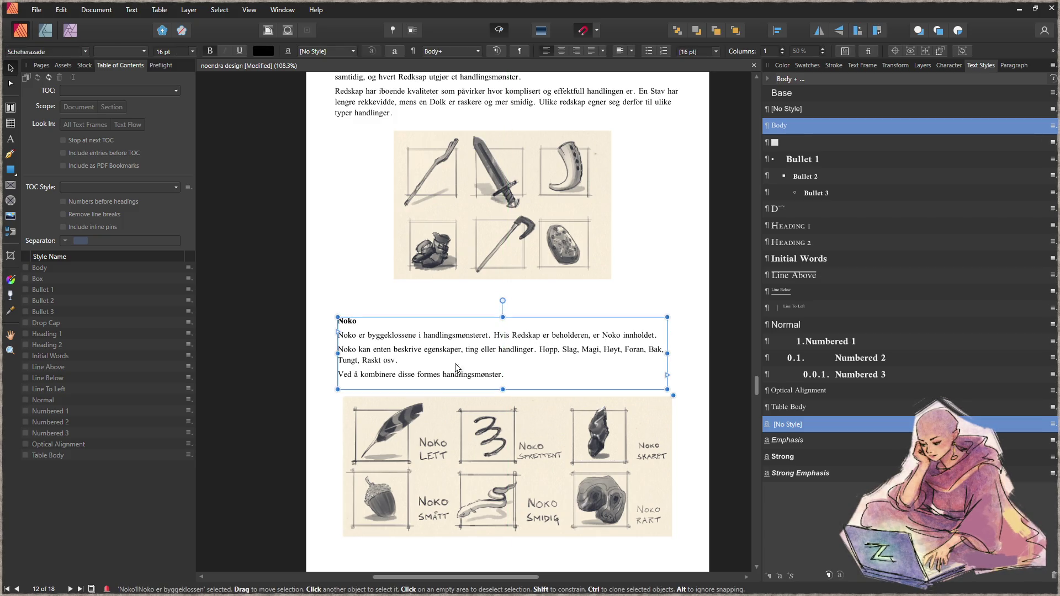
# - Rewrite the Noko paragraph's last sentence to end 'til redskap danner man unike handlingsmønster.'
pyautogui.doubleClick(490, 376)
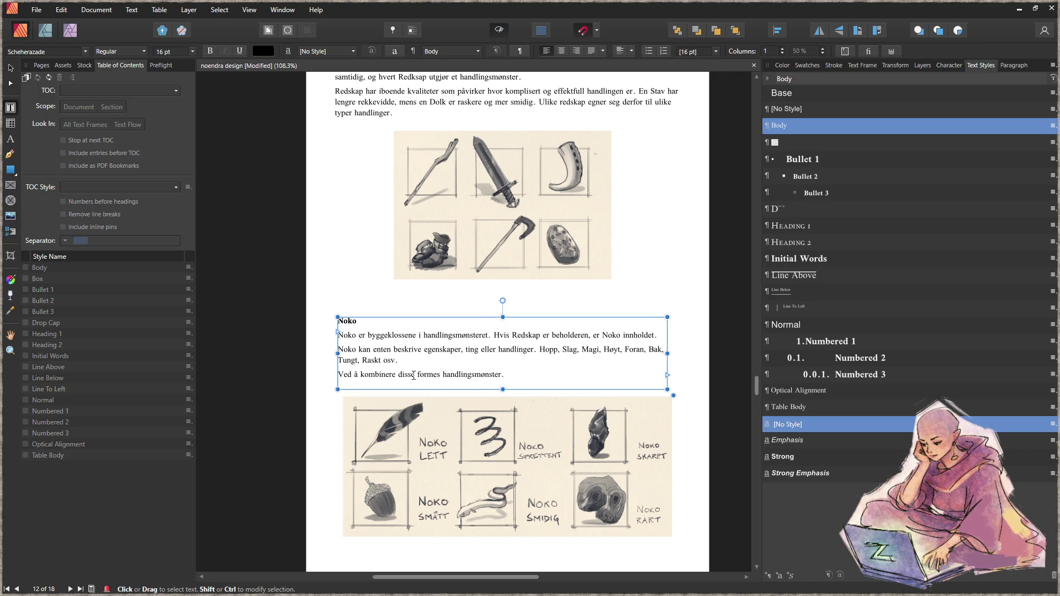
pyautogui.write('feste kombi')
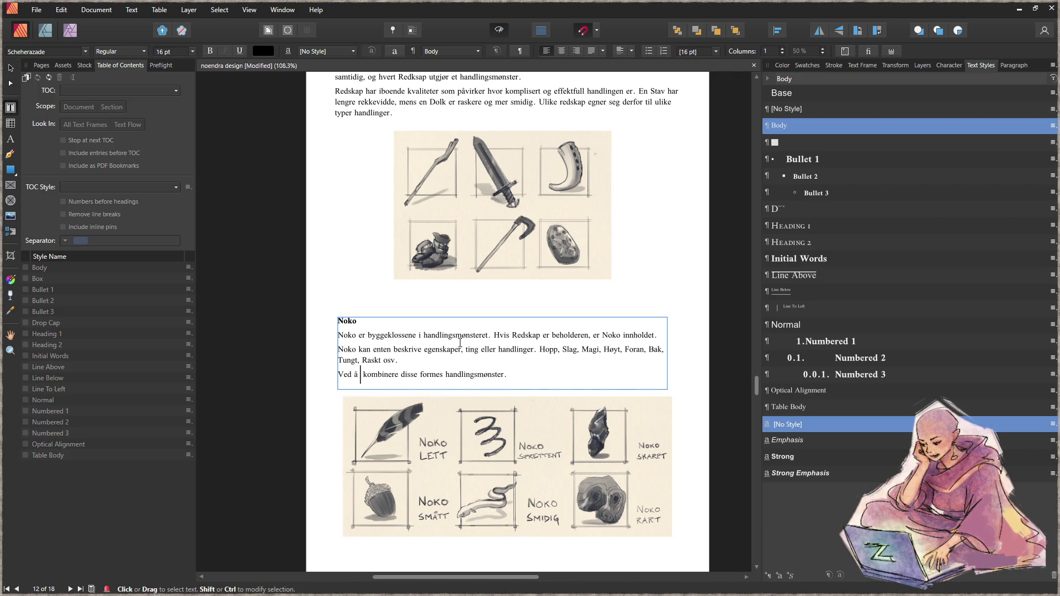
pyautogui.write('nasjoner av disse ')
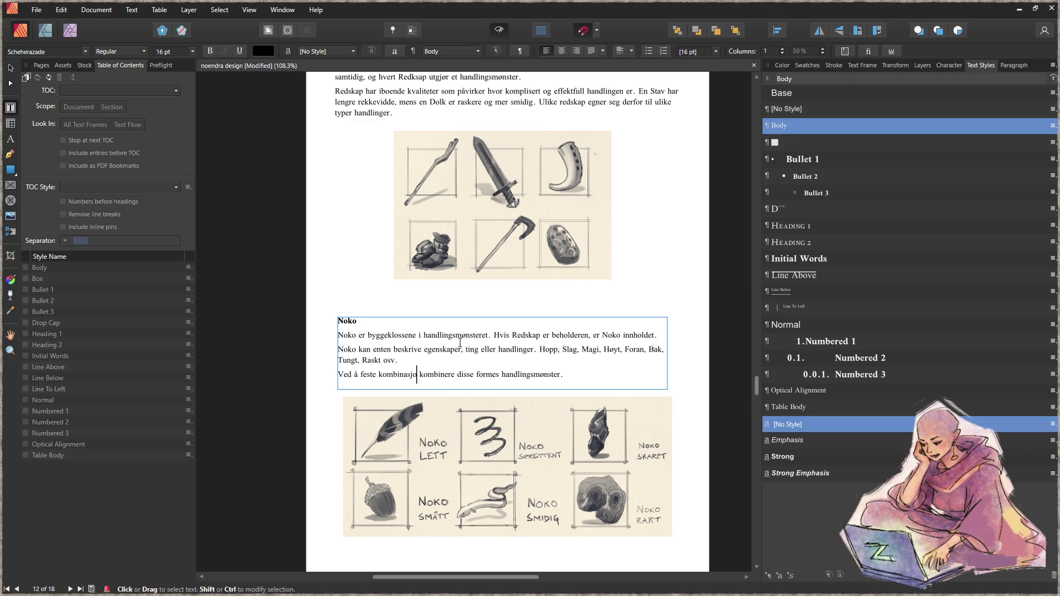
pyautogui.write('til redsakp')
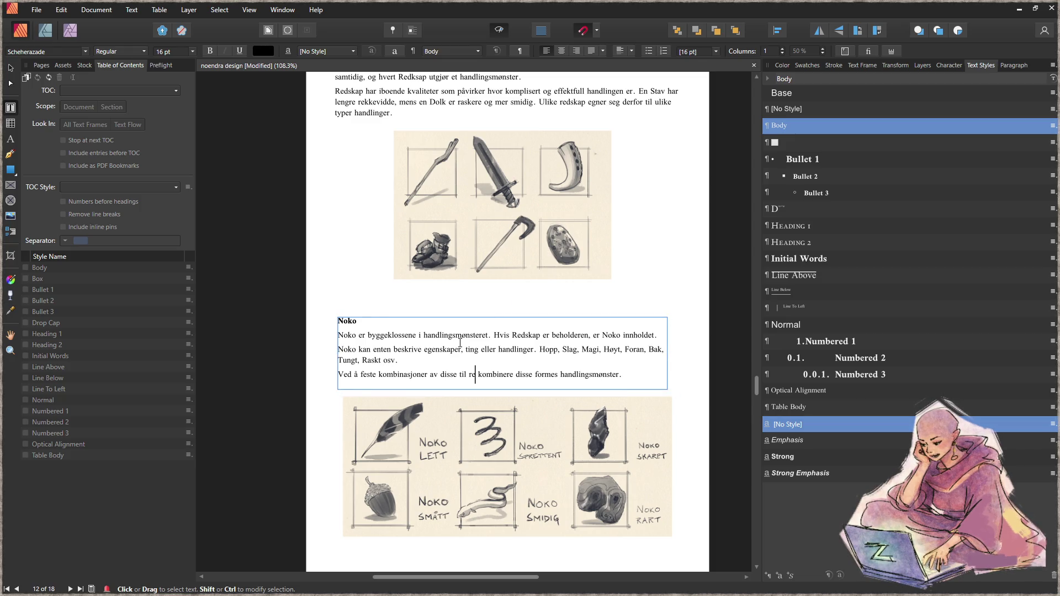
pyautogui.press('BackSpace')
pyautogui.press('BackSpace')
pyautogui.press('BackSpace')
pyautogui.write('skap d')
pyautogui.write('anner man unike ha')
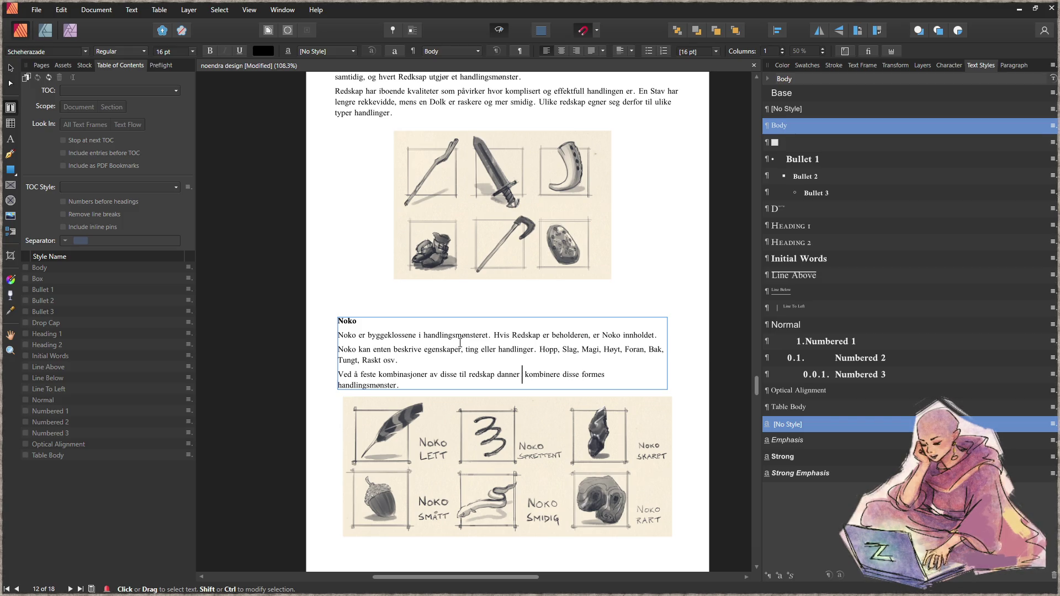
pyautogui.write('ndlingsmønst')
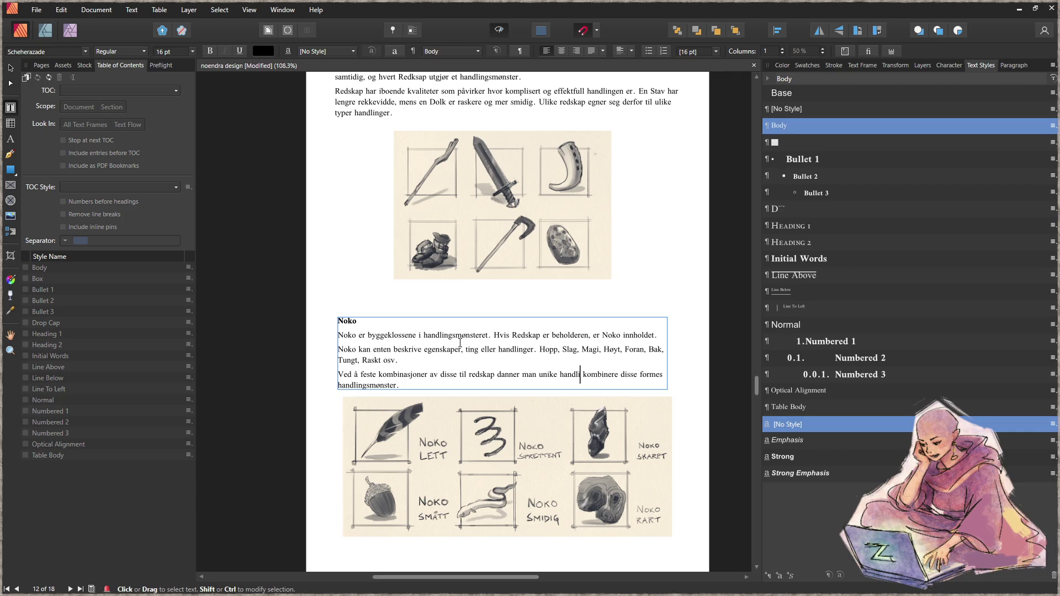
pyautogui.write('er.')
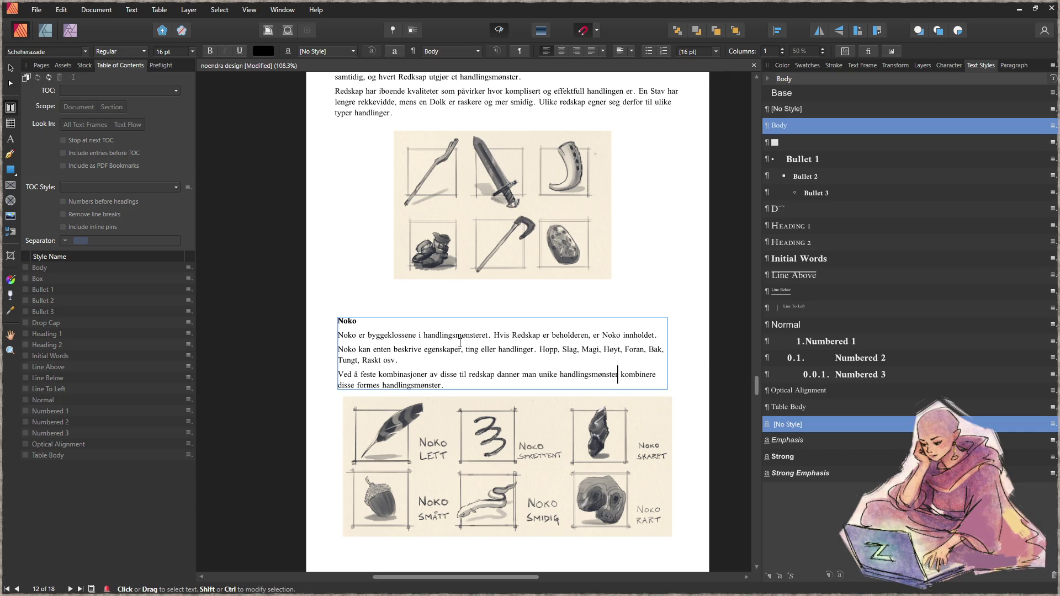
pyautogui.hotkey('ctrl', 'shift', 'End')
pyautogui.press('Delete')
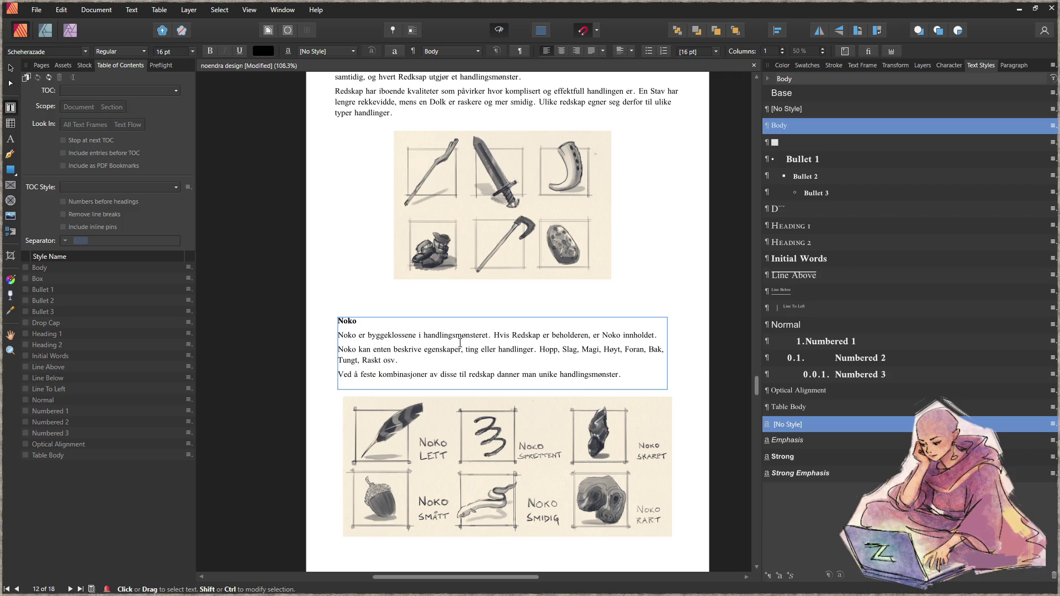
pyautogui.press('Escape')
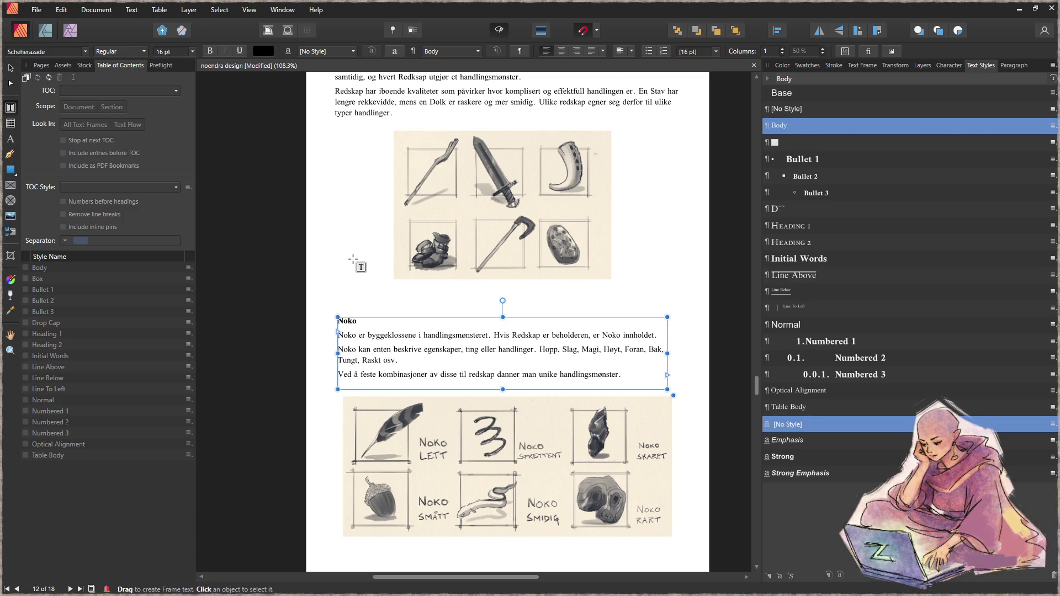
# - Align the Noko illustration to the left text margin and enlarge it to about 179.8 mm wide
pyautogui.click(10, 68)
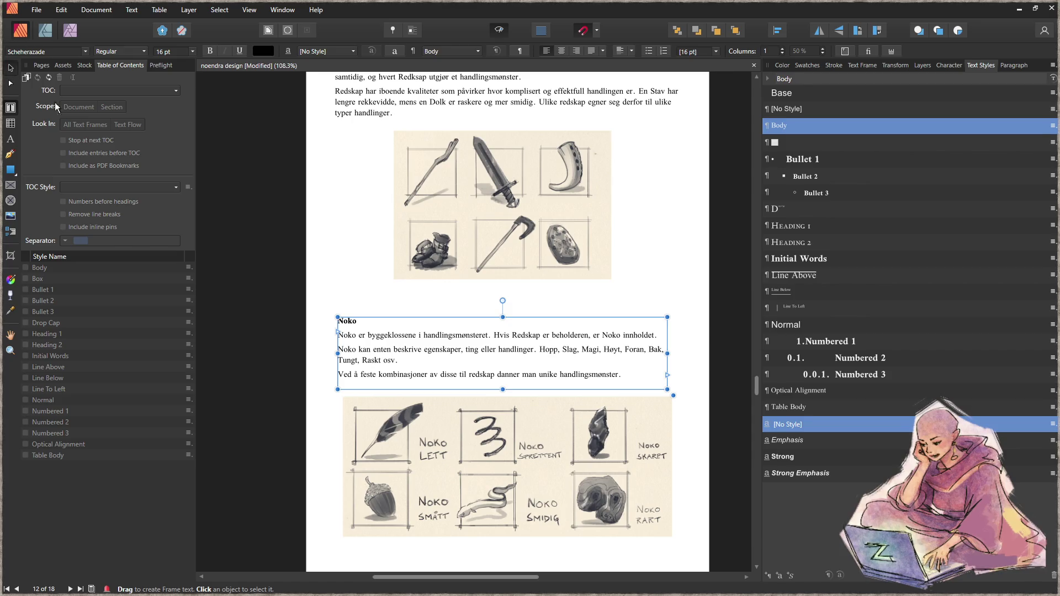
pyautogui.click(436, 466)
pyautogui.moveTo(449, 466); pyautogui.dragTo(445, 466)
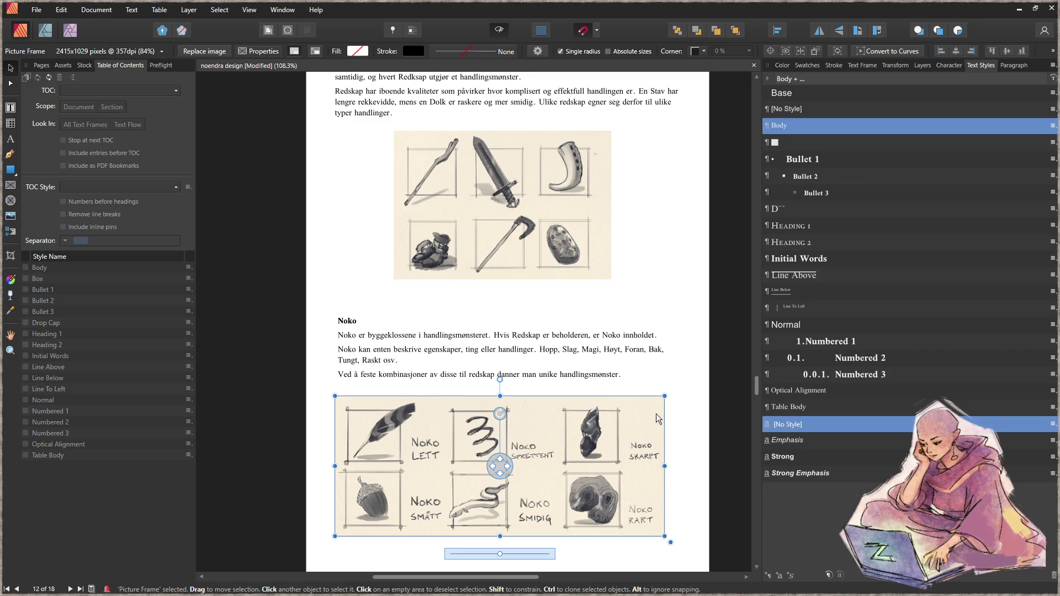
pyautogui.moveTo(664, 396); pyautogui.dragTo(665, 396)
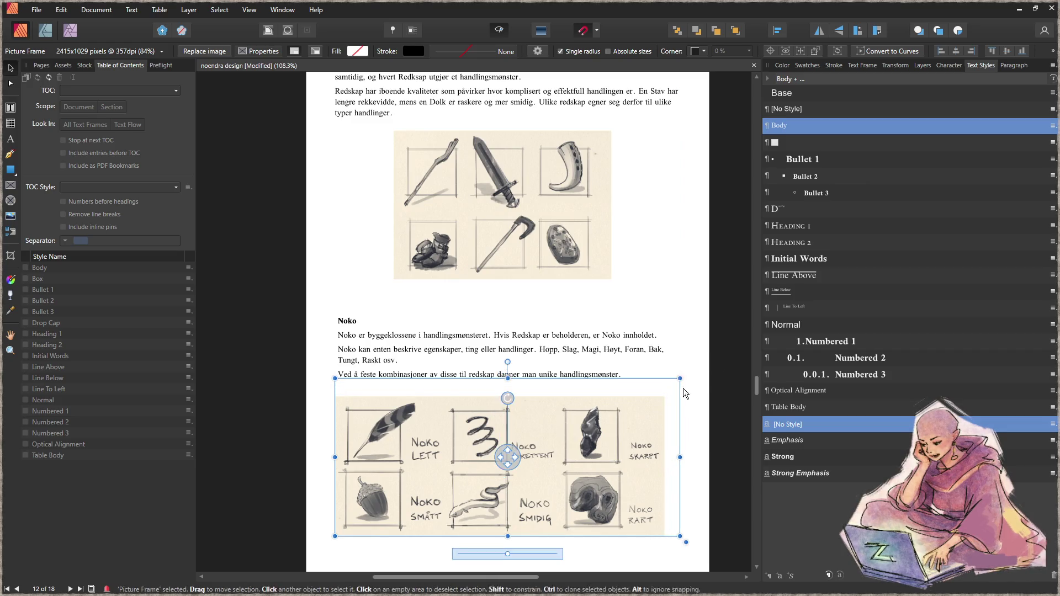
pyautogui.moveTo(670, 546)
pyautogui.mouseDown()
pyautogui.moveTo(688, 558)
pyautogui.moveTo(681, 540)
pyautogui.moveTo(673, 547)
pyautogui.mouseUp()
# - Compare the illustration against the Noko and Redskap text frame widths, then save the document
pyautogui.click(609, 344)
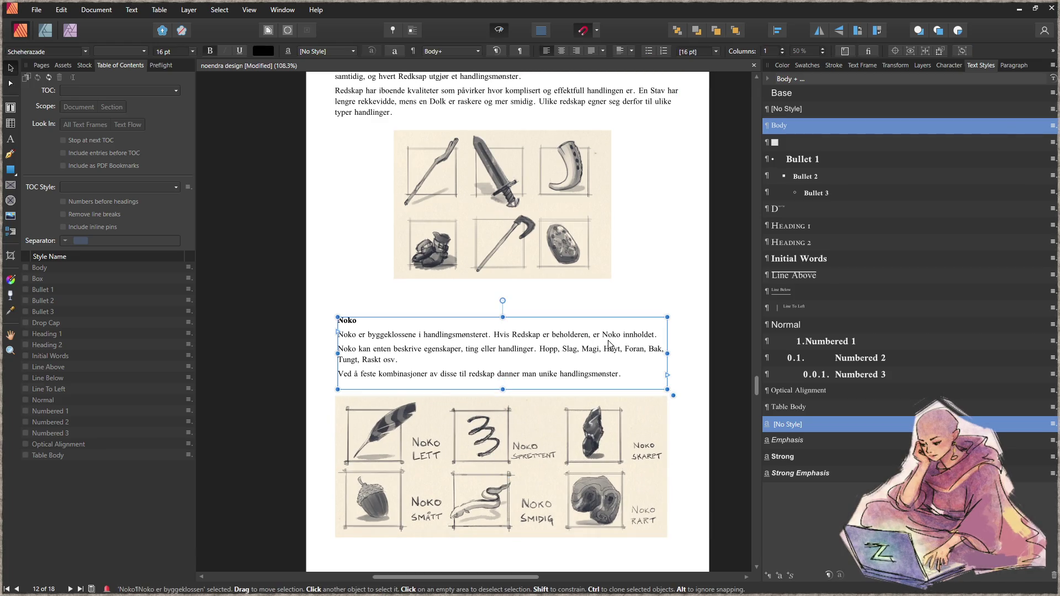
pyautogui.scroll(3, 634, 231)
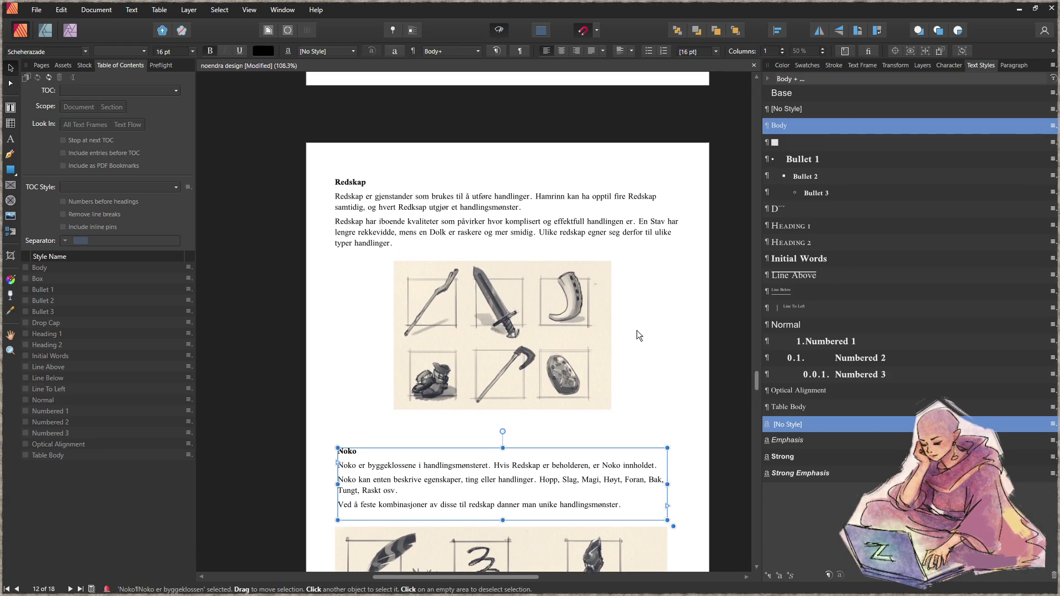
pyautogui.click(639, 223)
pyautogui.click(675, 361)
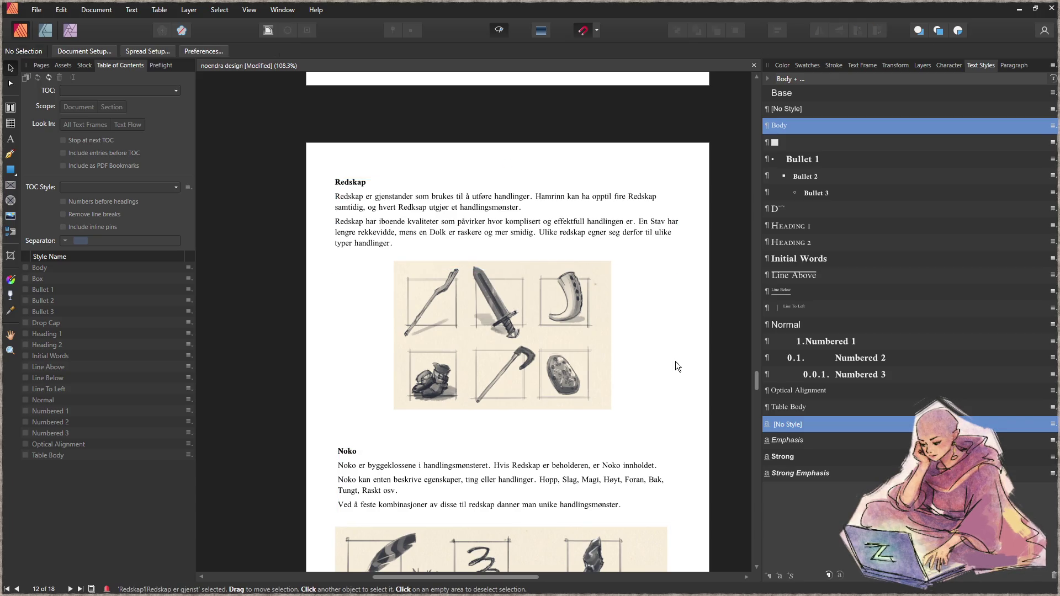
pyautogui.hotkey('ctrl', 's')
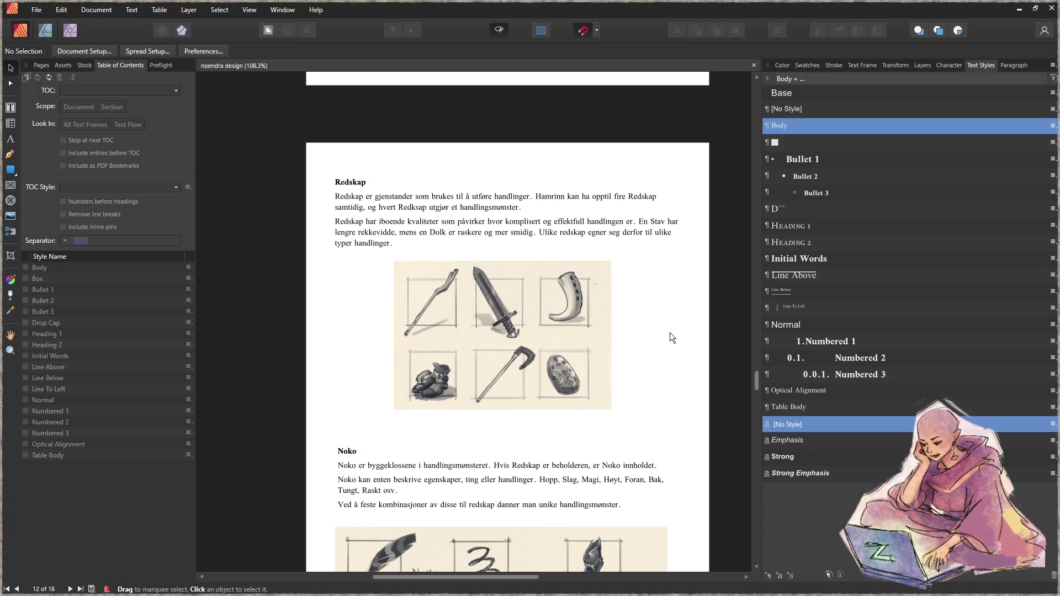
pyautogui.scroll(-10, 611, 367)
pyautogui.scroll(15, 608, 370)
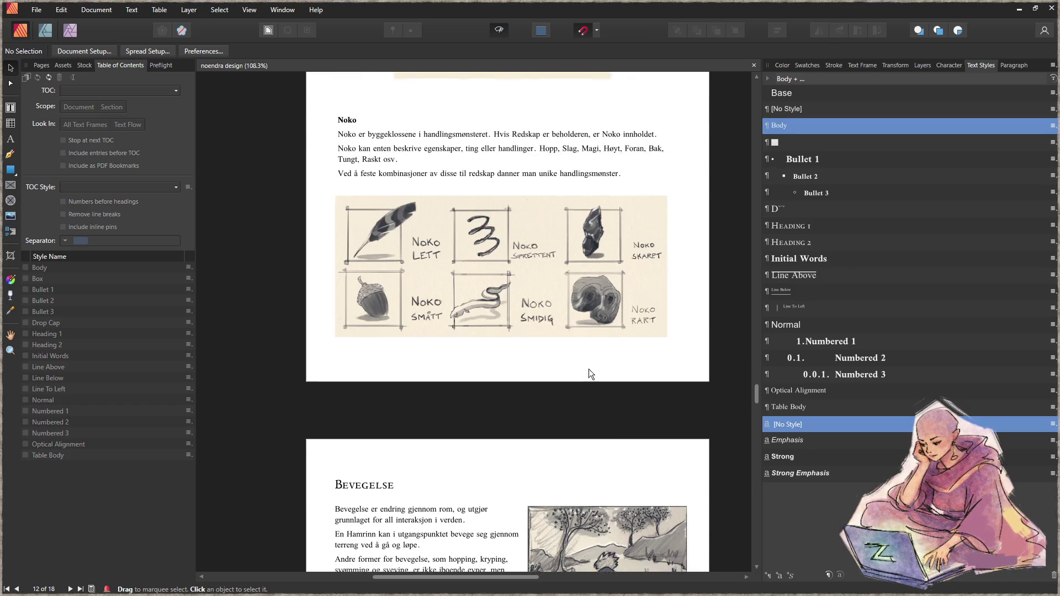
# - Scroll through pages 12–13 and select the Handlingsmønster body text frame
pyautogui.scroll(6, 534, 347)
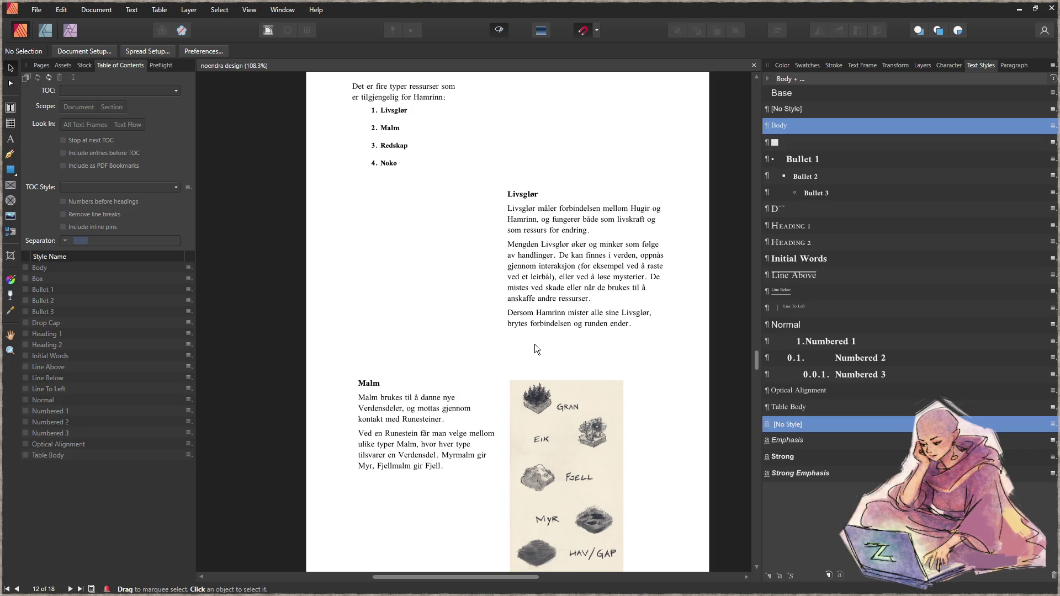
pyautogui.scroll(1, 532, 345)
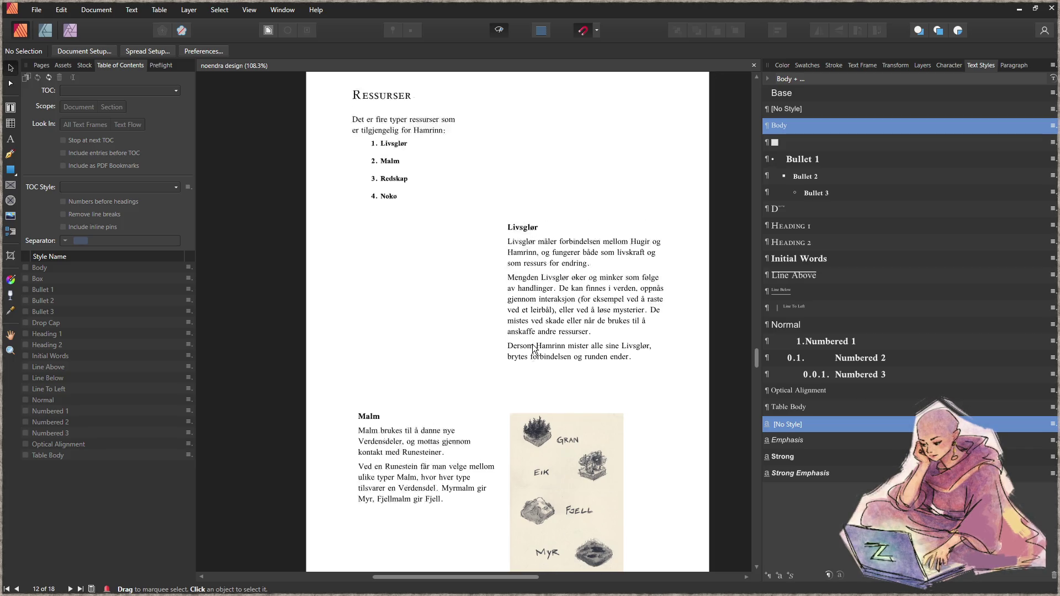
pyautogui.scroll(-1, 530, 344)
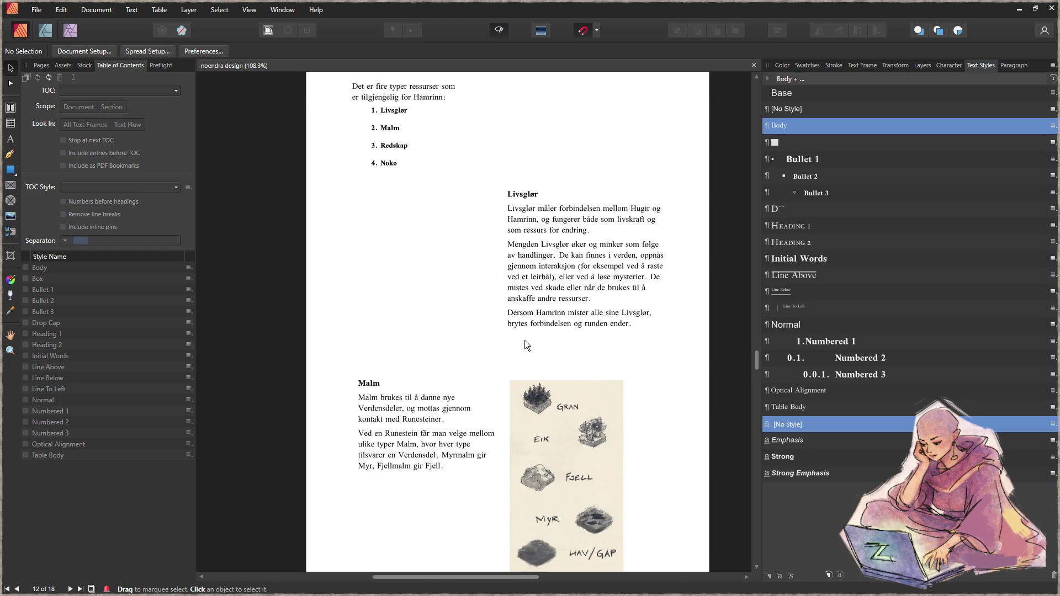
pyautogui.scroll(-10, 524, 340)
pyautogui.scroll(-11, 594, 300)
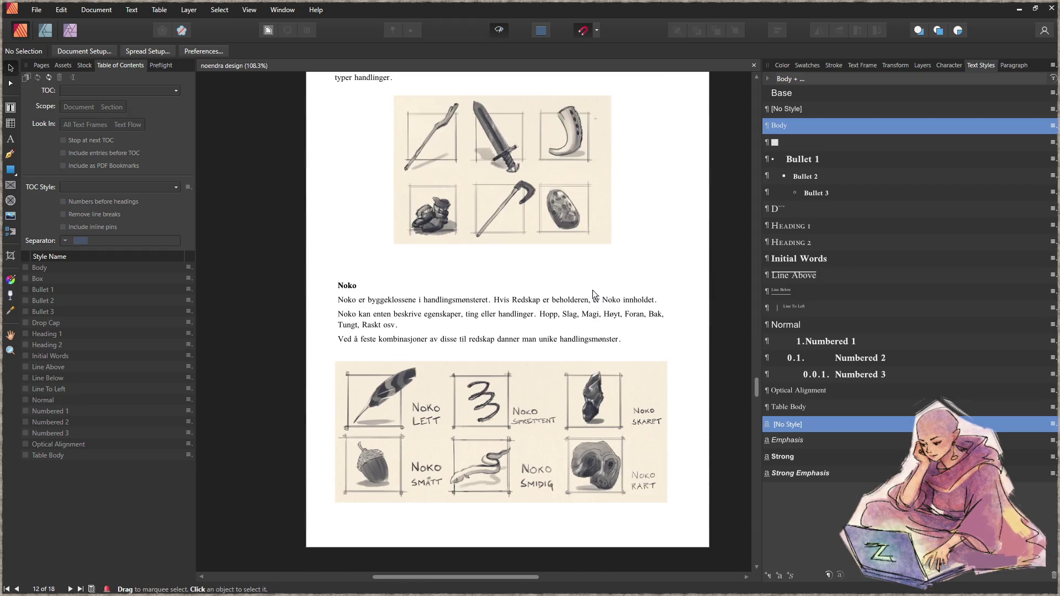
pyautogui.scroll(-3, 594, 284)
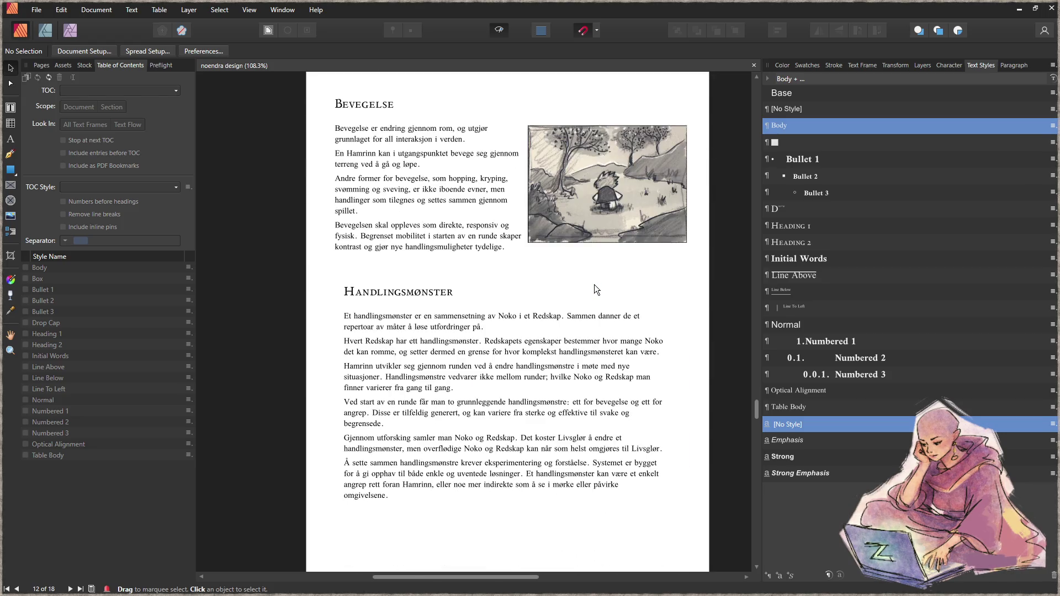
pyautogui.scroll(-2, 592, 282)
pyautogui.click(591, 282)
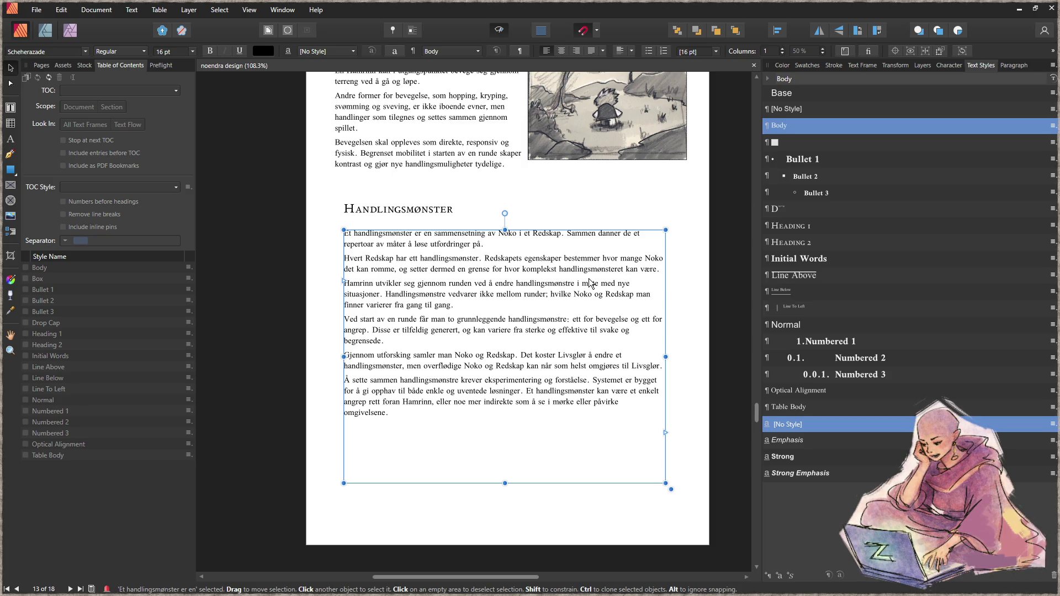
# - Scroll on to the milestone page showing Første through Fjerde milepæl
pyautogui.scroll(2, 563, 307)
pyautogui.scroll(-4, 569, 309)
pyautogui.scroll(-12, 568, 306)
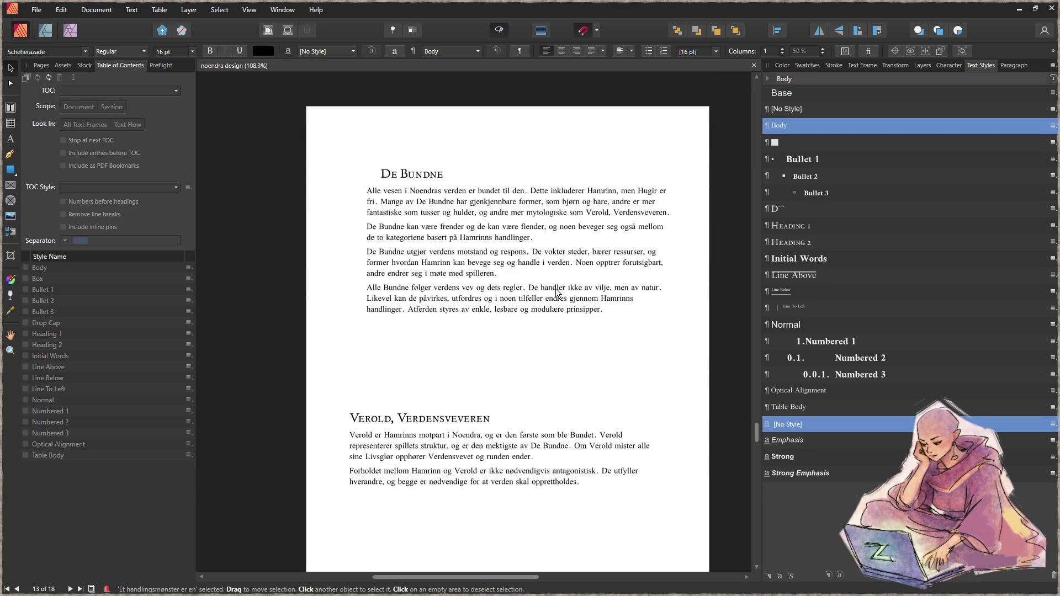
pyautogui.scroll(-5, 551, 283)
pyautogui.scroll(7, 551, 284)
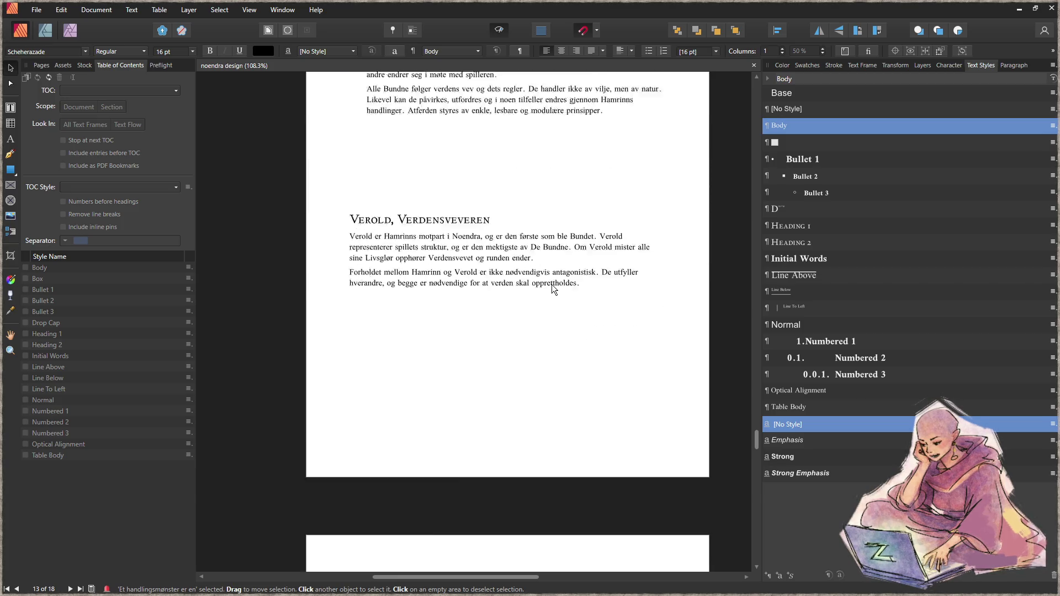
pyautogui.scroll(1, 602, 287)
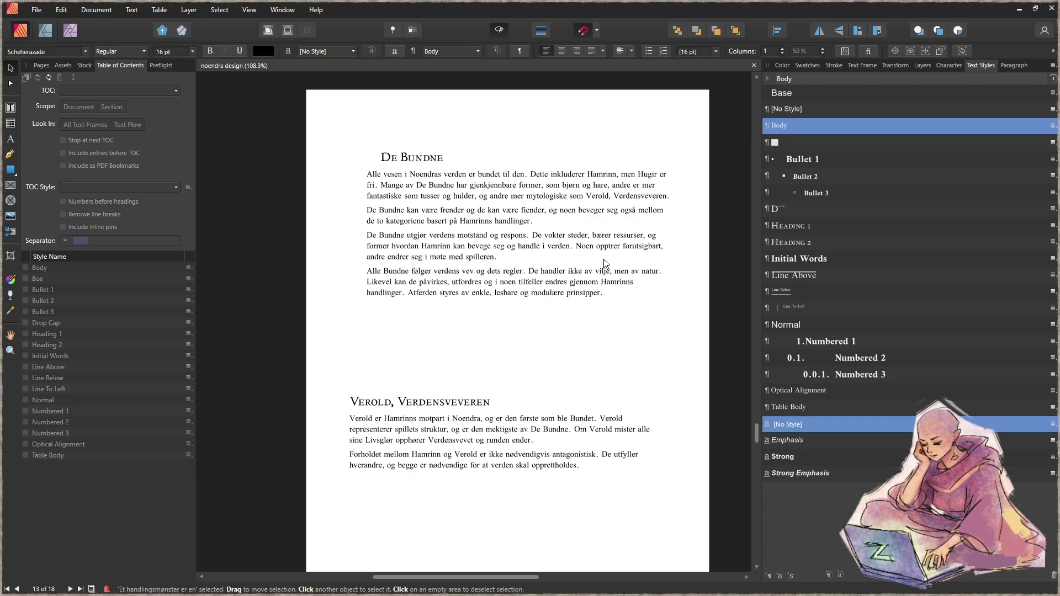
pyautogui.scroll(-10, 567, 235)
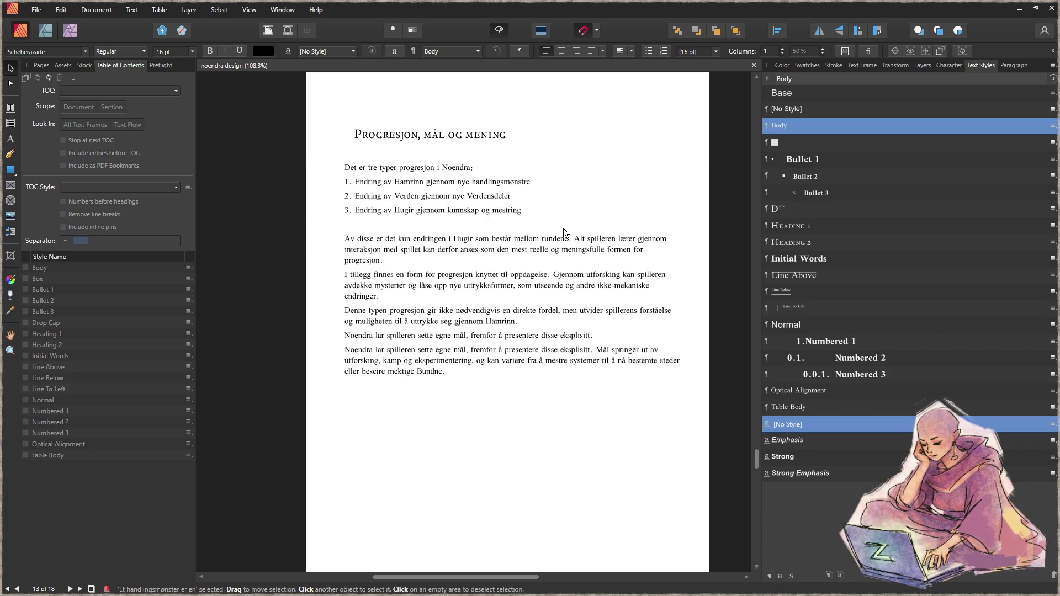
pyautogui.scroll(-7, 565, 231)
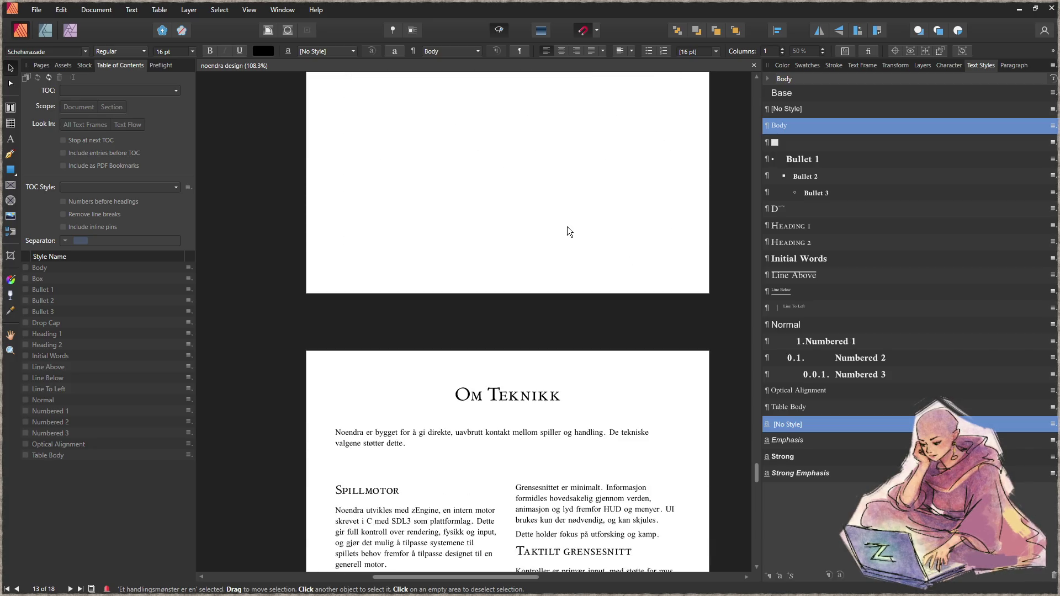
pyautogui.scroll(-12, 568, 227)
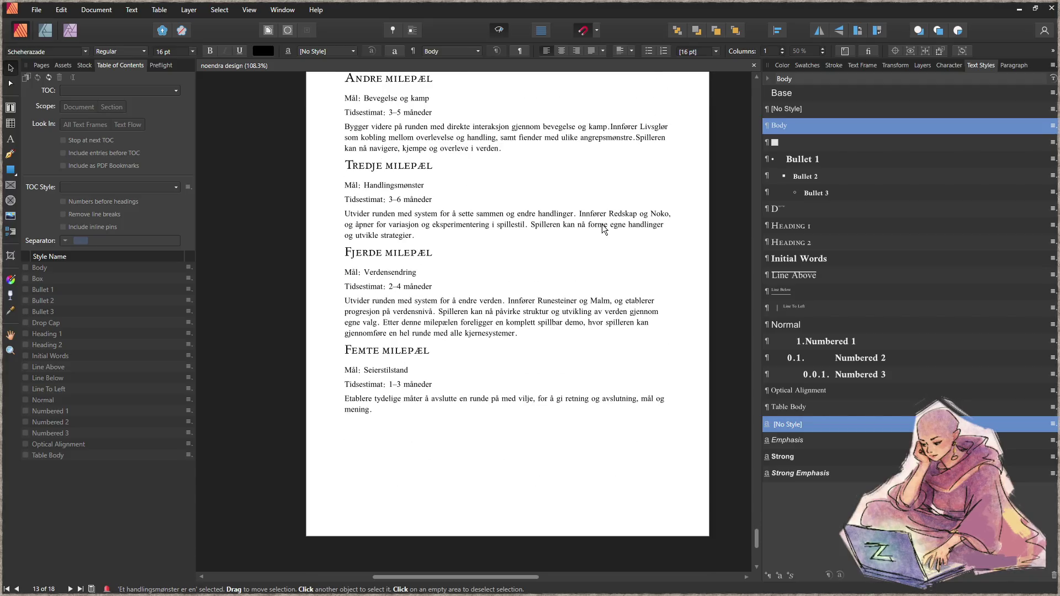
pyautogui.scroll(4, 603, 229)
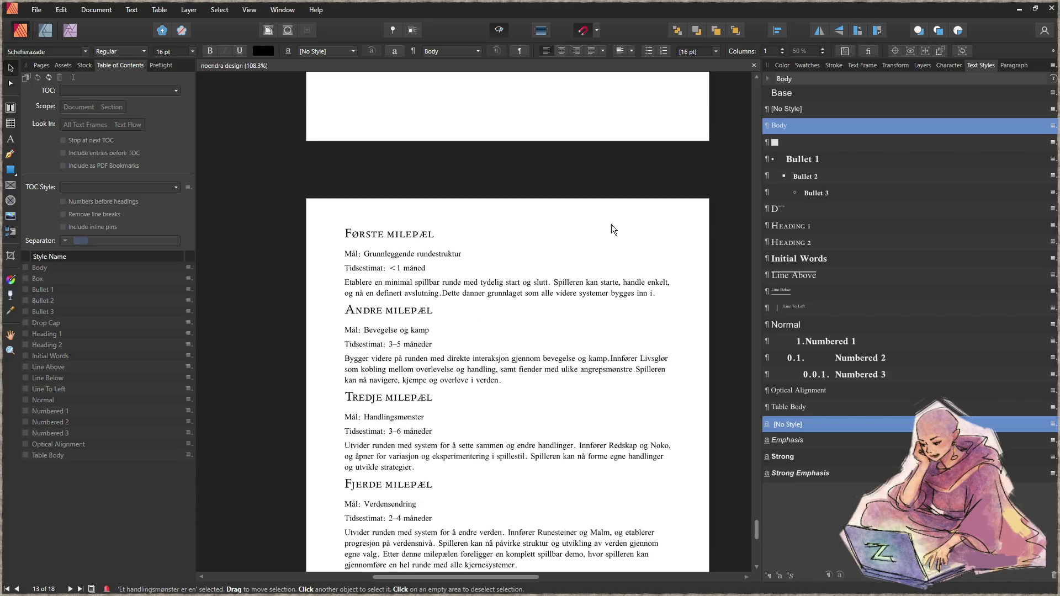
# - Update the table of contents so it lists Oversikt instead of Om Prosjektet
pyautogui.moveTo(758, 528); pyautogui.dragTo(765, 110)
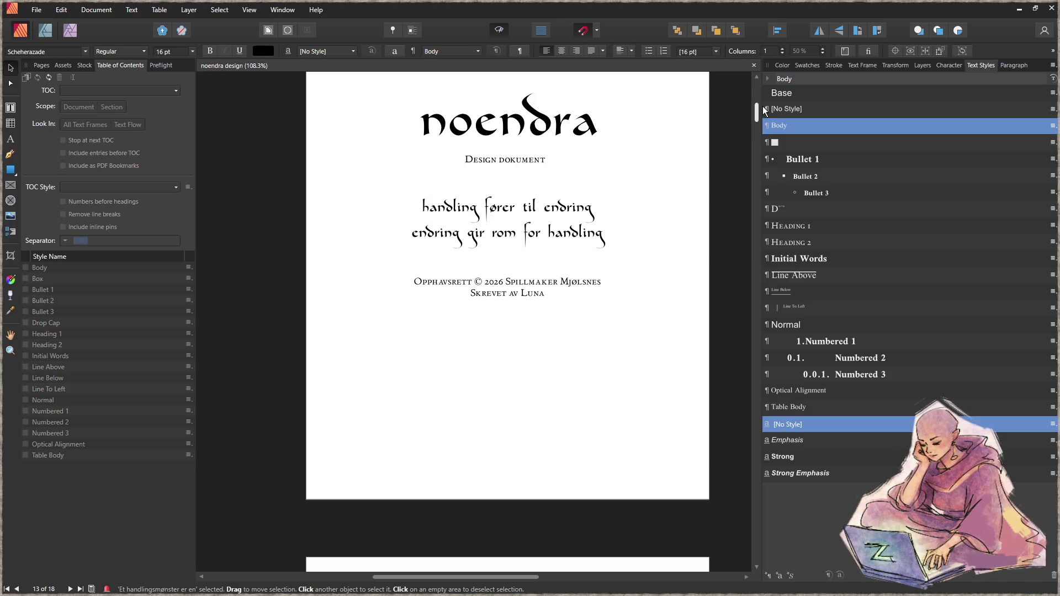
pyautogui.moveTo(764, 111); pyautogui.dragTo(765, 107)
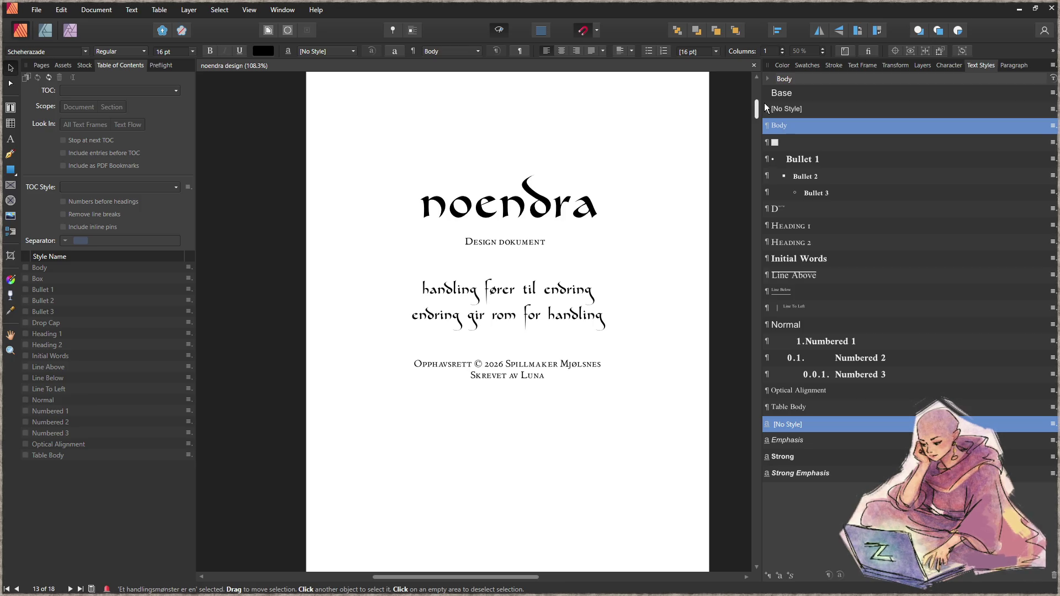
pyautogui.moveTo(765, 107); pyautogui.dragTo(775, 128)
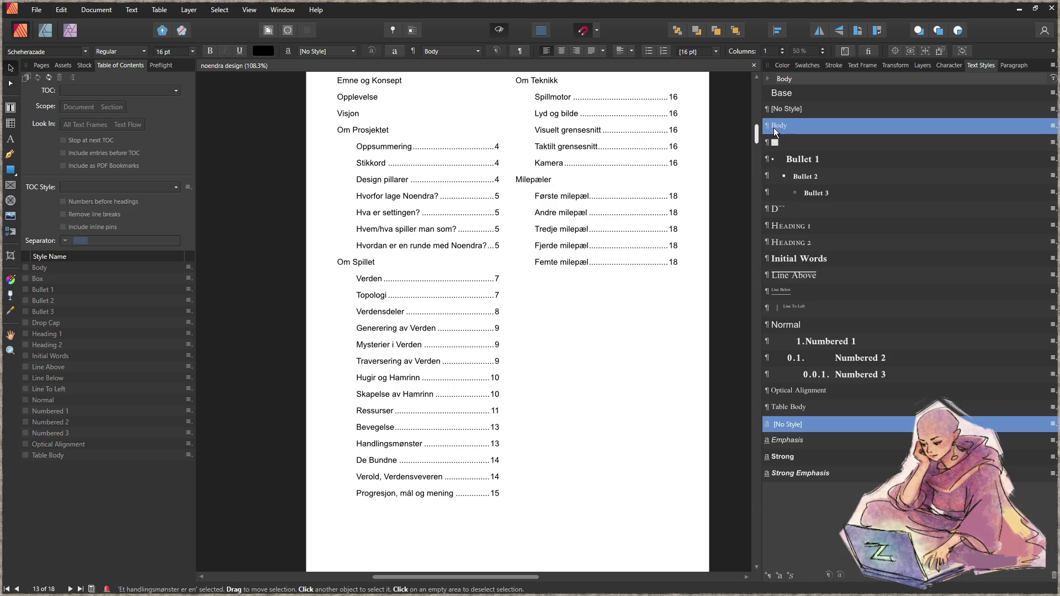
pyautogui.click(682, 141)
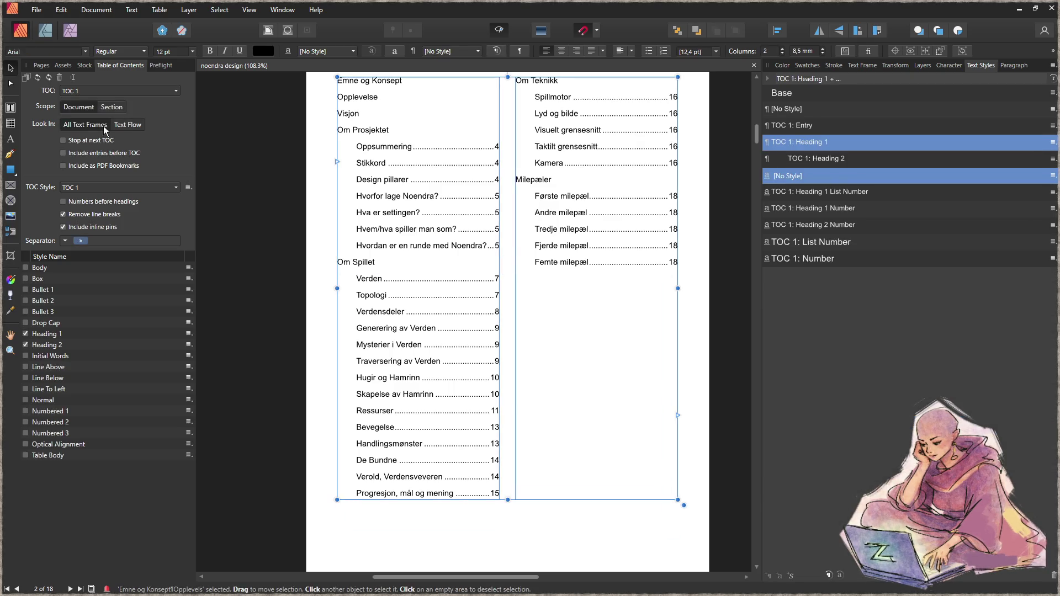
pyautogui.click(38, 78)
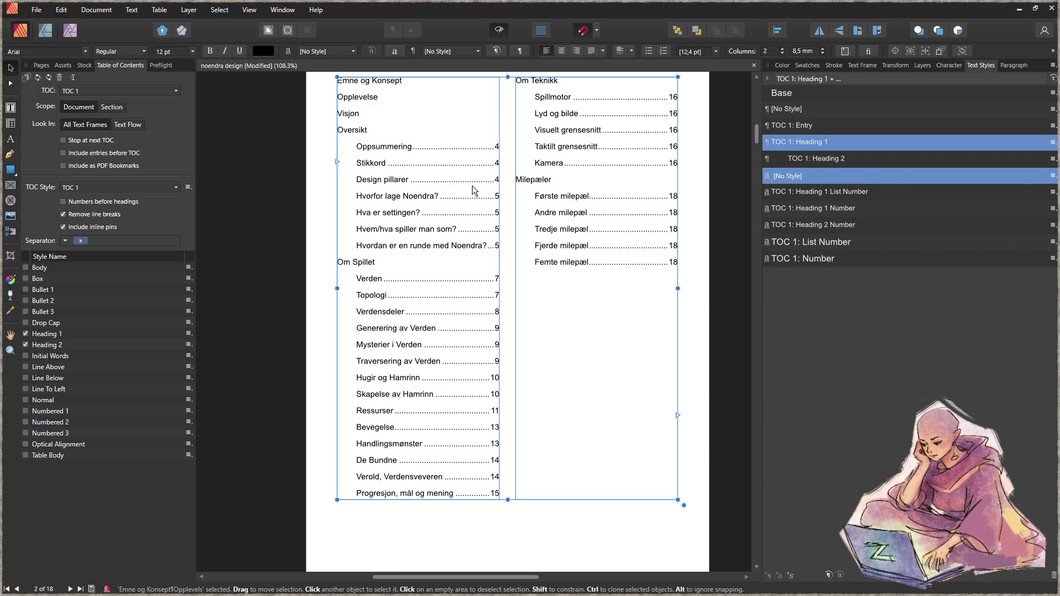
pyautogui.click(253, 263)
pyautogui.scroll(-5, 340, 242)
pyautogui.scroll(-6, 376, 237)
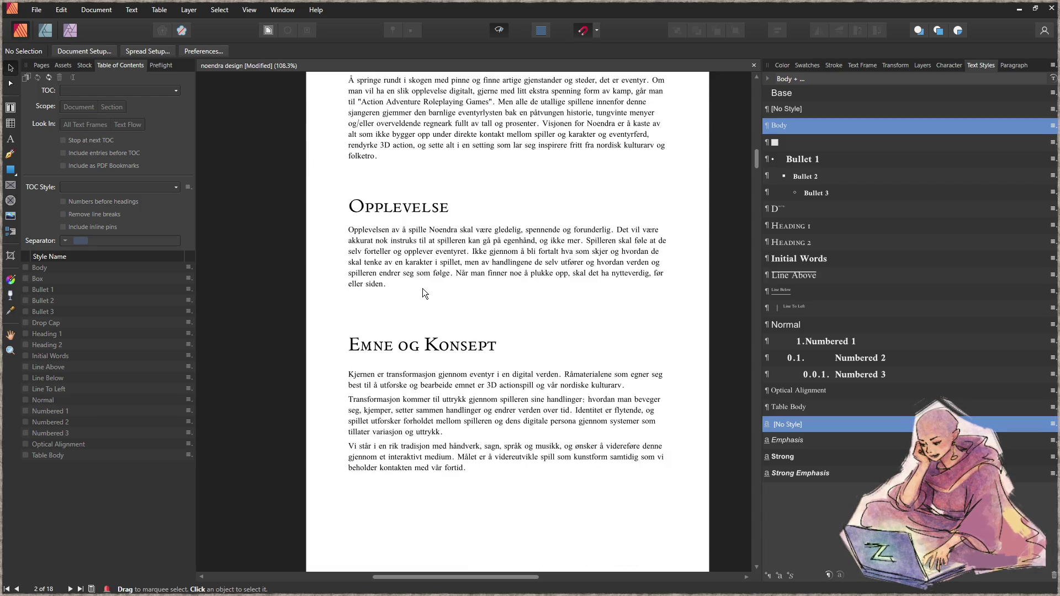
# - Nudge the Emne og Konsept heading down and move the Opplevelse heading and body slightly lower
pyautogui.keyDown('ctrl'); pyautogui.scroll(-1, 466, 307); pyautogui.keyUp('ctrl')
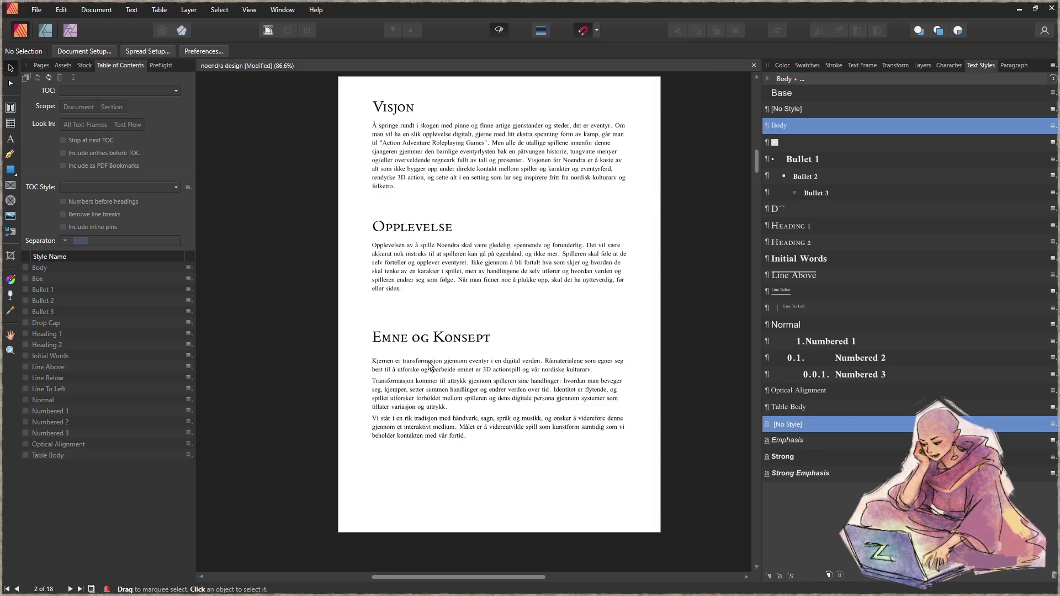
pyautogui.click(442, 393)
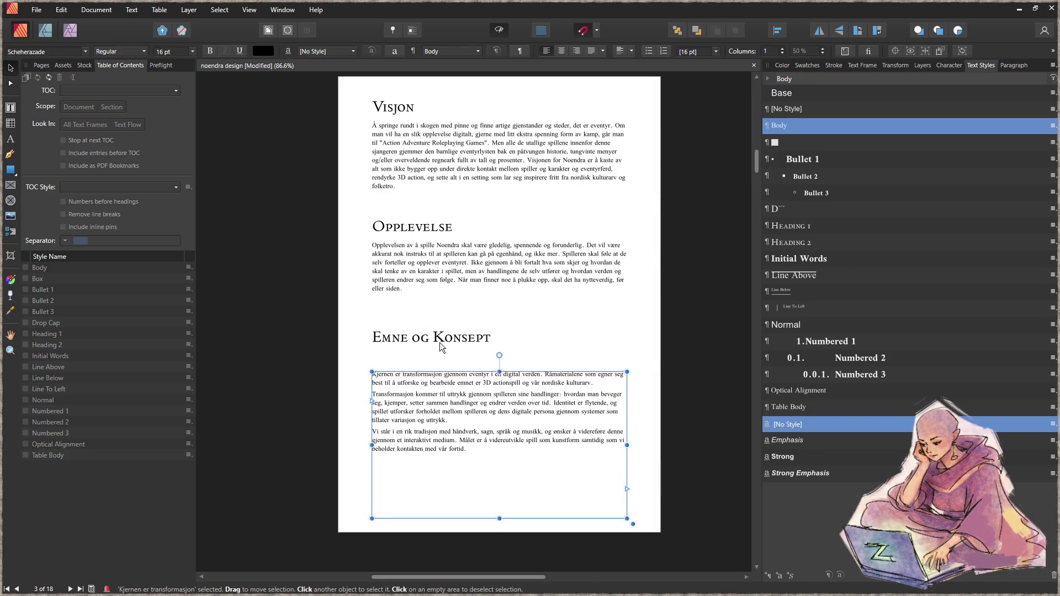
pyautogui.moveTo(440, 342); pyautogui.dragTo(438, 366)
pyautogui.click(416, 225)
pyautogui.click(420, 251)
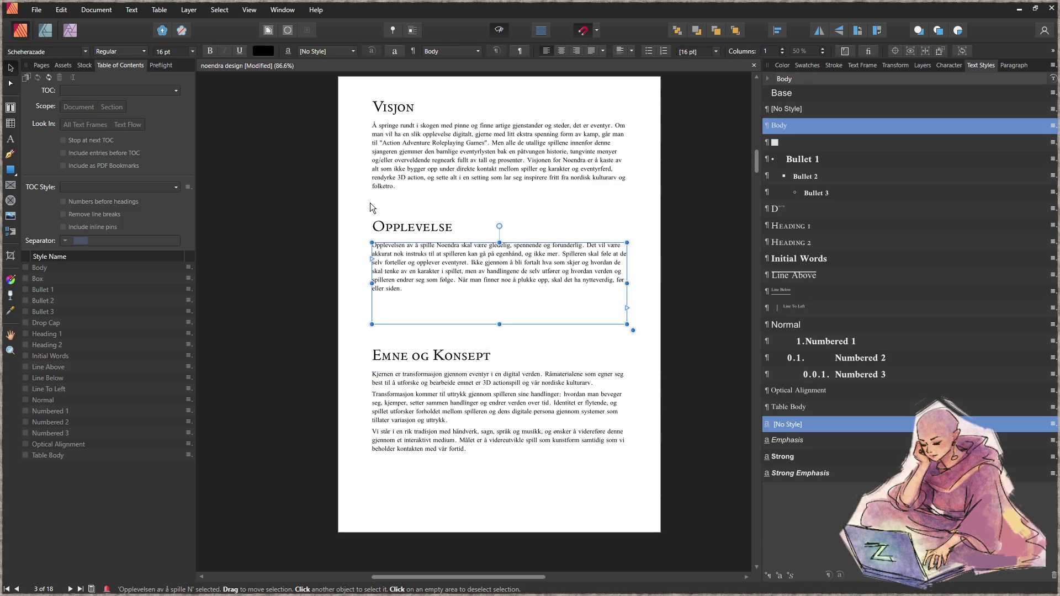
pyautogui.click(370, 203)
pyautogui.click(442, 229)
pyautogui.keyDown('shift'); pyautogui.click(434, 283); pyautogui.keyUp('shift')
pyautogui.moveTo(434, 282); pyautogui.dragTo(434, 290)
pyautogui.click(643, 500)
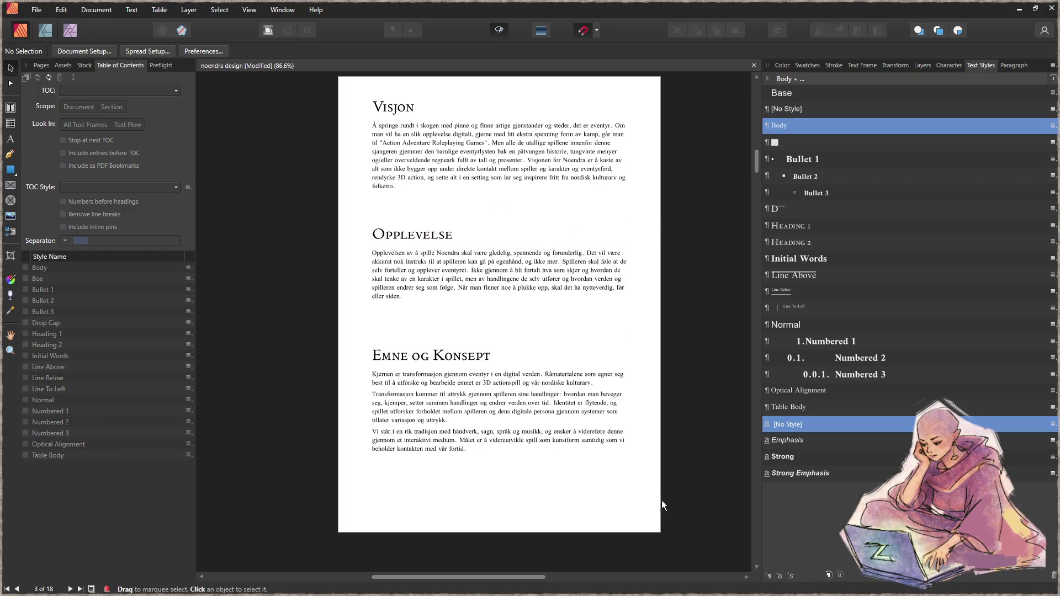
# - Move the Emne og Konsept section up about 30 px and the Visjon section slightly down
pyautogui.moveTo(680, 502); pyautogui.dragTo(387, 352)
pyautogui.moveTo(426, 403); pyautogui.dragTo(426, 387)
pyautogui.click(354, 375)
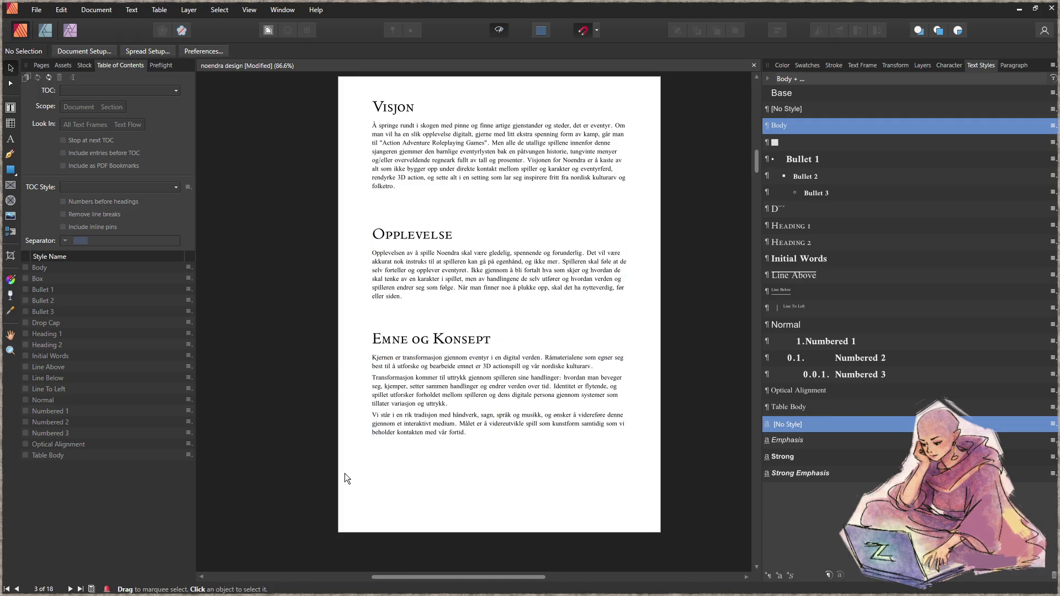
pyautogui.moveTo(359, 218); pyautogui.dragTo(640, 91)
pyautogui.moveTo(420, 152); pyautogui.dragTo(421, 157)
pyautogui.click(350, 420)
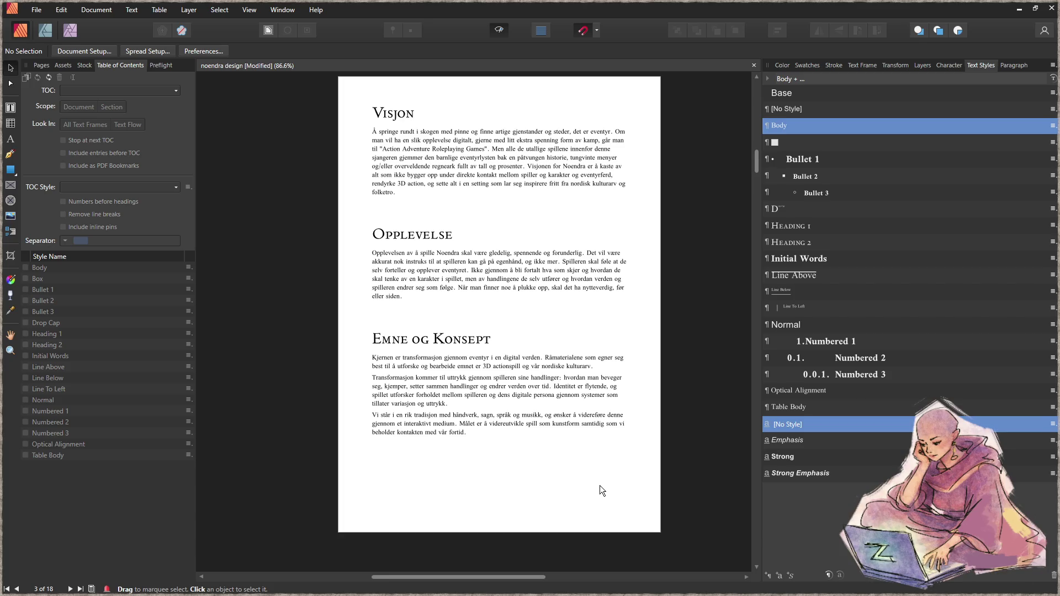
# - Shift all six text frames on the page down about 34 px
pyautogui.moveTo(649, 519); pyautogui.dragTo(249, 74)
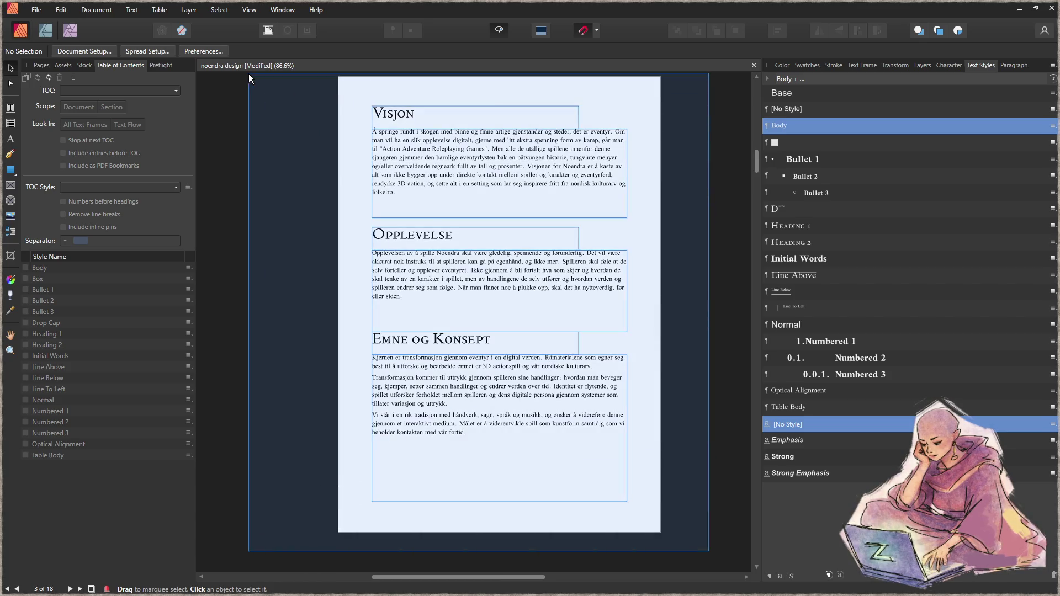
pyautogui.moveTo(440, 172); pyautogui.dragTo(440, 190)
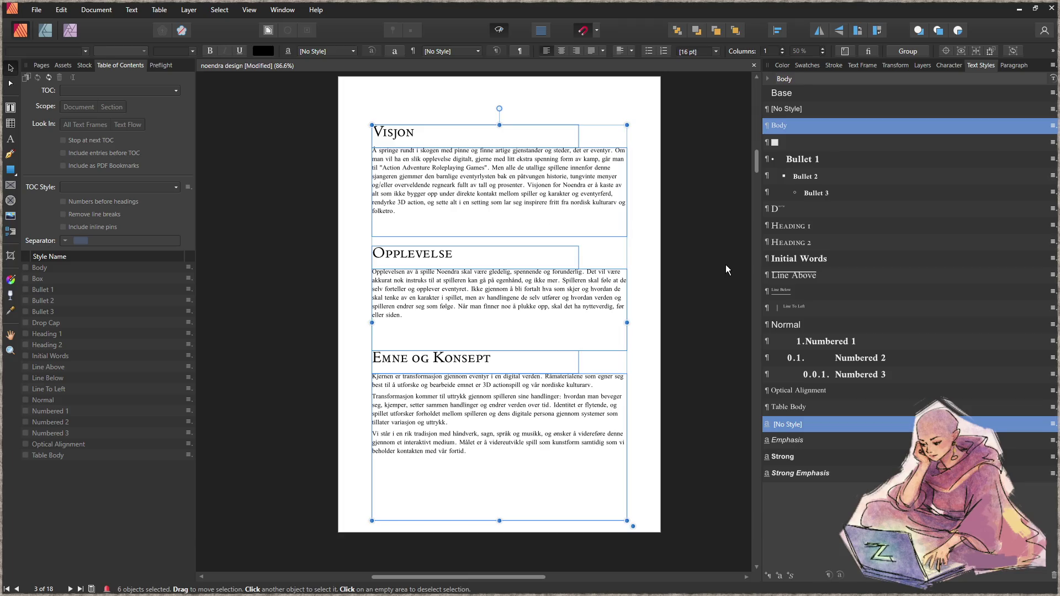
pyautogui.click(703, 392)
pyautogui.moveTo(710, 557); pyautogui.dragTo(262, 93)
pyautogui.click(692, 234)
pyautogui.scroll(7, 615, 193)
pyautogui.scroll(3, 594, 184)
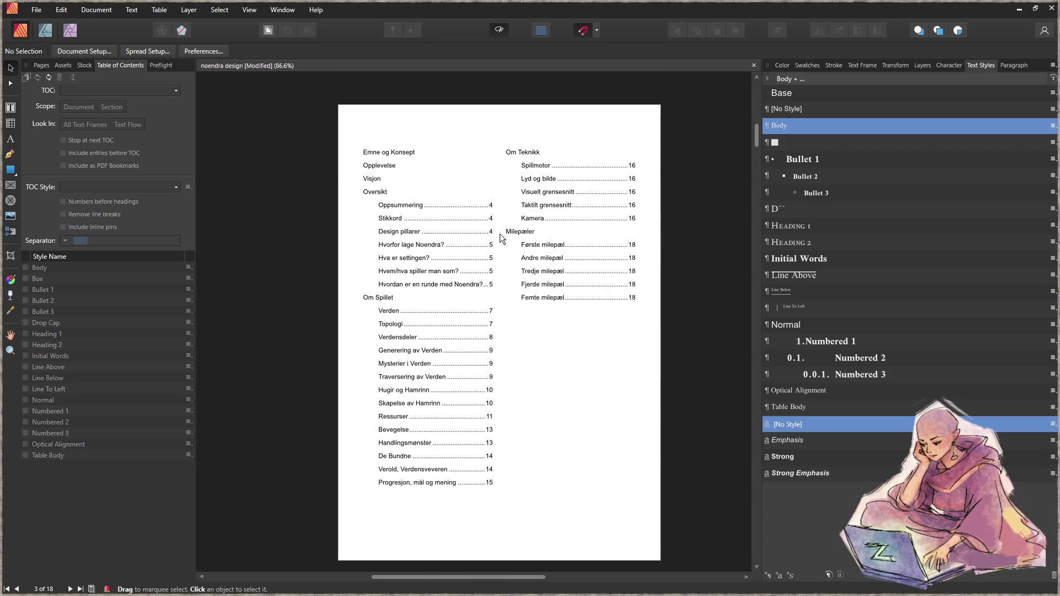
# - Move the table of contents frame further down the page
pyautogui.click(440, 301)
pyautogui.moveTo(439, 301); pyautogui.dragTo(443, 317)
pyautogui.click(711, 348)
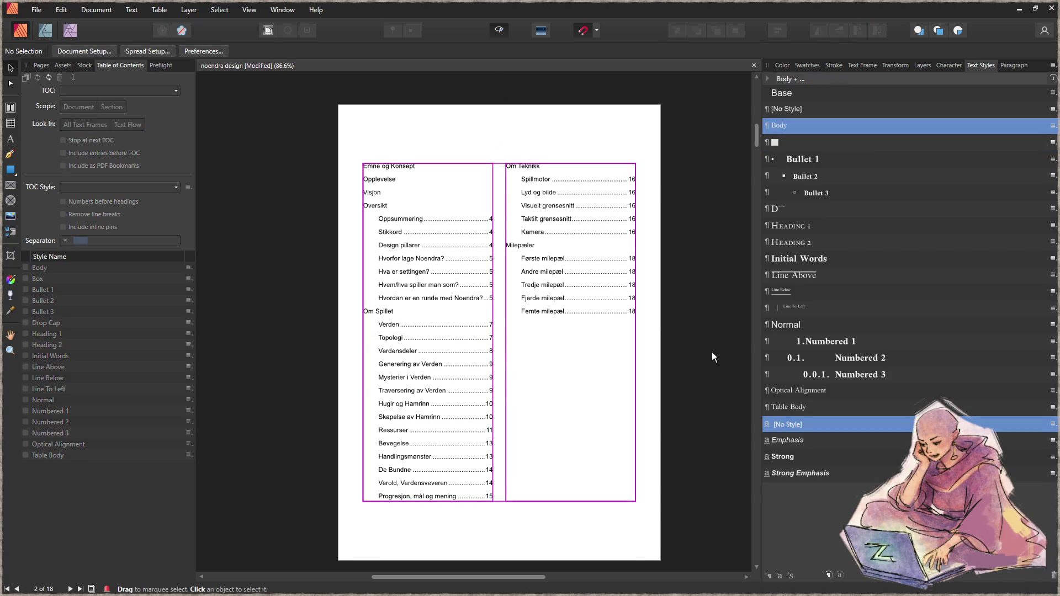
pyautogui.scroll(5, 684, 346)
pyautogui.scroll(-15, 685, 330)
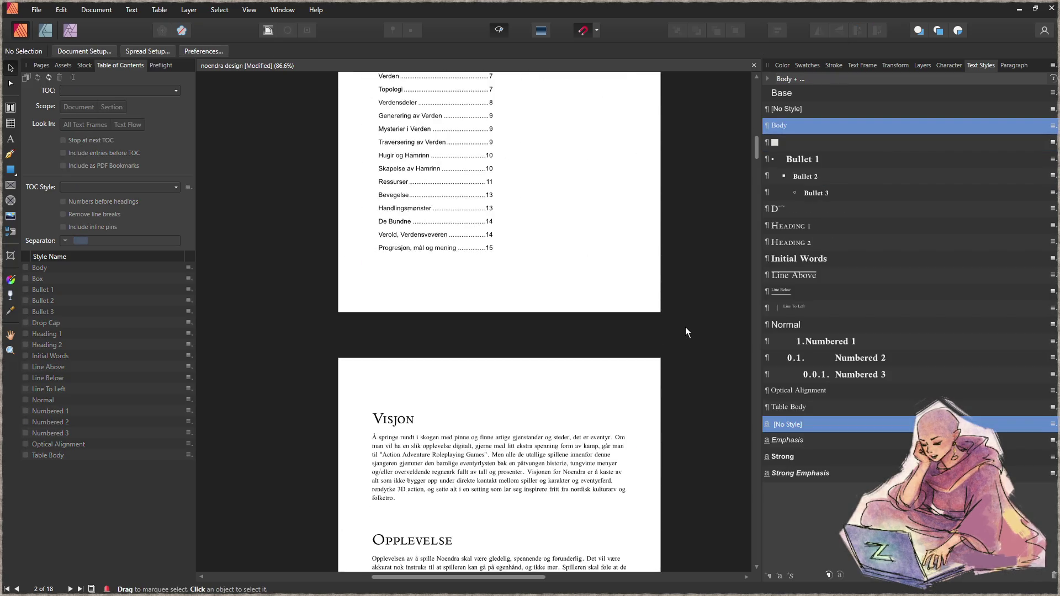
pyautogui.scroll(-10, 678, 330)
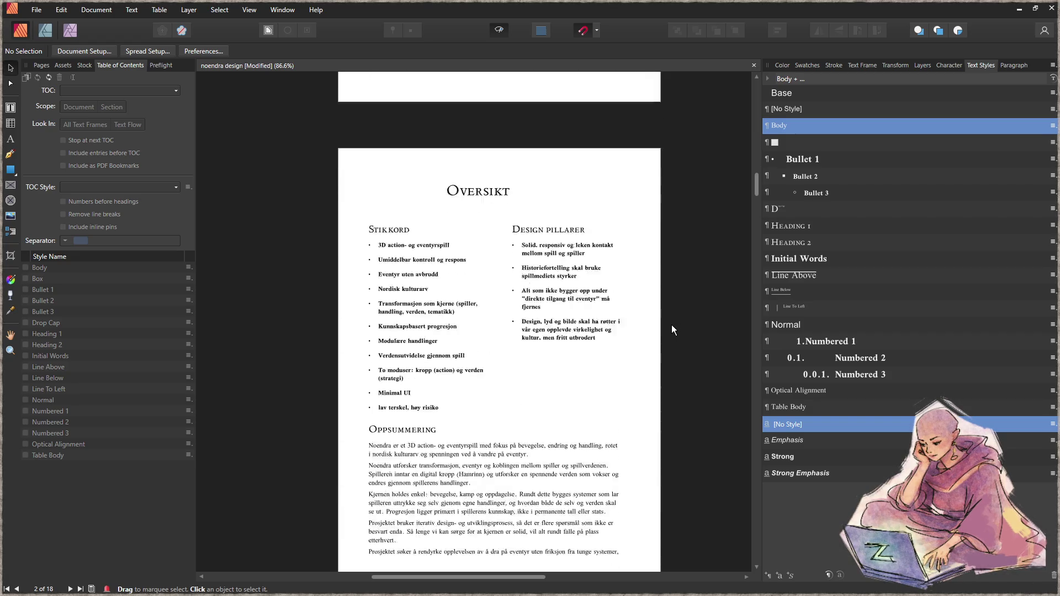
pyautogui.scroll(2, 674, 325)
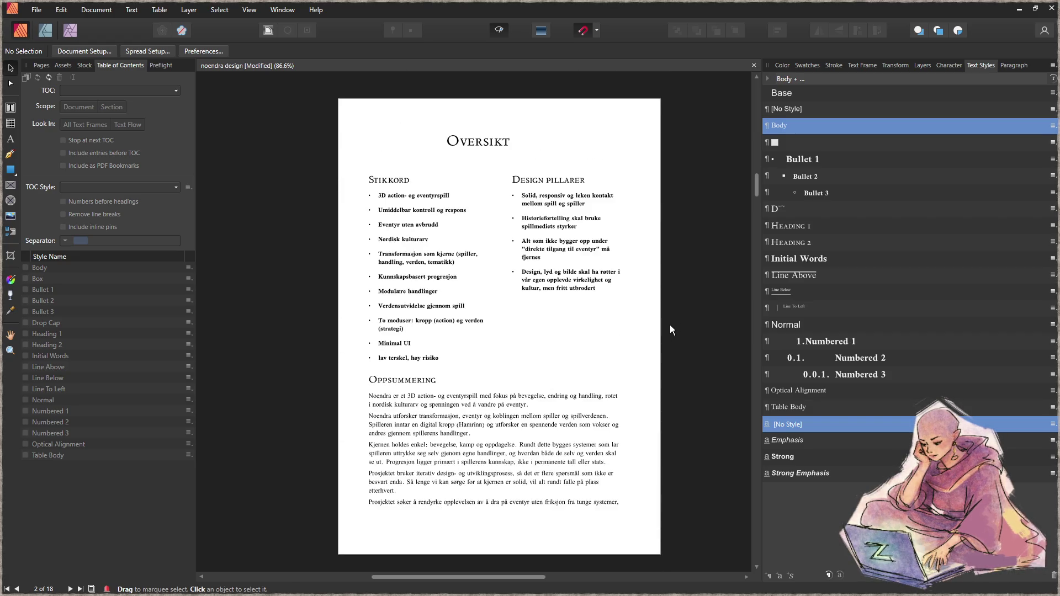
# - Centre the Oversikt heading and move the Design pillarer and Stikkord columns up closer to it
pyautogui.click(499, 145)
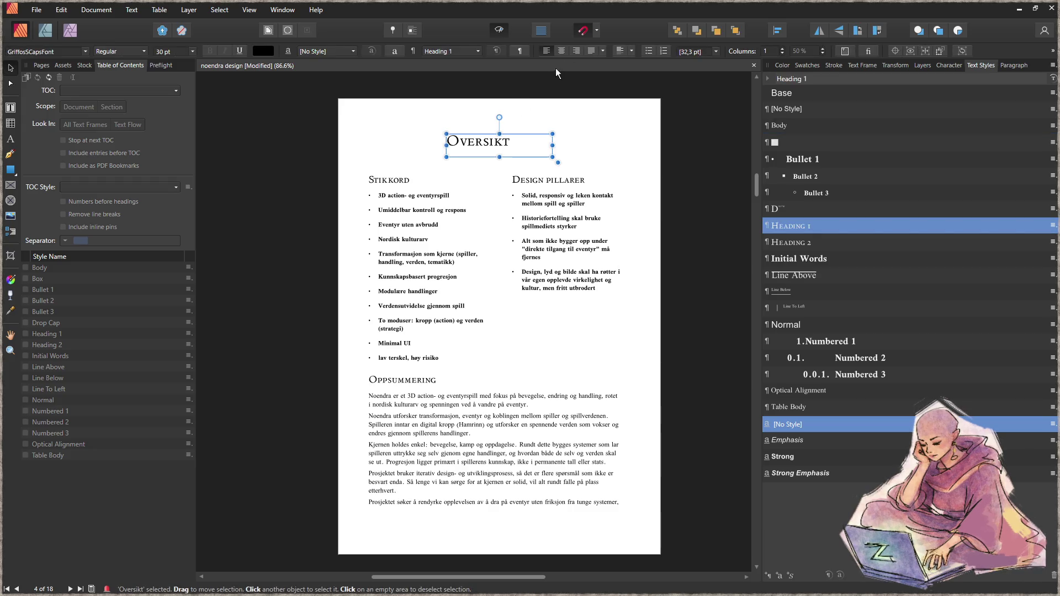
pyautogui.click(561, 51)
pyautogui.moveTo(508, 151); pyautogui.dragTo(510, 144)
pyautogui.moveTo(568, 265); pyautogui.dragTo(568, 255)
pyautogui.moveTo(398, 267); pyautogui.dragTo(391, 257)
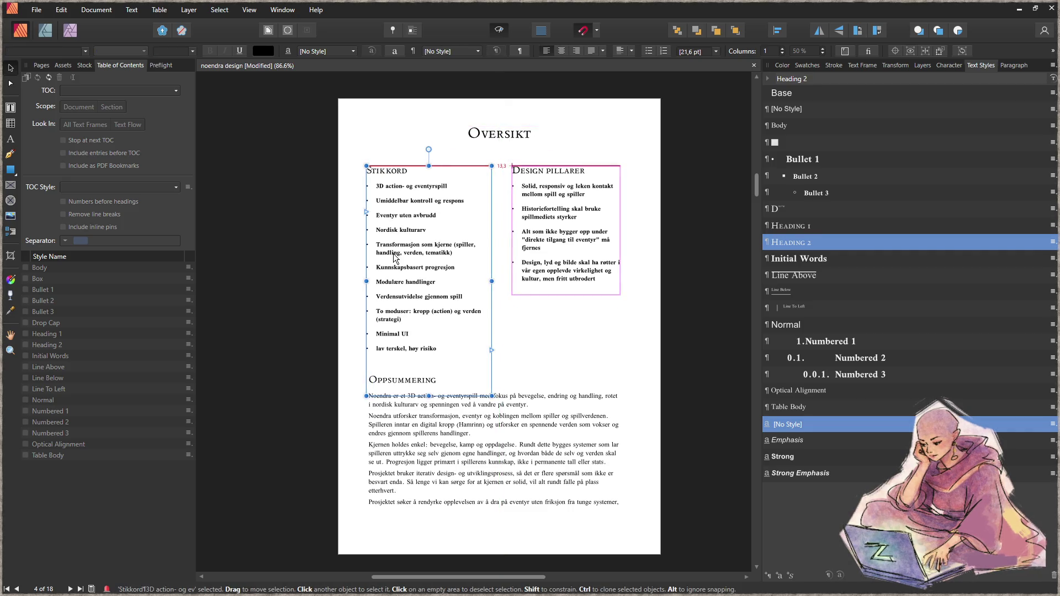
pyautogui.click(511, 305)
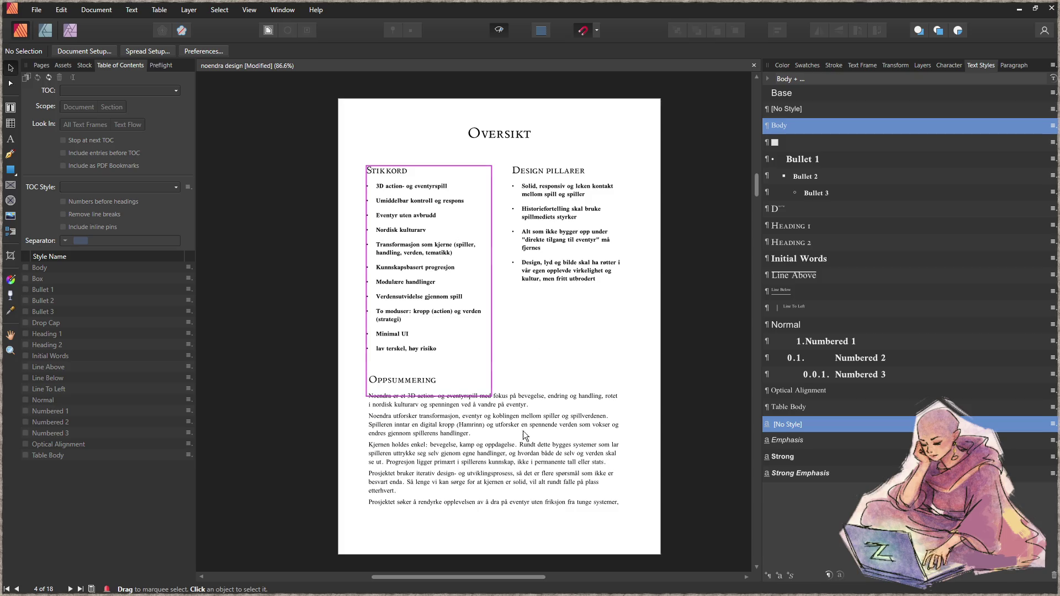
# - Shorten the Stikkord frame to fit its list and align the Oppsummering frame's right edge to the margin
pyautogui.click(392, 383)
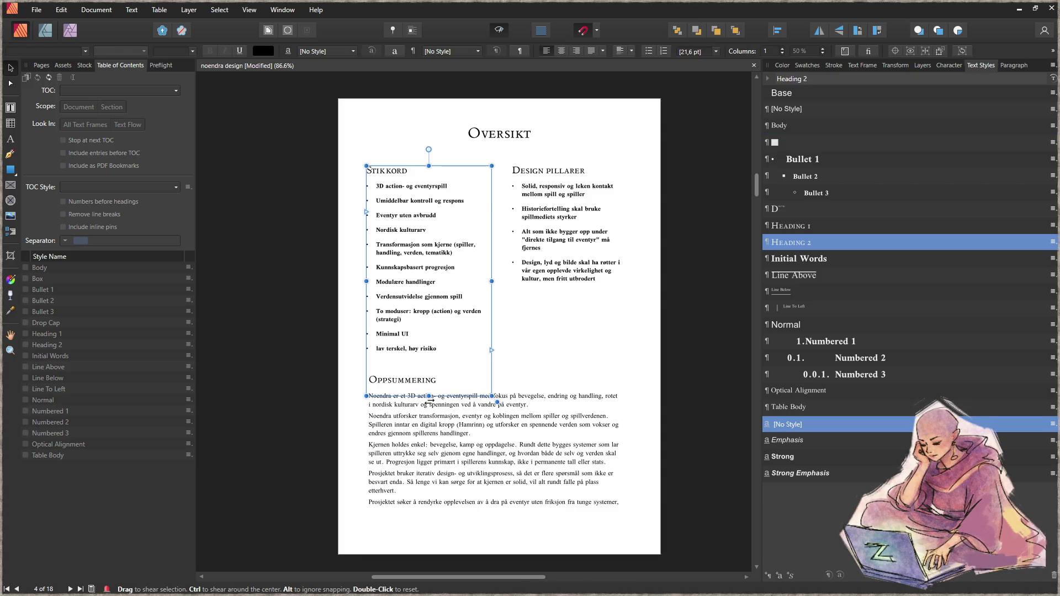
pyautogui.moveTo(428, 395); pyautogui.dragTo(428, 360)
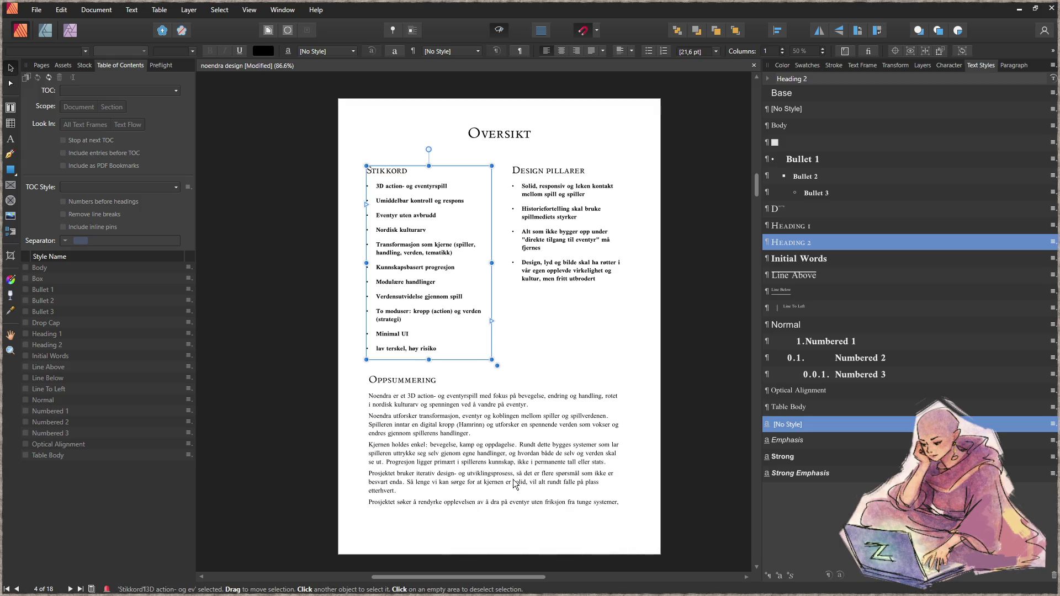
pyautogui.scroll(-3, 653, 479)
pyautogui.click(497, 387)
pyautogui.moveTo(494, 429); pyautogui.dragTo(493, 448)
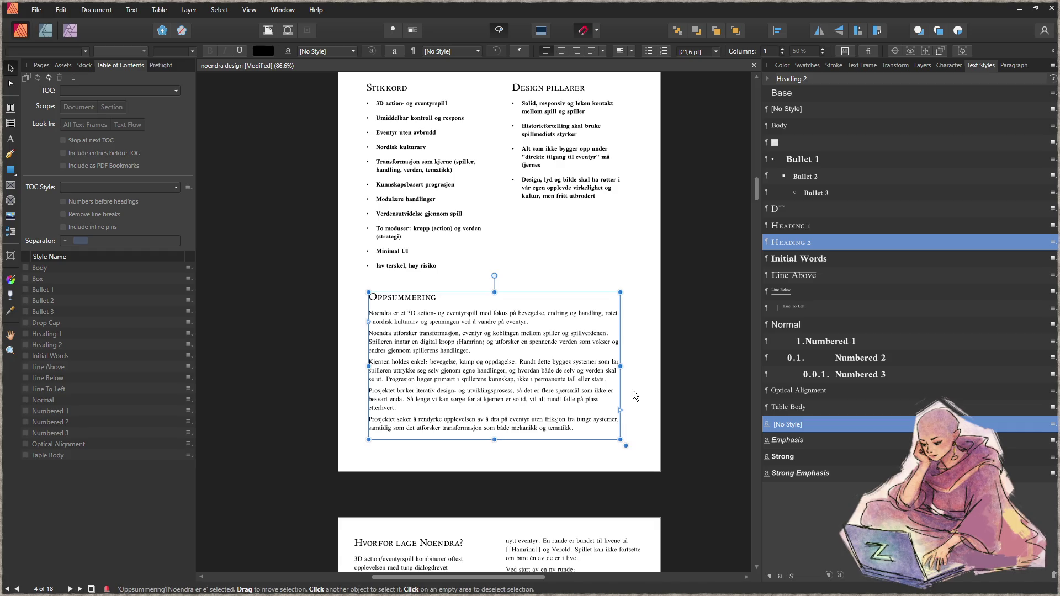
pyautogui.moveTo(624, 363)
pyautogui.mouseDown()
pyautogui.moveTo(634, 359)
pyautogui.moveTo(624, 361)
pyautogui.mouseUp()
pyautogui.click(635, 424)
# - Widen the Oppsummering text frame slightly to the left
pyautogui.scroll(-2, 635, 419)
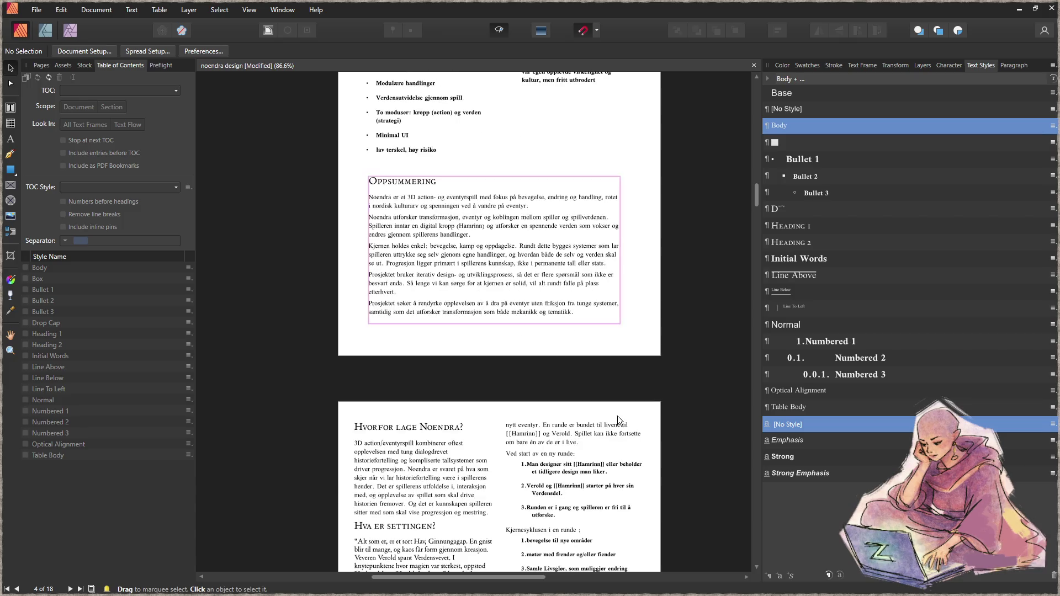
pyautogui.scroll(2, 561, 388)
pyautogui.click(376, 343)
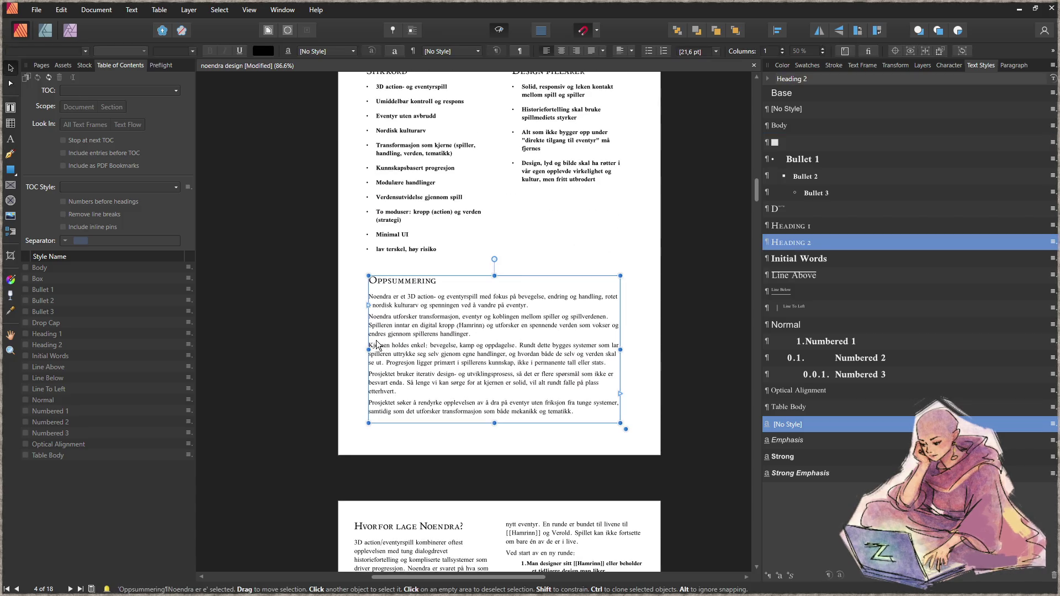
pyautogui.moveTo(369, 350)
pyautogui.mouseDown()
pyautogui.moveTo(354, 350)
pyautogui.moveTo(366, 350)
pyautogui.mouseUp()
pyautogui.click(352, 360)
# - Shorten page 5's two-column frame so text flows into the right column, then move it lower
pyautogui.scroll(-6, 620, 429)
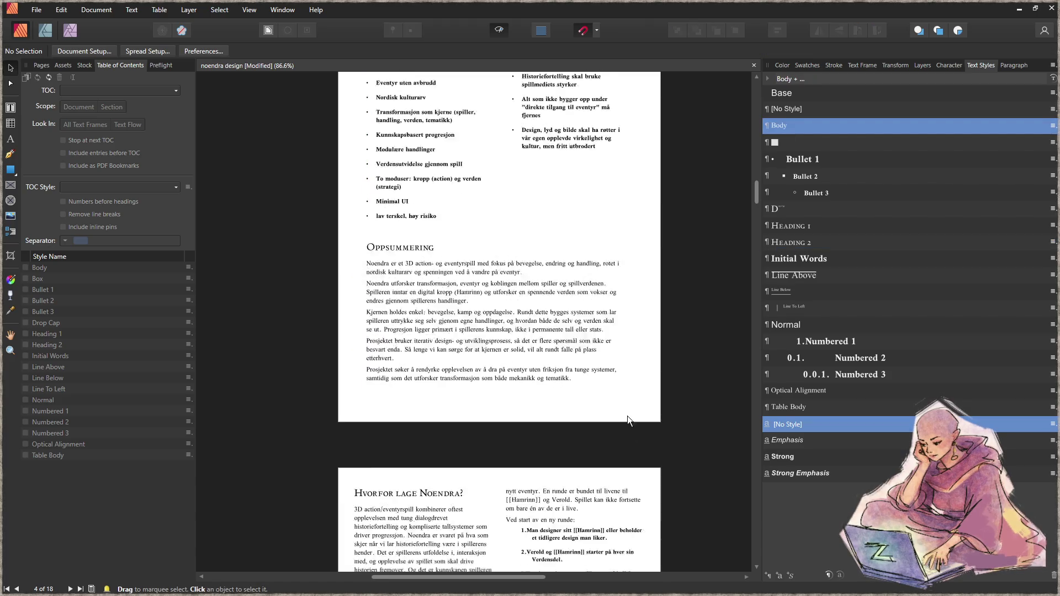
pyautogui.scroll(-1, 603, 402)
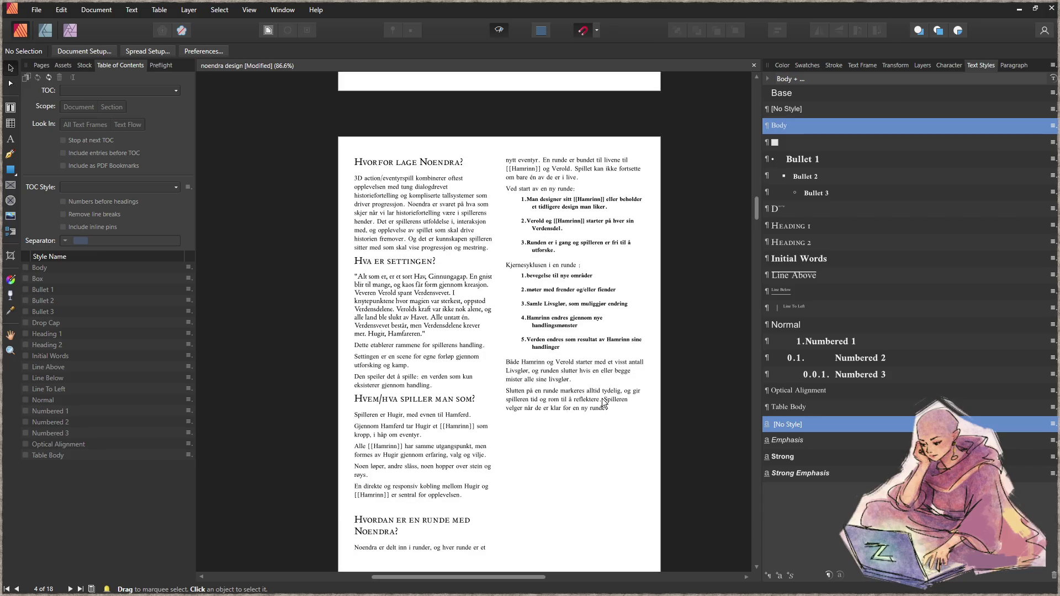
pyautogui.click(551, 403)
pyautogui.scroll(-1, 558, 408)
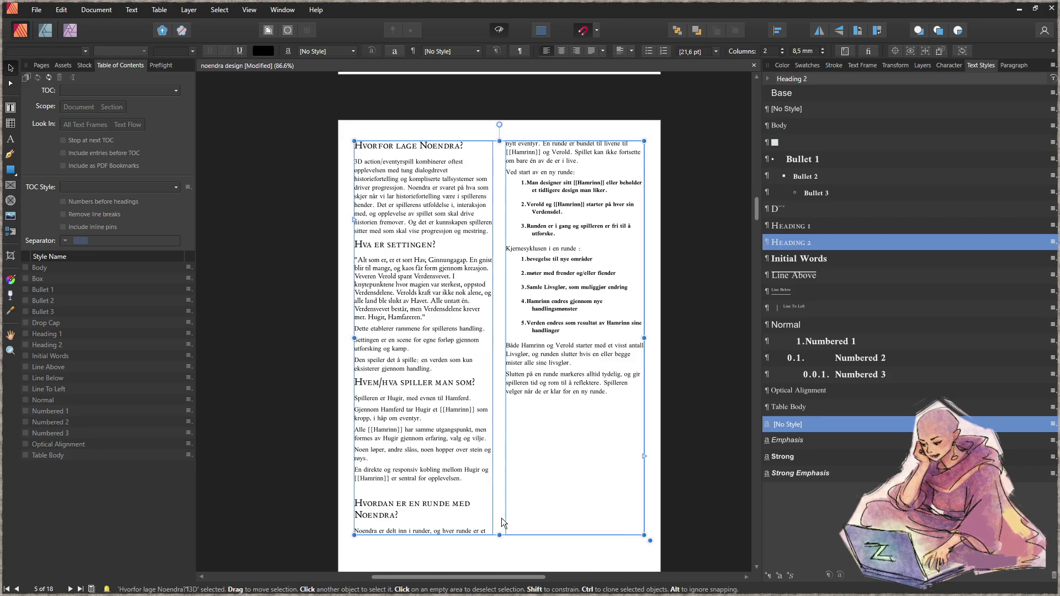
pyautogui.moveTo(497, 535)
pyautogui.mouseDown()
pyautogui.moveTo(508, 485)
pyautogui.moveTo(504, 499)
pyautogui.mouseUp()
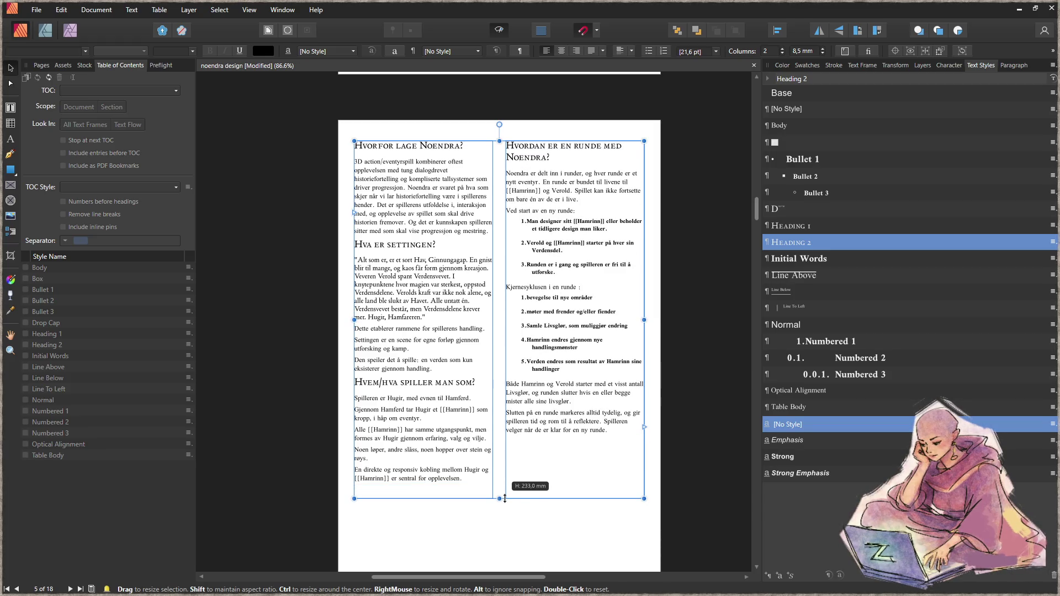
pyautogui.moveTo(544, 435); pyautogui.dragTo(539, 478)
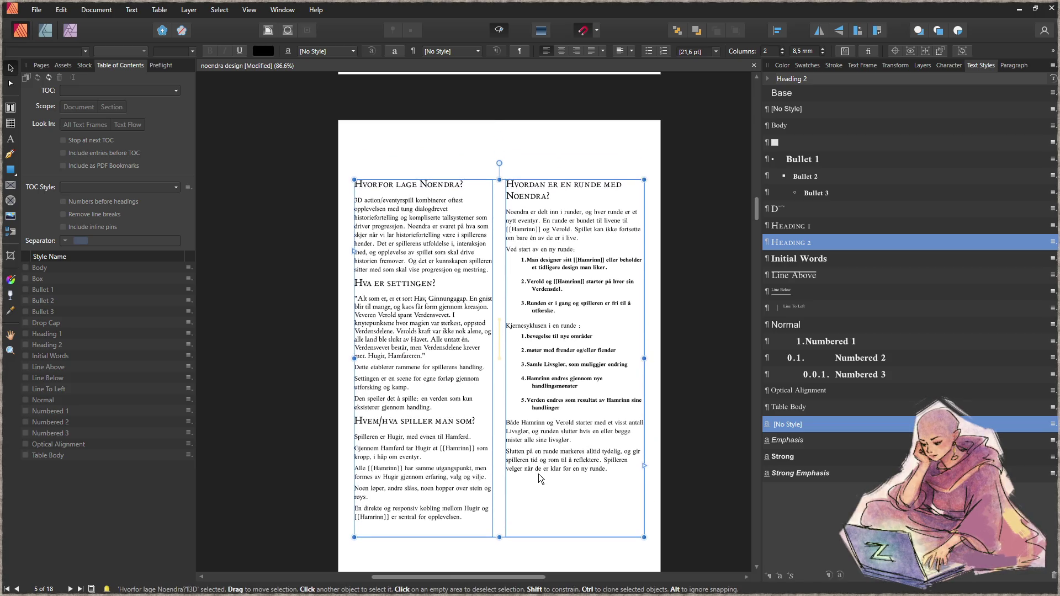
pyautogui.click(681, 397)
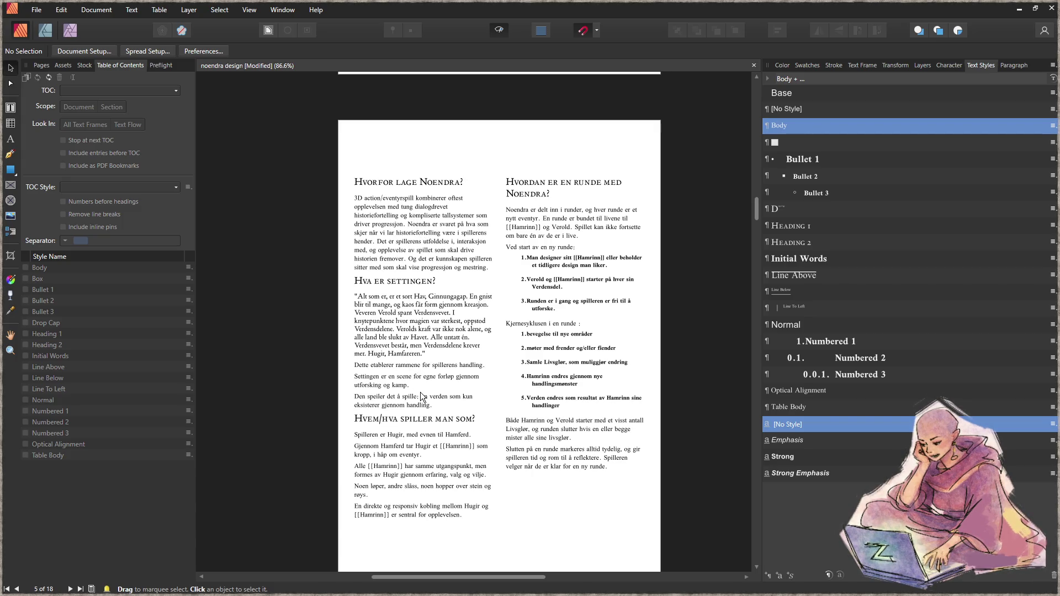
# - Delete the [[ and ]] around each Hamrinn in the left-column list
pyautogui.doubleClick(397, 466)
pyautogui.moveTo(403, 466); pyautogui.dragTo(389, 466)
pyautogui.write('rinn')
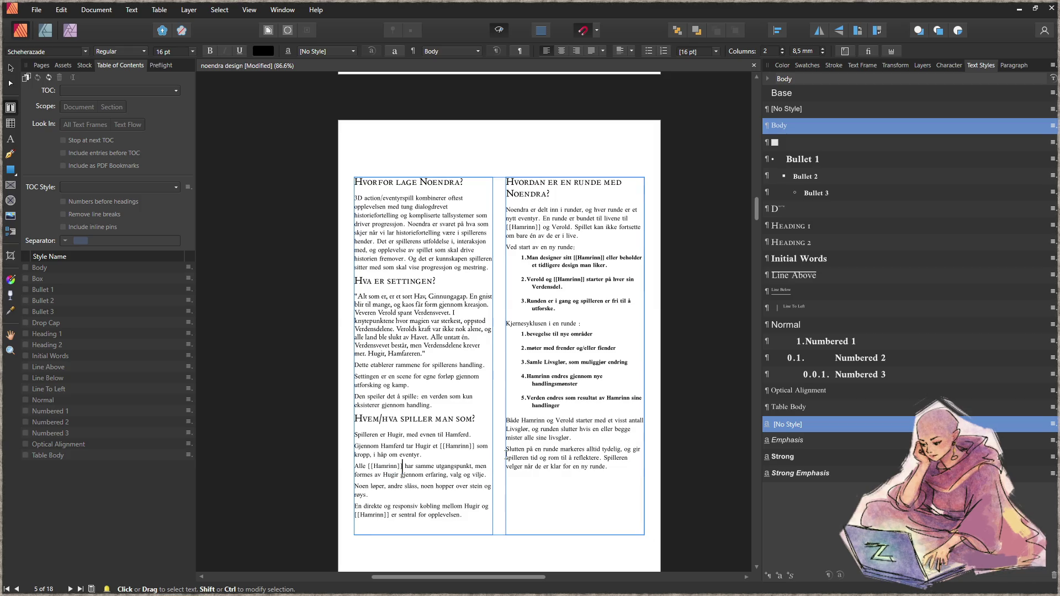
pyautogui.press('BackSpace')
pyautogui.press('BackSpace')
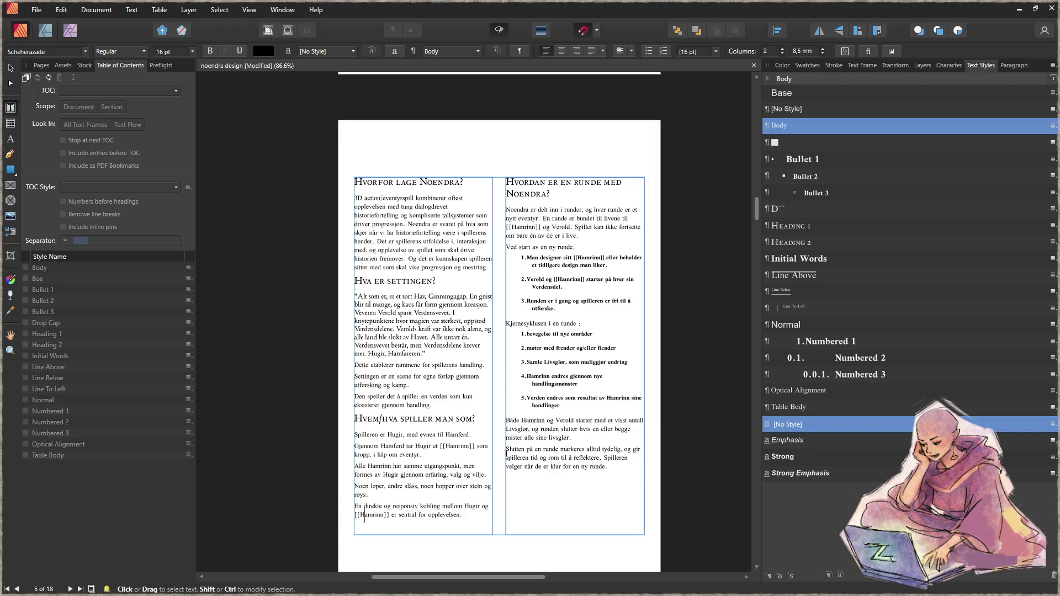
pyautogui.press('BackSpace')
pyautogui.press('BackSpace')
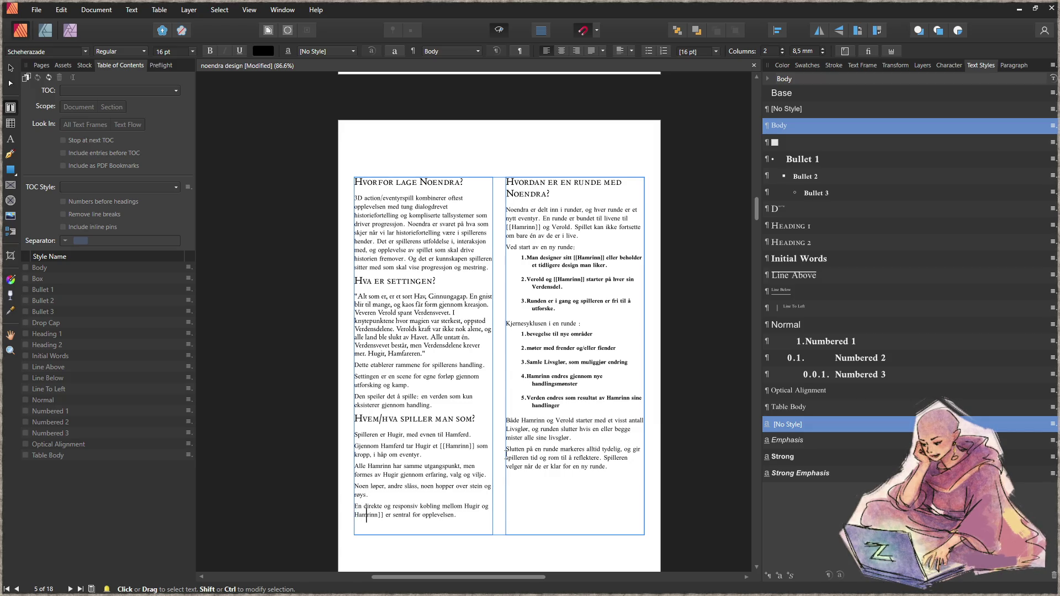
pyautogui.click(379, 515)
pyautogui.press('BackSpace')
pyautogui.press('BackSpace')
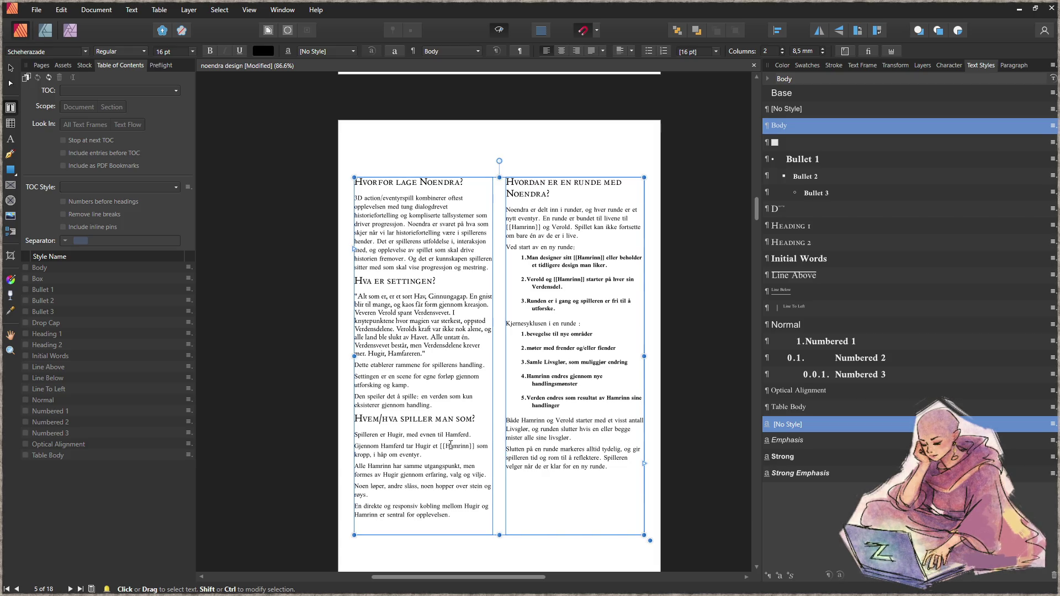
pyautogui.press('BackSpace')
pyautogui.press('BackSpace')
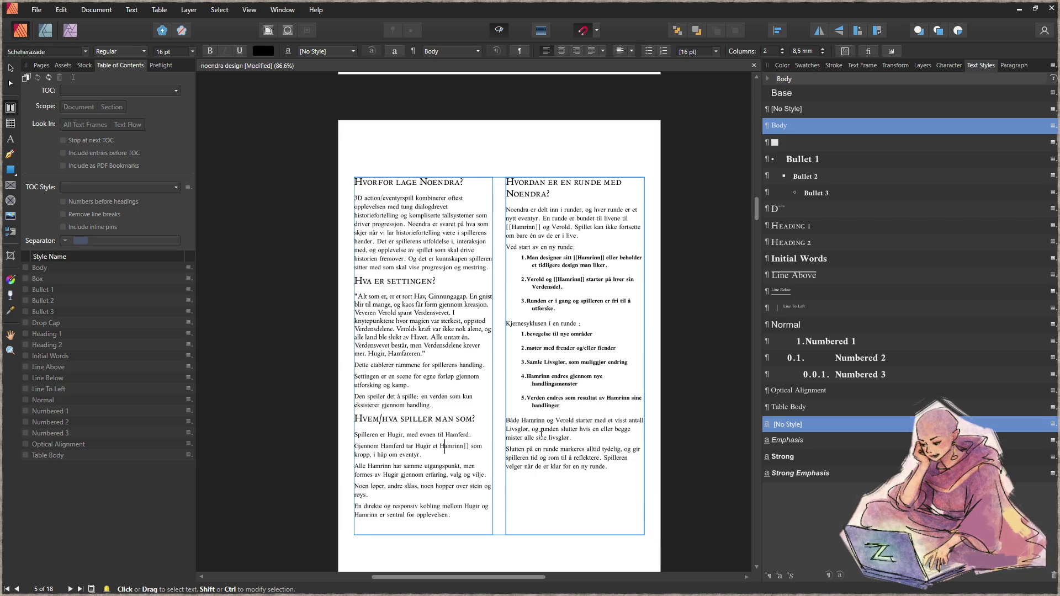
pyautogui.press('Right')
pyautogui.press('Right')
pyautogui.press('Delete')
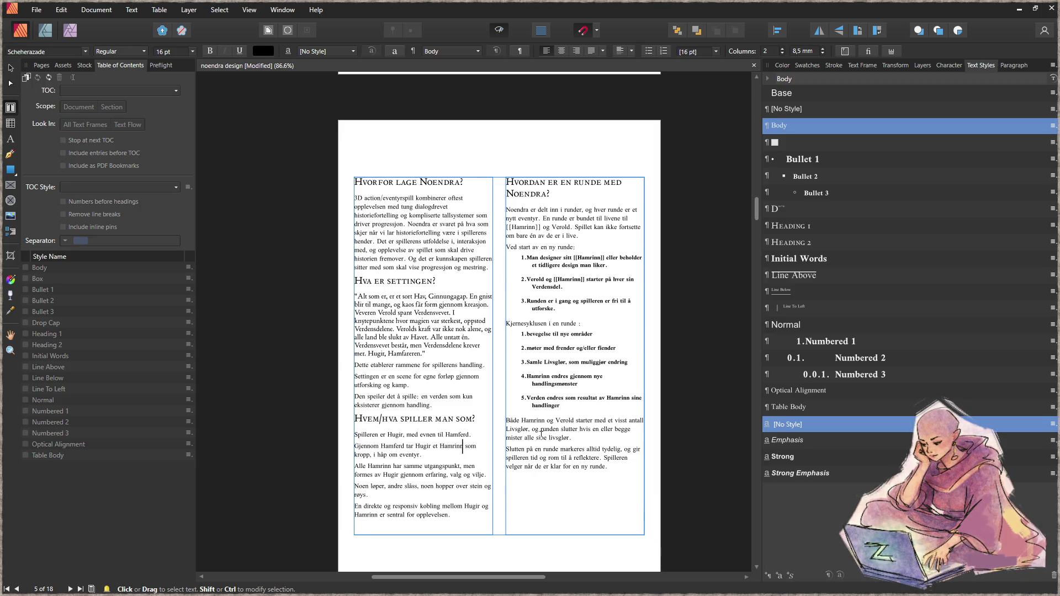
pyautogui.press('BackSpace')
pyautogui.press('BackSpace')
pyautogui.press('Left')
pyautogui.press('Left')
pyautogui.press('Left')
pyautogui.press('BackSpace')
pyautogui.press('BackSpace')
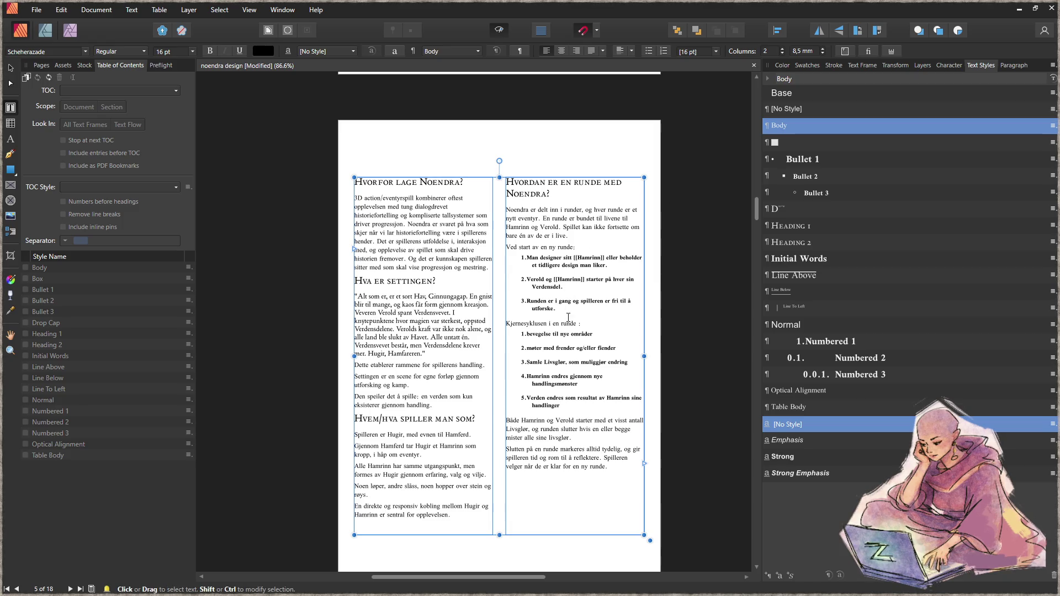
# - Remove the brackets around Hamrinn in numbered items 2 and 1, then exit text editing
pyautogui.click(584, 280)
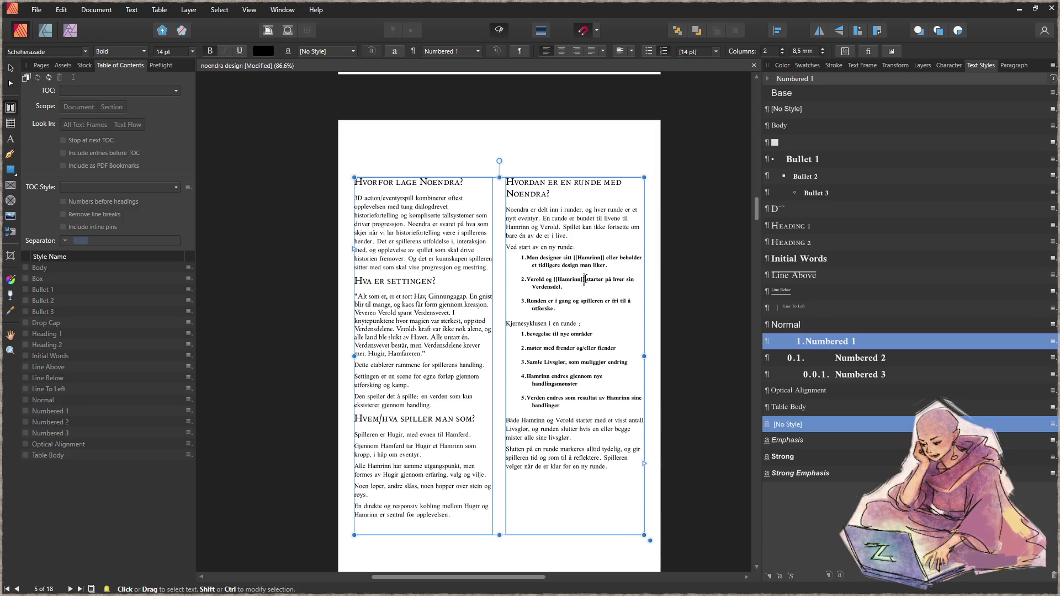
pyautogui.press('BackSpace')
pyautogui.press('BackSpace')
pyautogui.press('Left')
pyautogui.press('Left')
pyautogui.press('Left')
pyautogui.press('BackSpace')
pyautogui.press('BackSpace')
pyautogui.press('Up')
pyautogui.press('Up')
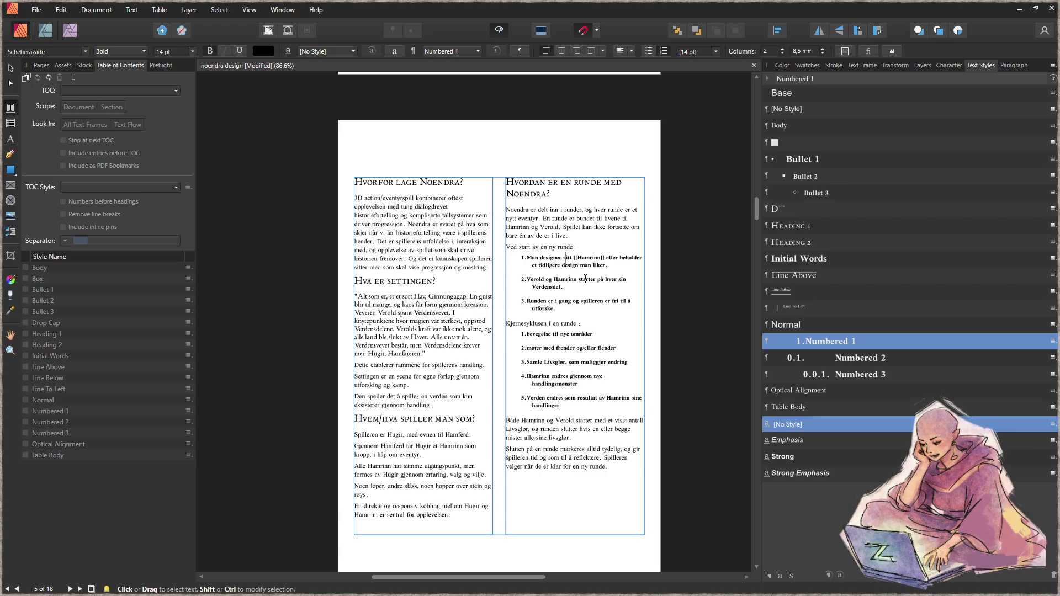
pyautogui.press('Delete')
pyautogui.press('Delete')
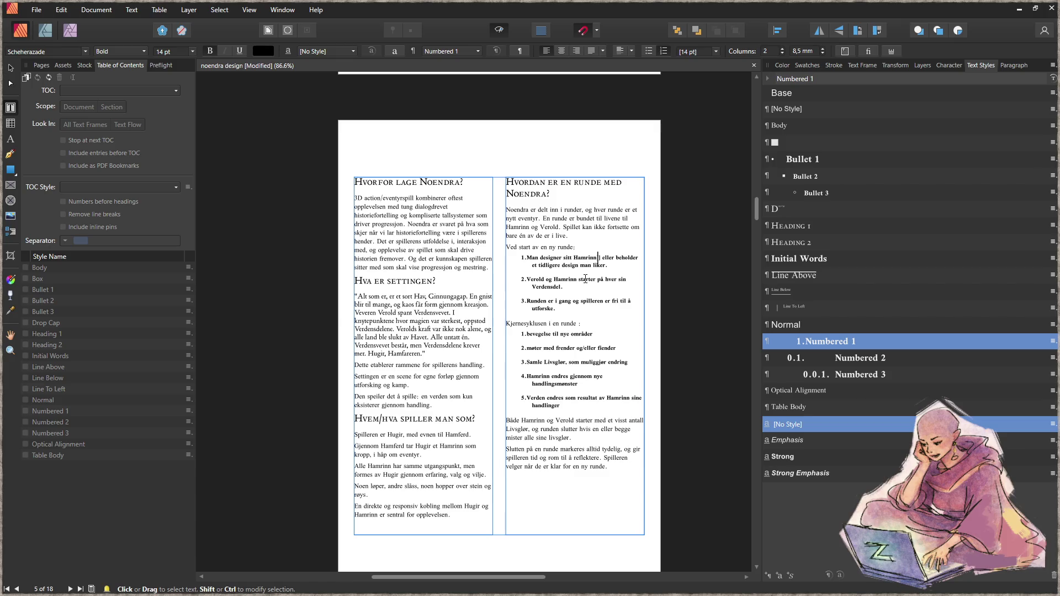
pyautogui.press('Delete')
pyautogui.press('Delete')
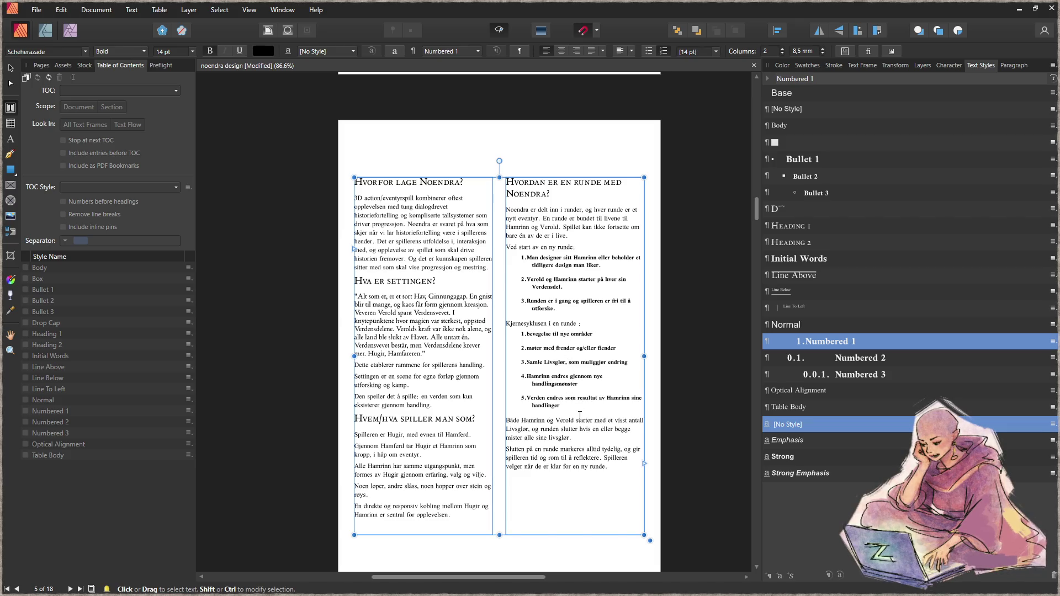
pyautogui.press('Escape')
pyautogui.click(252, 312)
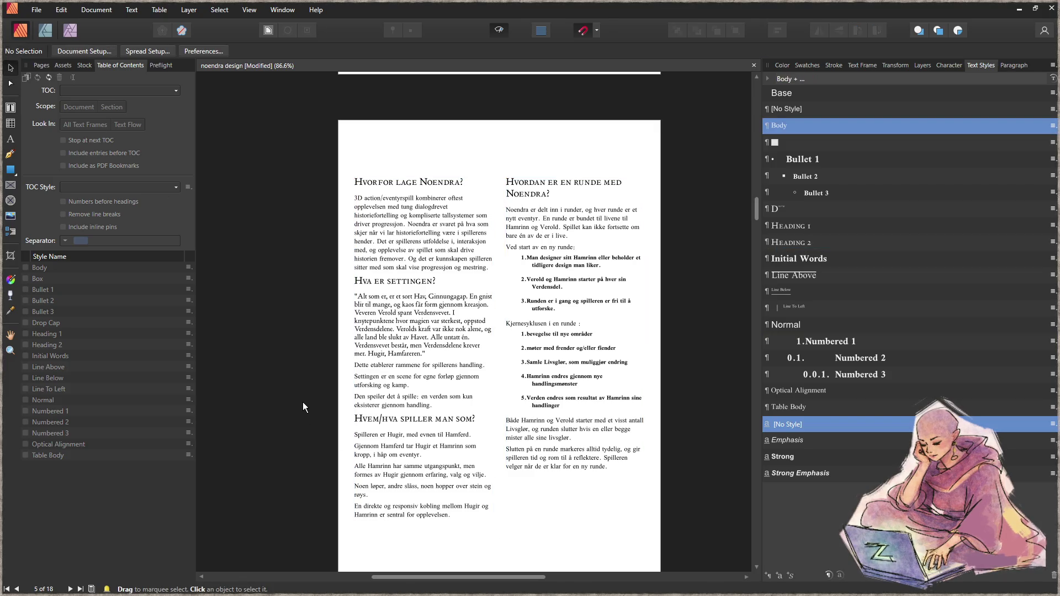
# - Scroll past Om Spillet to the Verden page and select its text frame
pyautogui.scroll(-5, 303, 403)
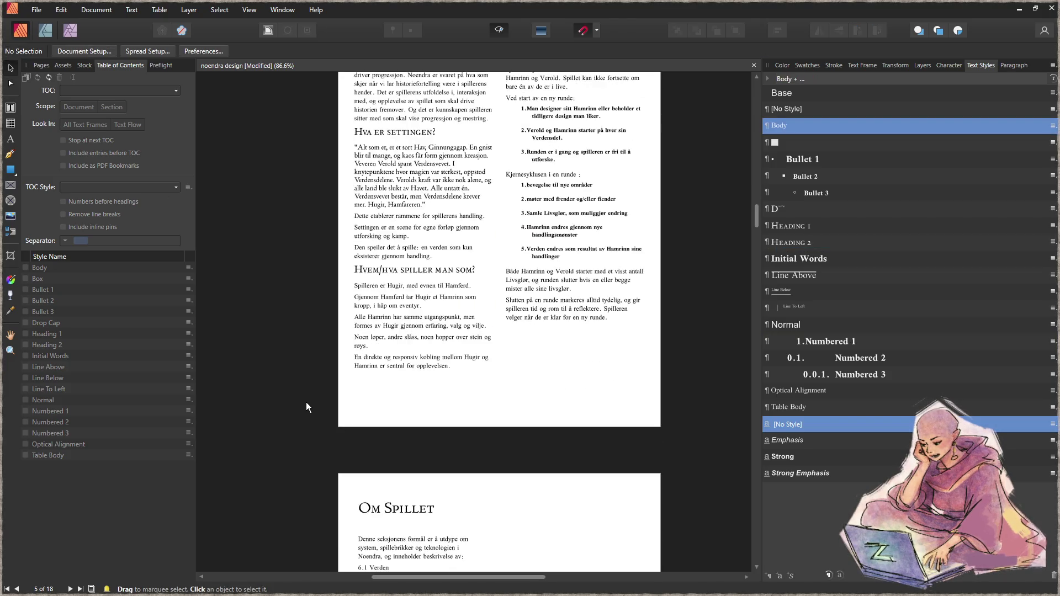
pyautogui.scroll(-5, 312, 400)
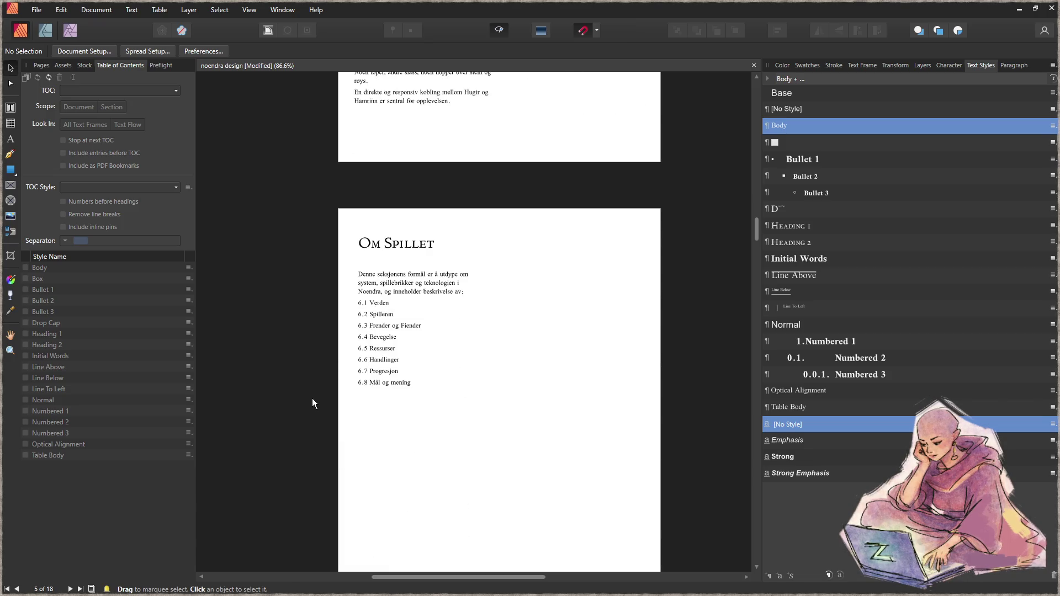
pyautogui.click(384, 237)
pyautogui.click(522, 336)
pyautogui.scroll(2, 512, 416)
pyautogui.scroll(7, 517, 372)
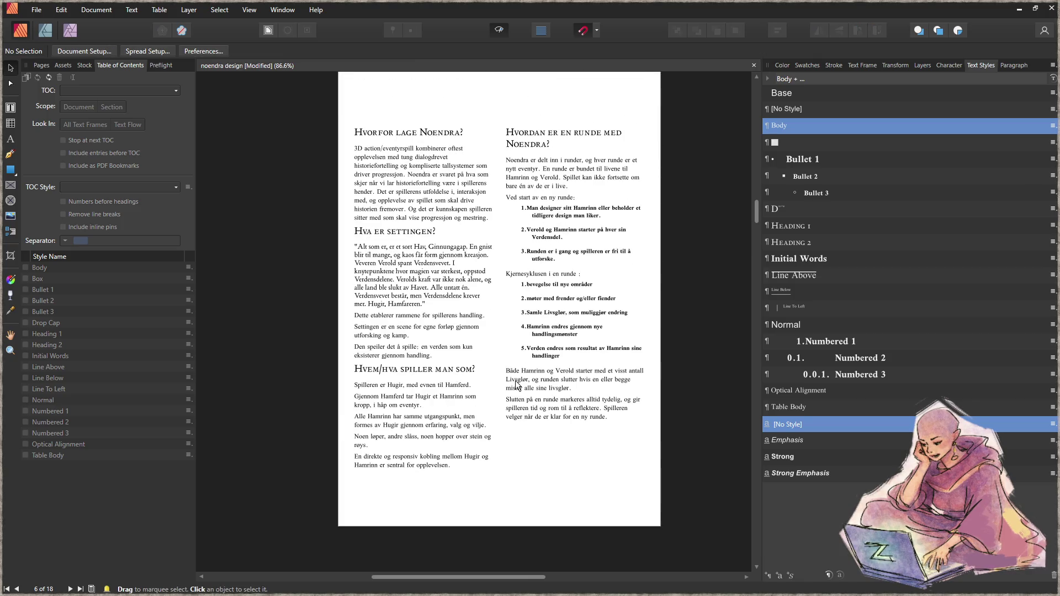
pyautogui.scroll(-10, 523, 375)
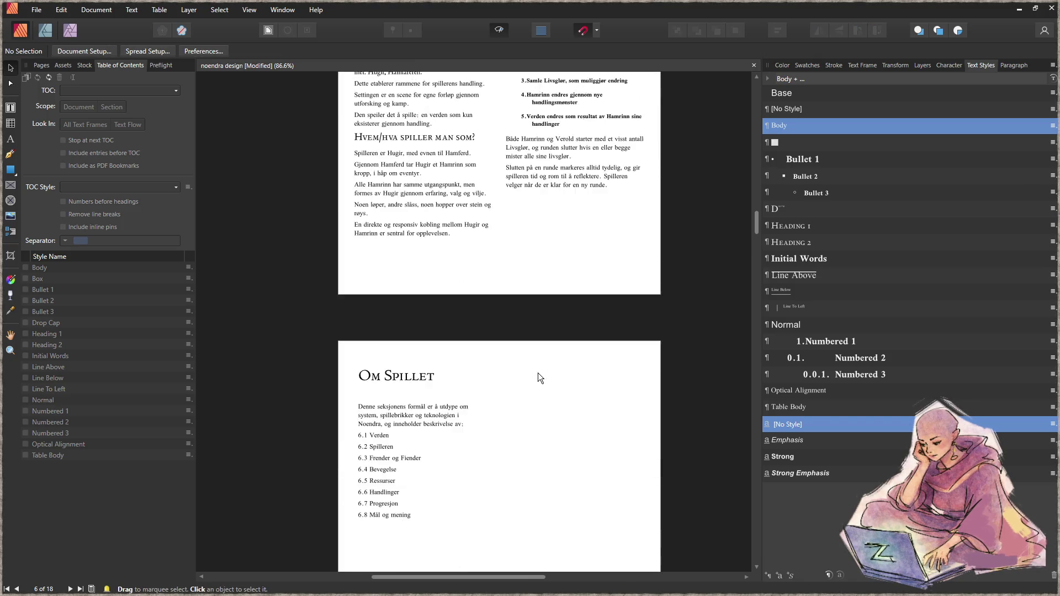
pyautogui.scroll(-6, 531, 361)
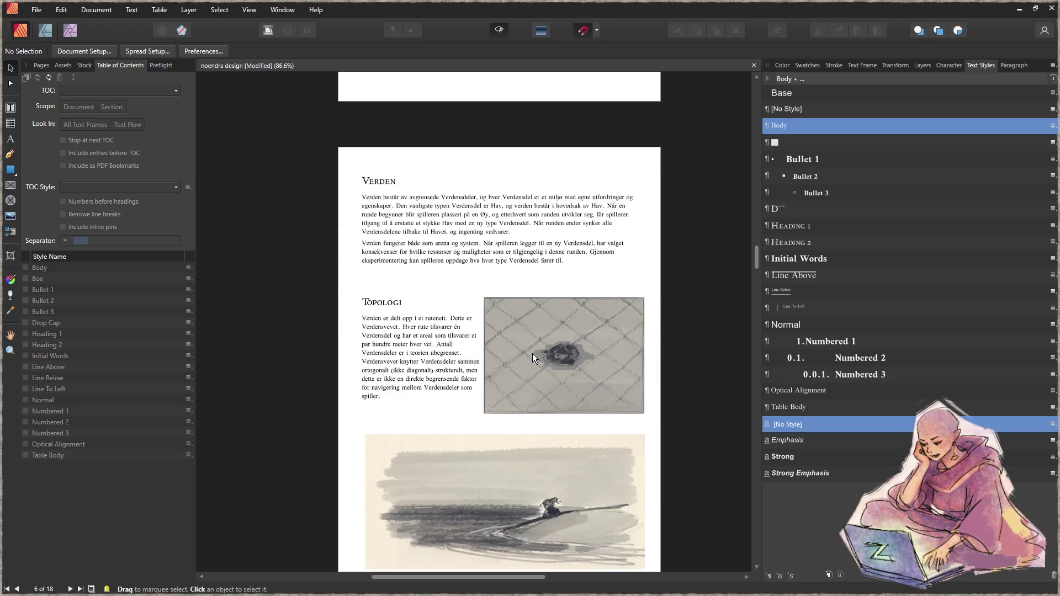
pyautogui.click(489, 236)
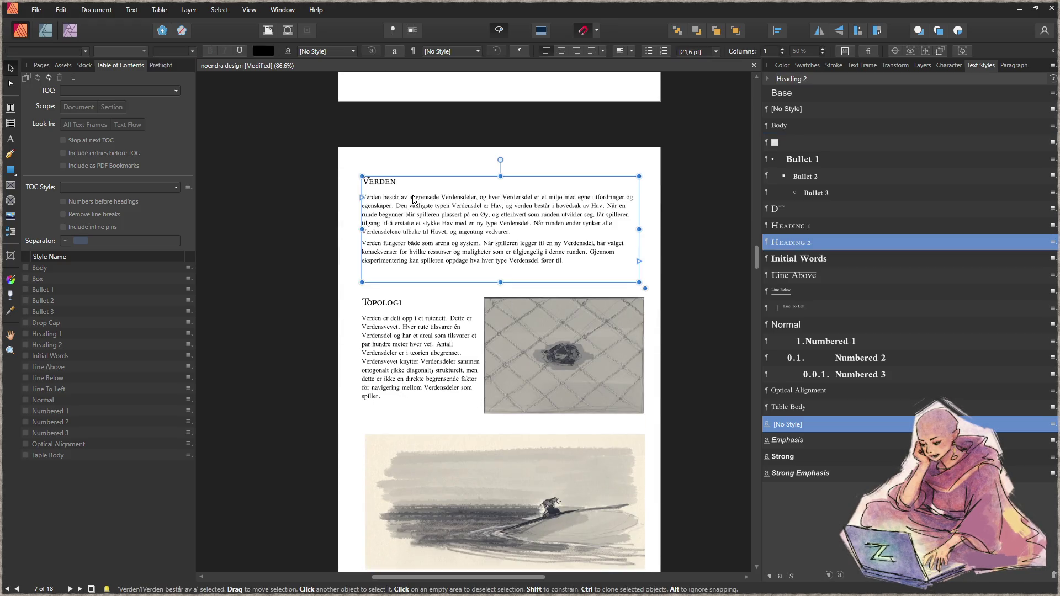
# - Nudge the Verden text frame down and widen it slightly to the right
pyautogui.moveTo(472, 221); pyautogui.dragTo(472, 226)
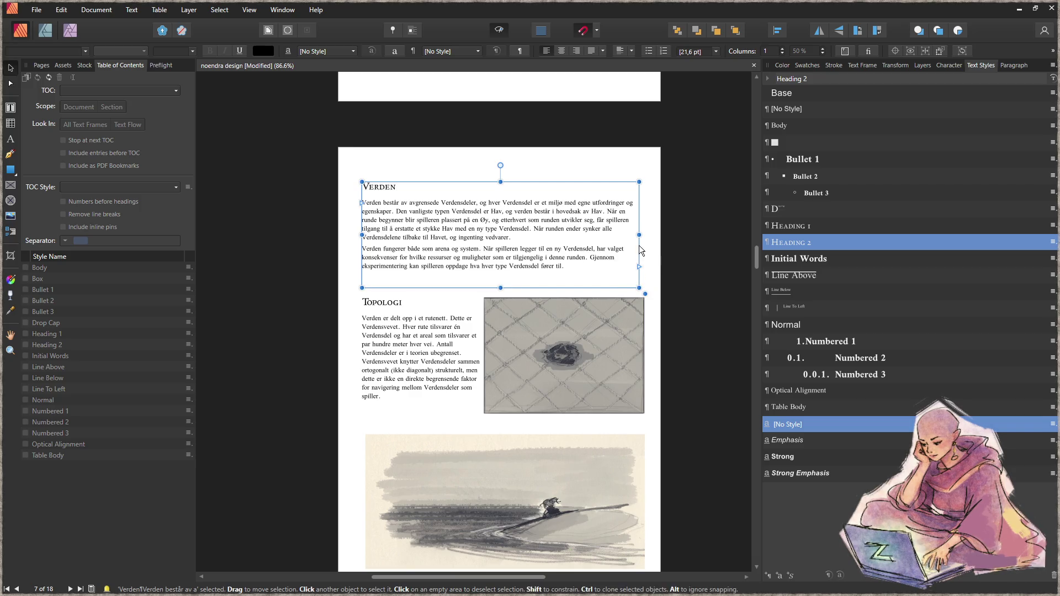
pyautogui.moveTo(646, 237); pyautogui.dragTo(652, 238)
pyautogui.click(698, 334)
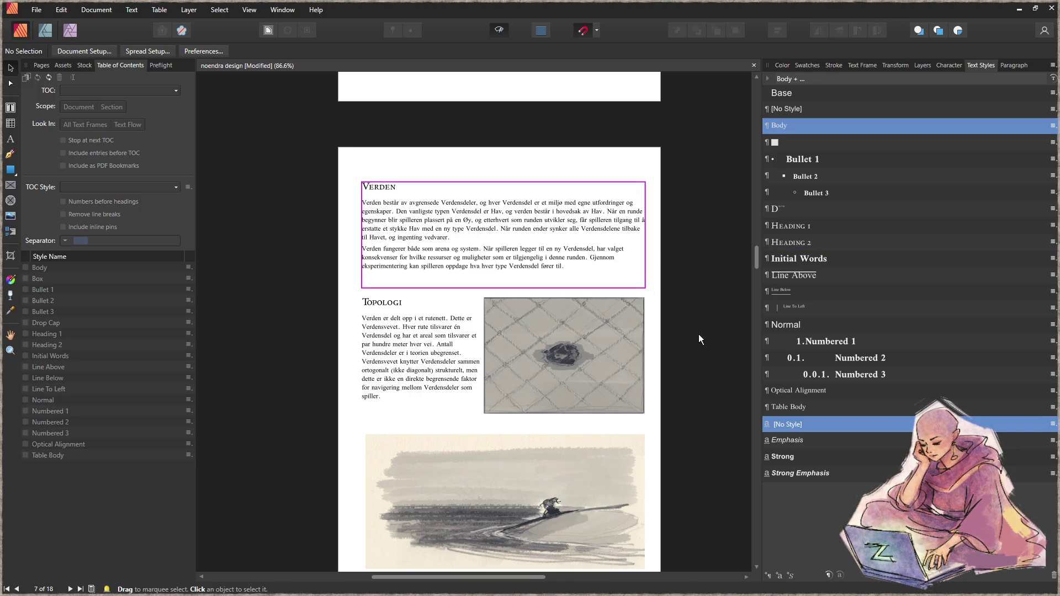
pyautogui.scroll(-2, 689, 382)
# - Move the wash drawing under Topologi up, align its left edge, and enlarge it to about 184.7 × 91.5 mm
pyautogui.click(418, 400)
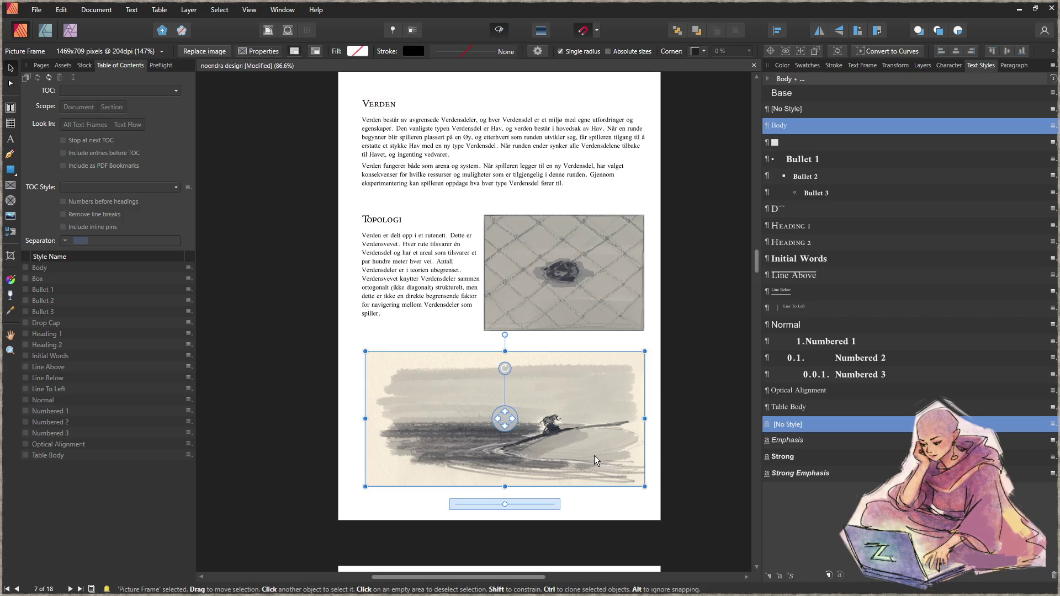
pyautogui.moveTo(590, 456)
pyautogui.mouseDown()
pyautogui.moveTo(579, 429)
pyautogui.moveTo(600, 392)
pyautogui.moveTo(587, 393)
pyautogui.moveTo(598, 458)
pyautogui.mouseUp()
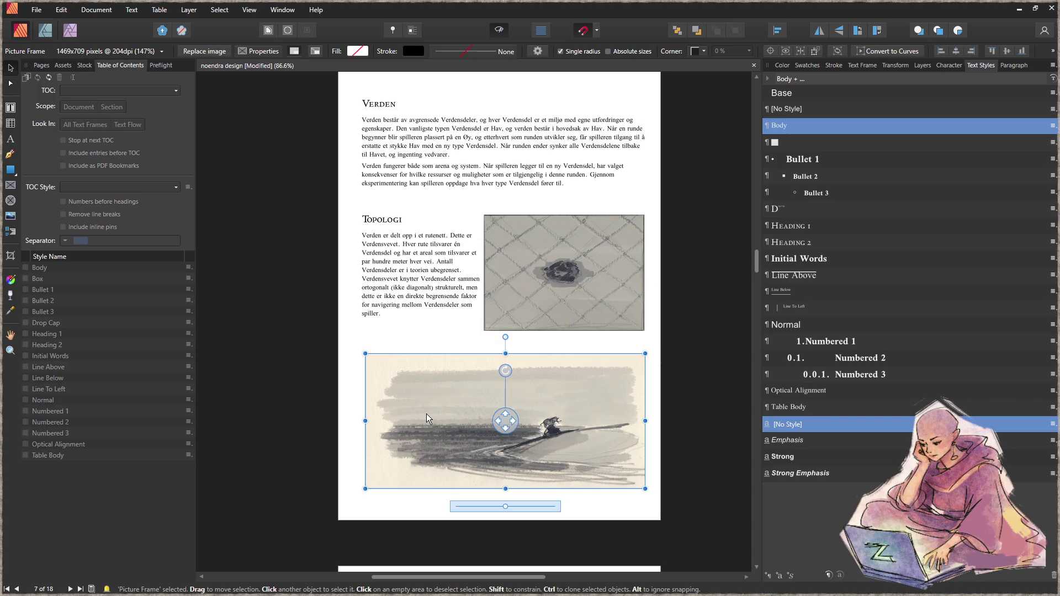
pyautogui.click(656, 500)
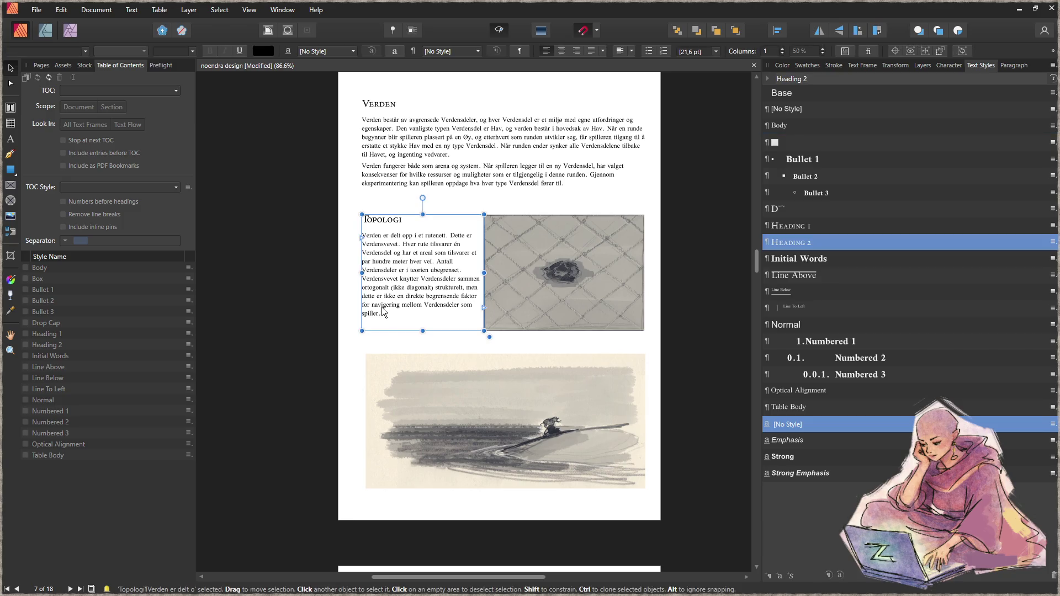
pyautogui.click(373, 355)
pyautogui.moveTo(371, 362); pyautogui.dragTo(371, 354)
pyautogui.moveTo(373, 357)
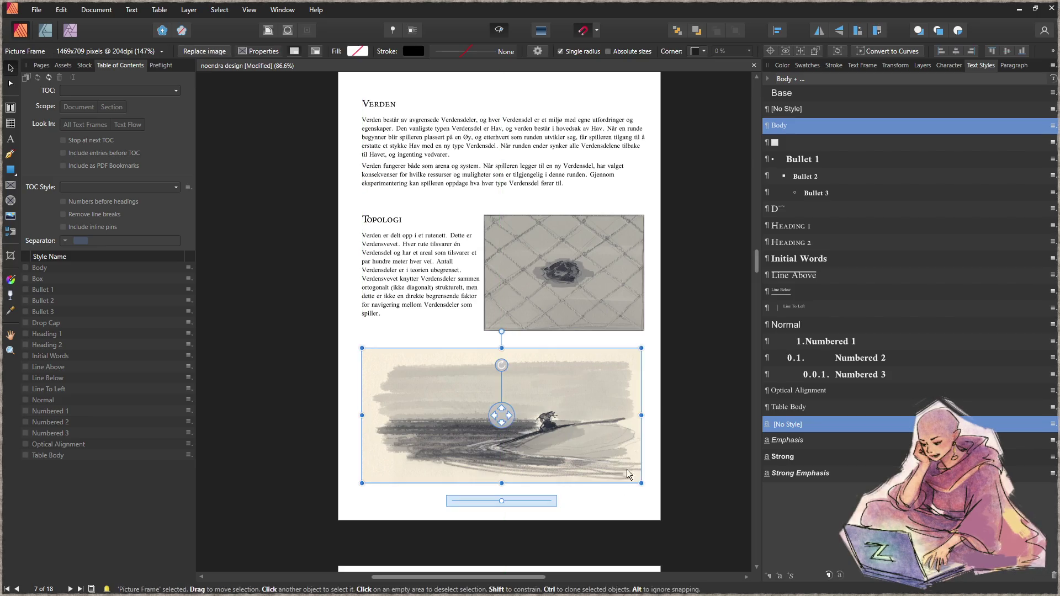
pyautogui.moveTo(641, 485); pyautogui.dragTo(644, 488)
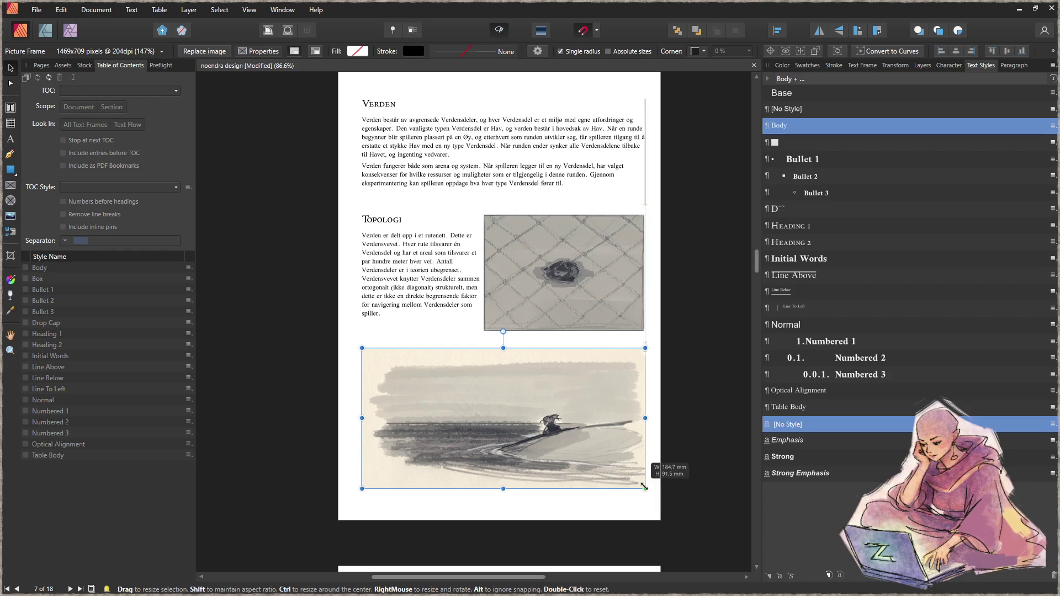
pyautogui.click(718, 415)
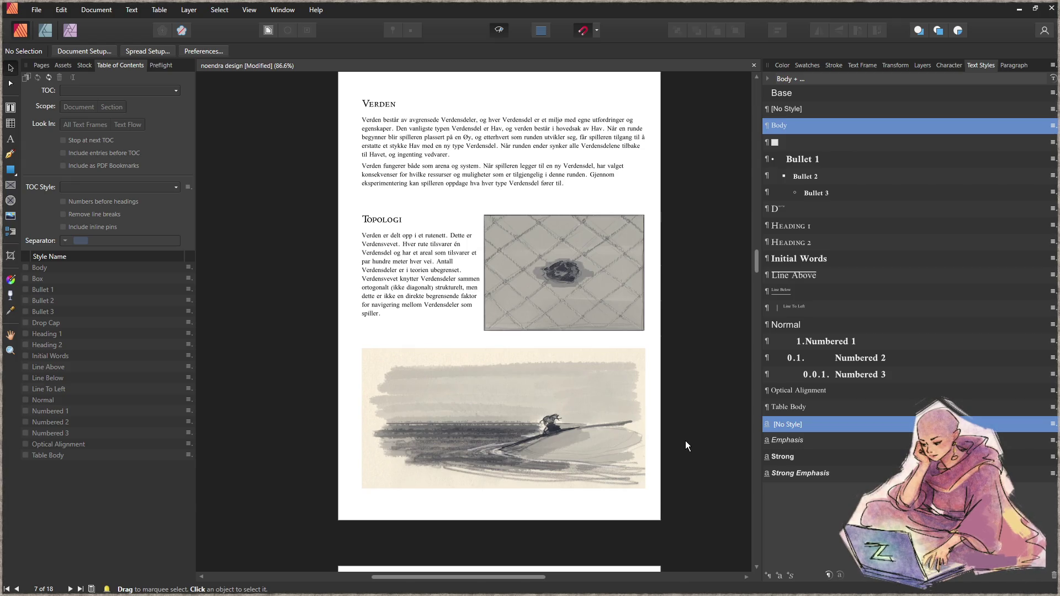
pyautogui.scroll(-10, 684, 441)
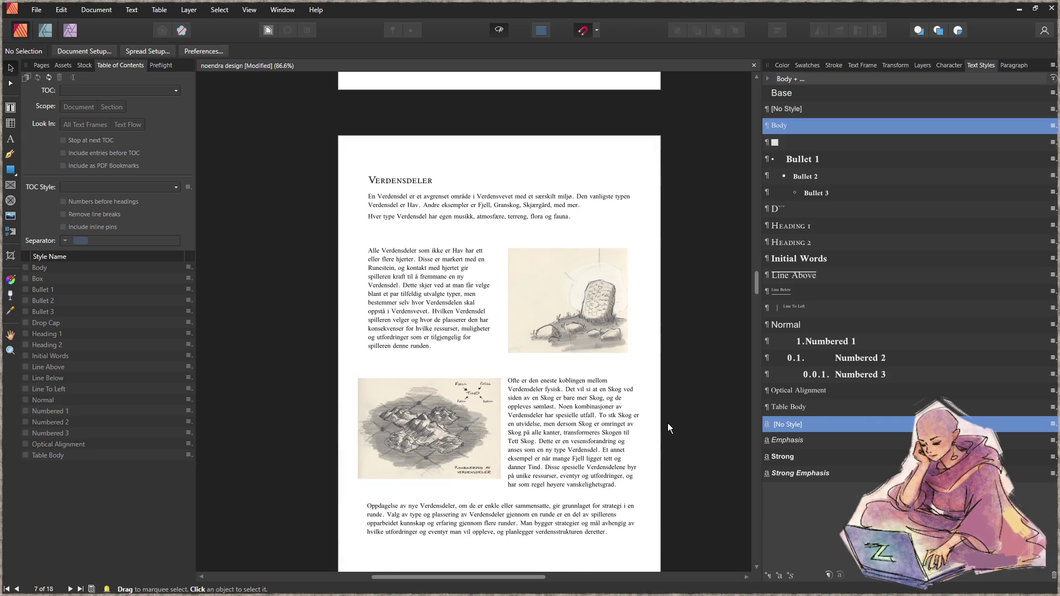
# - Move the Verdensdeler heading slightly down and narrow the text frame beside the map
pyautogui.scroll(-1, 668, 423)
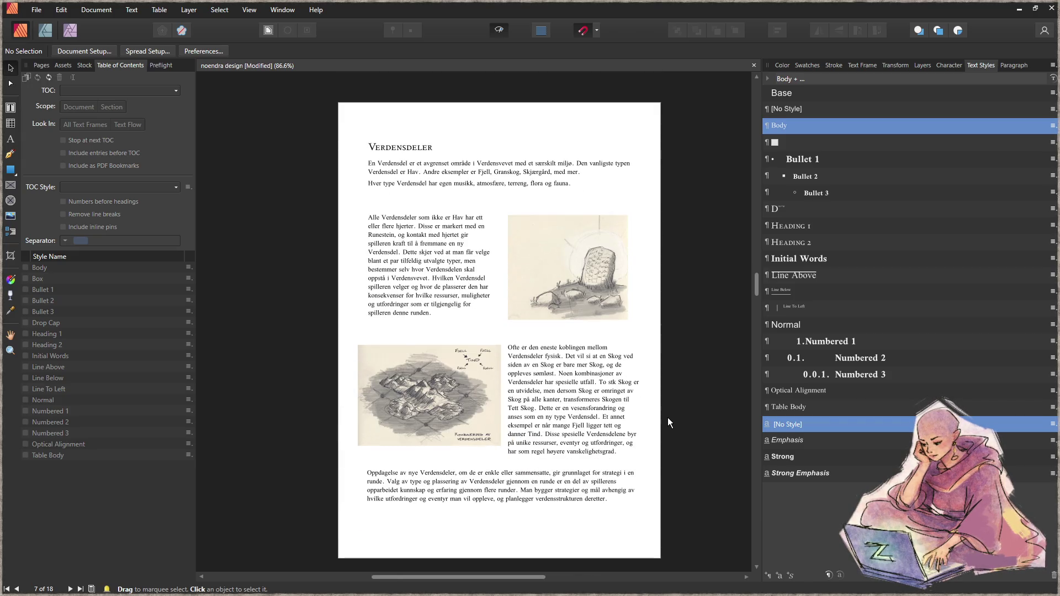
pyautogui.click(481, 172)
pyautogui.moveTo(448, 173); pyautogui.dragTo(448, 183)
pyautogui.click(526, 273)
pyautogui.click(447, 284)
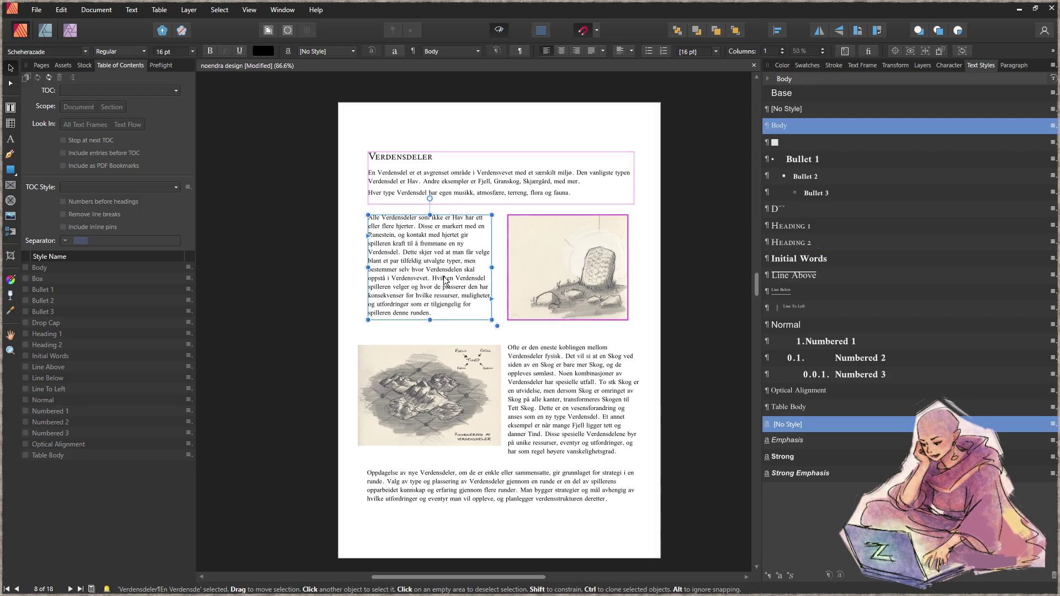
pyautogui.click(646, 302)
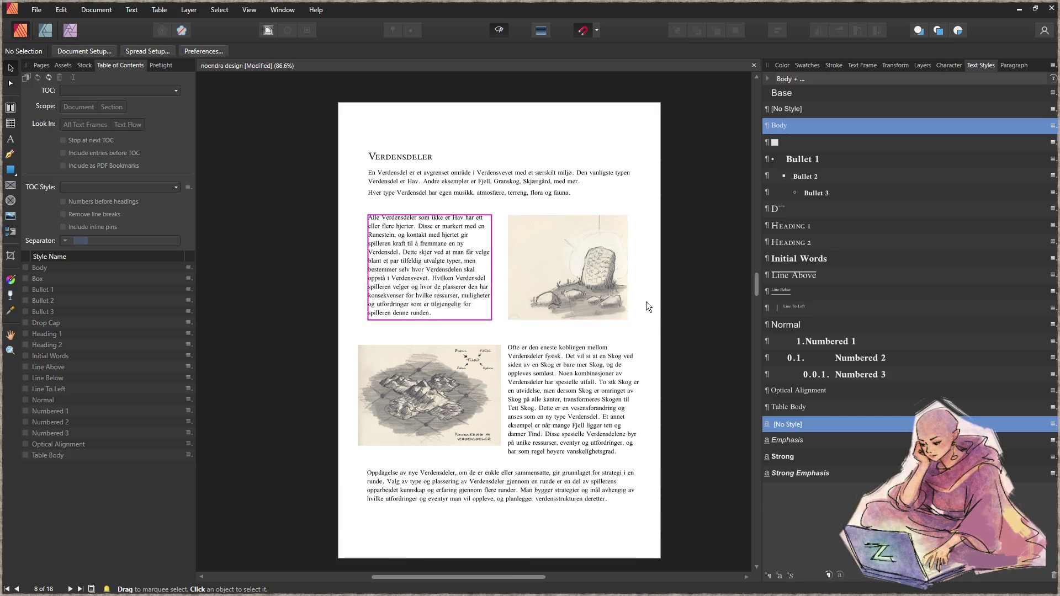
pyautogui.scroll(-3, 661, 346)
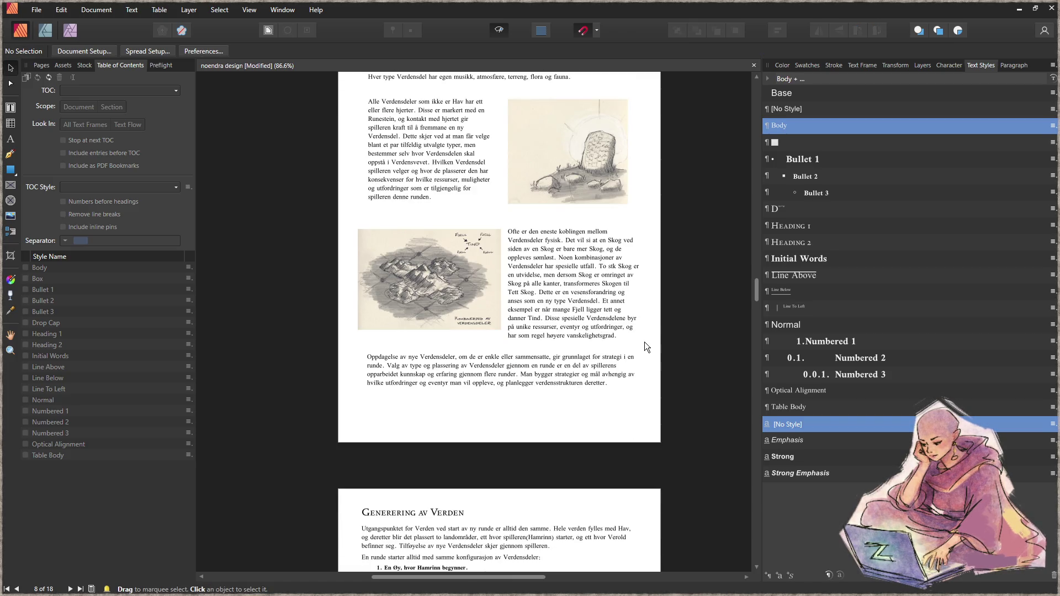
pyautogui.scroll(2, 459, 309)
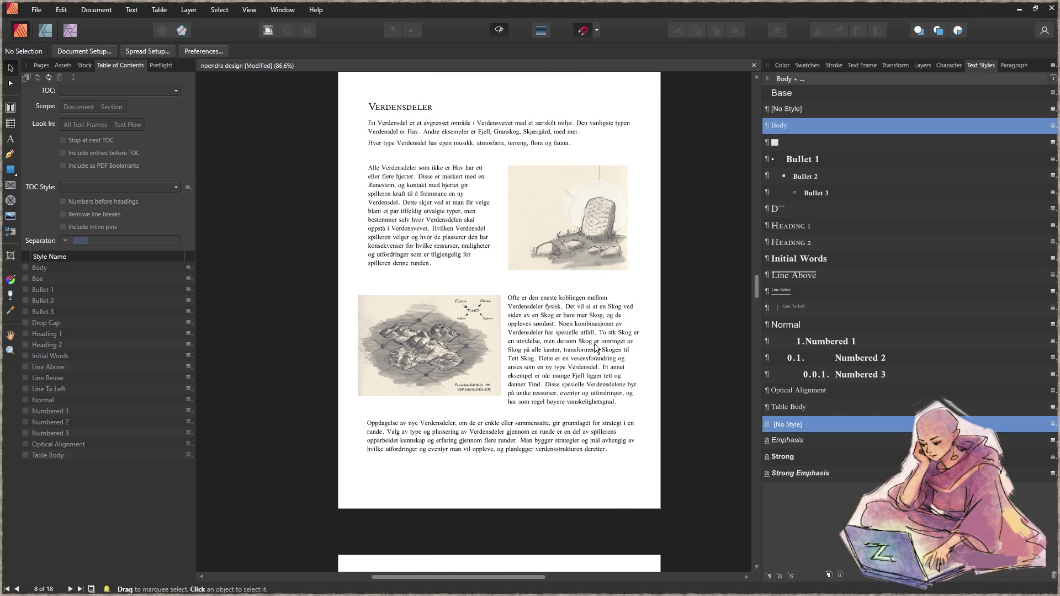
pyautogui.click(594, 343)
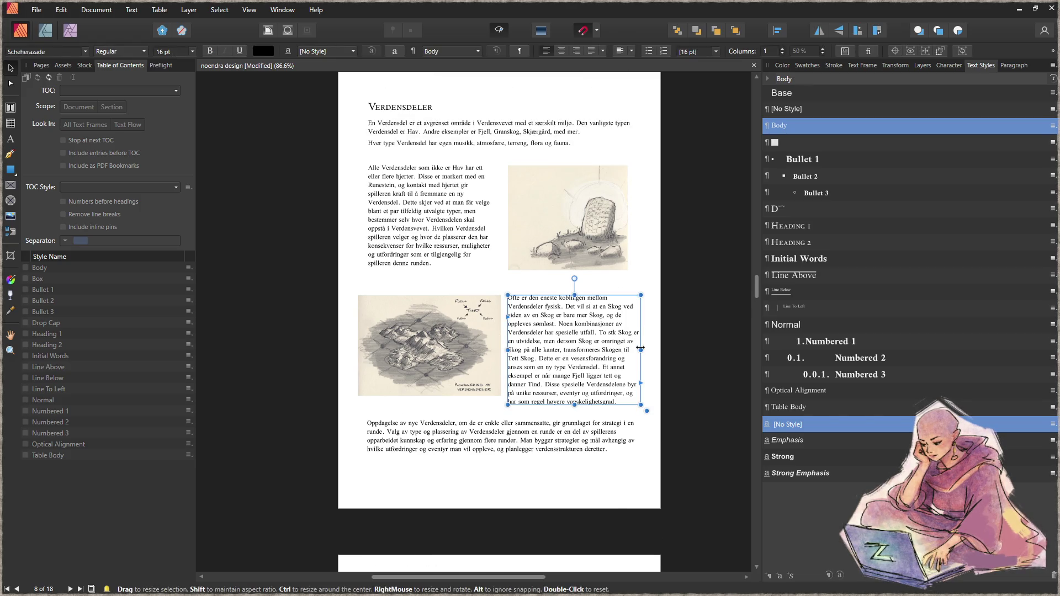
pyautogui.moveTo(636, 348); pyautogui.dragTo(635, 346)
# - Enlarge the stone sketch slightly and the map illustration to about 106.1 × 71.5 mm toward the left edge
pyautogui.click(598, 231)
pyautogui.moveTo(628, 270); pyautogui.dragTo(633, 276)
pyautogui.click(380, 227)
pyautogui.click(387, 141)
pyautogui.click(395, 202)
pyautogui.click(389, 313)
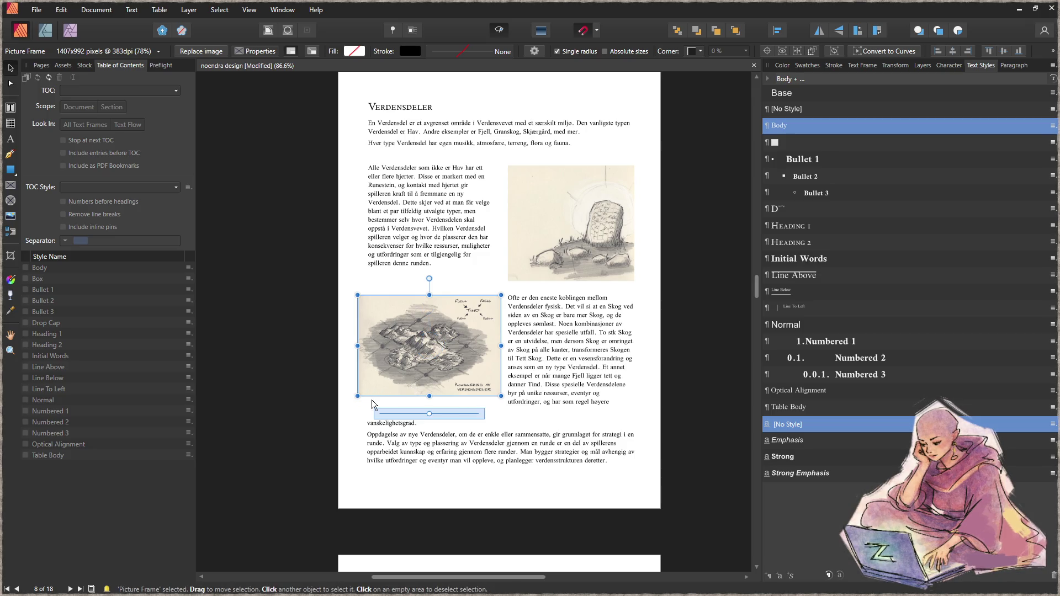
pyautogui.moveTo(358, 396)
pyautogui.mouseDown()
pyautogui.moveTo(350, 412)
pyautogui.moveTo(342, 396)
pyautogui.moveTo(328, 406)
pyautogui.moveTo(338, 407)
pyautogui.mouseUp()
pyautogui.click(352, 477)
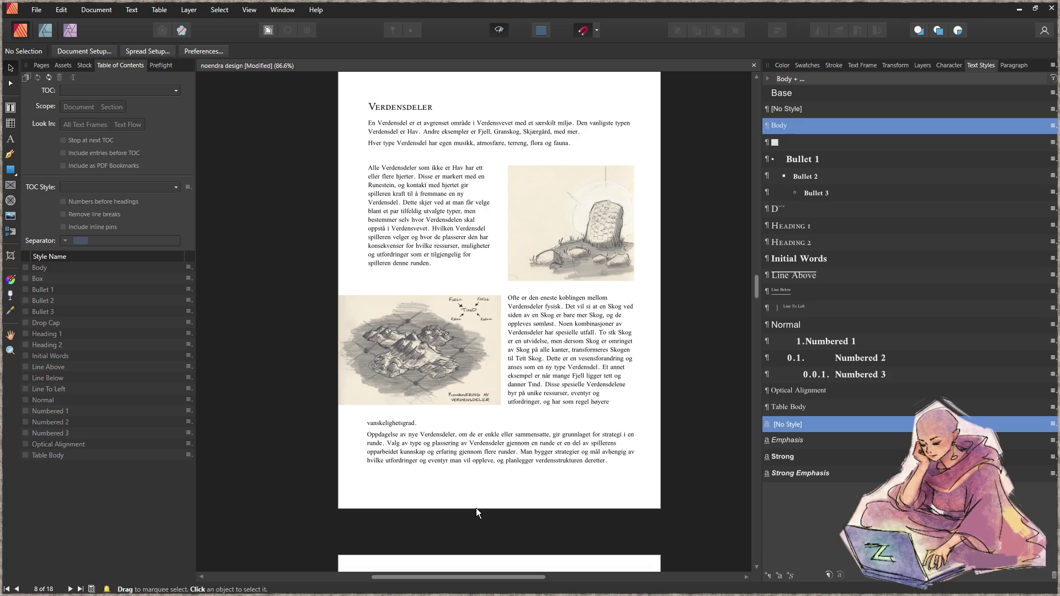
# - Adjust the height of the text frame below the map
pyautogui.click(526, 452)
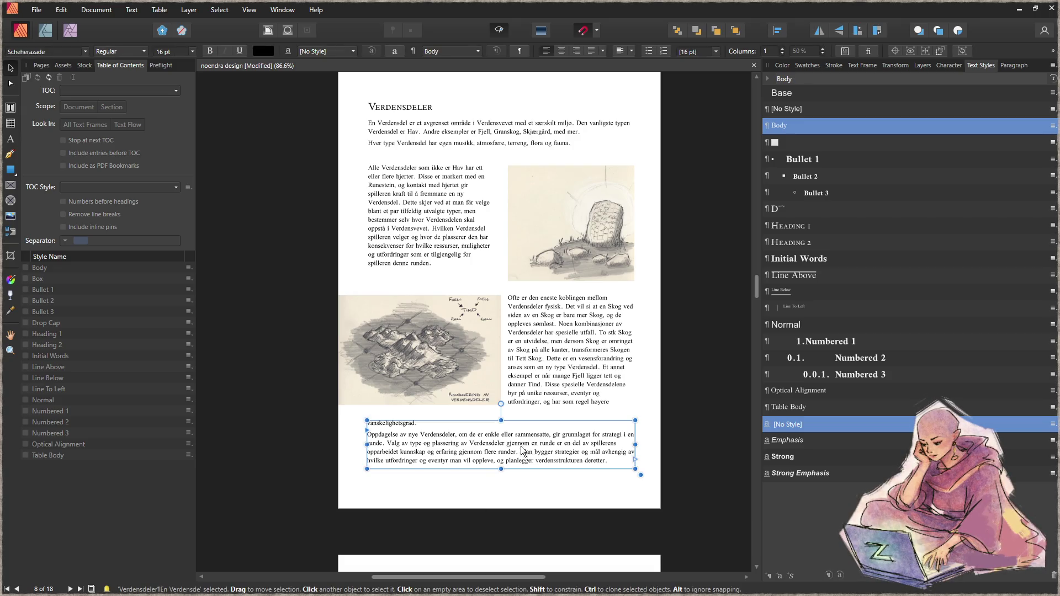
pyautogui.moveTo(499, 422); pyautogui.dragTo(503, 423)
pyautogui.click(595, 399)
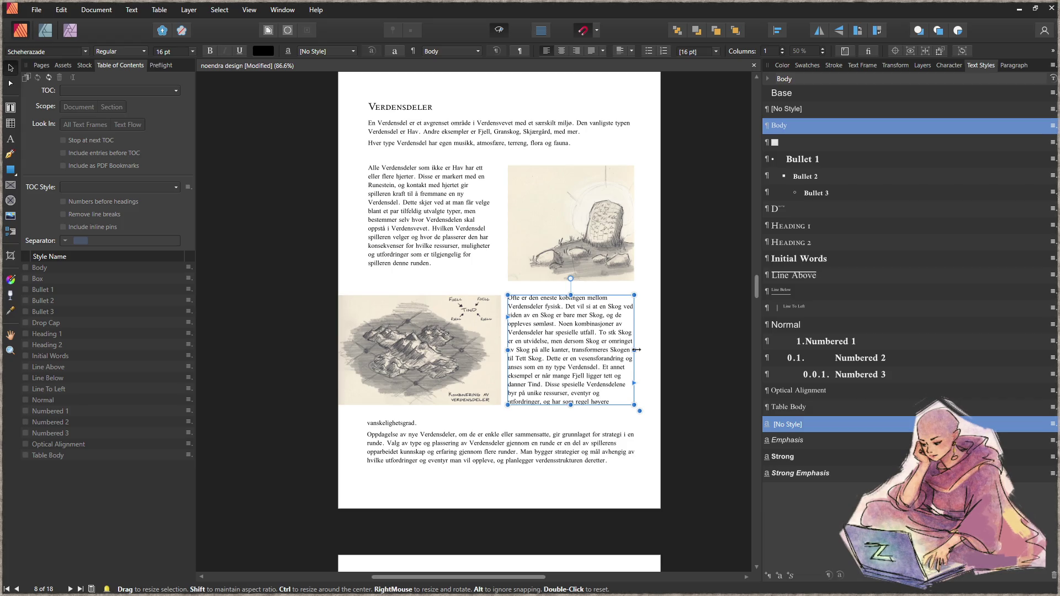
# - Rewrite the opening as 'Verdensdeler ved siden av hverandre kobles fysisk og man vandrer sømløst mellom de.'
pyautogui.doubleClick(576, 314)
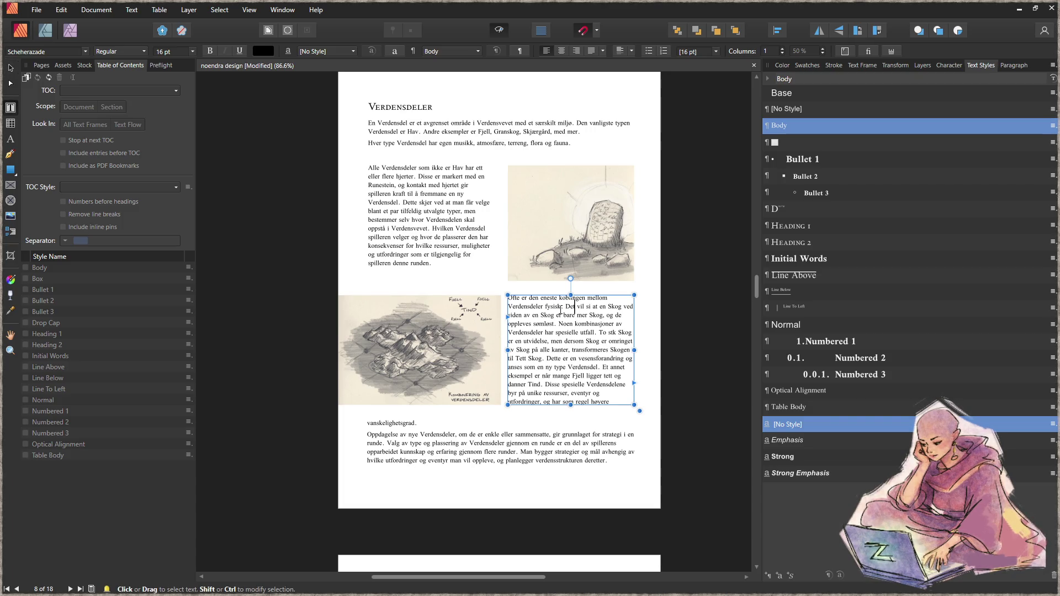
pyautogui.moveTo(561, 307); pyautogui.dragTo(508, 298)
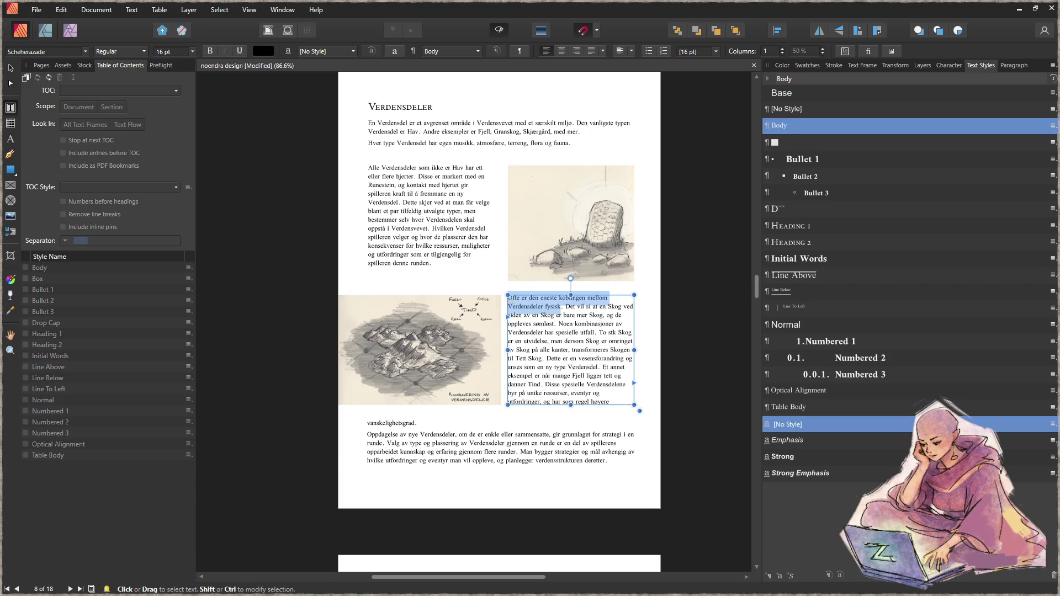
pyautogui.press('BackSpace')
pyautogui.write('Verdensde. Det vil si at en Skog ved siden av')
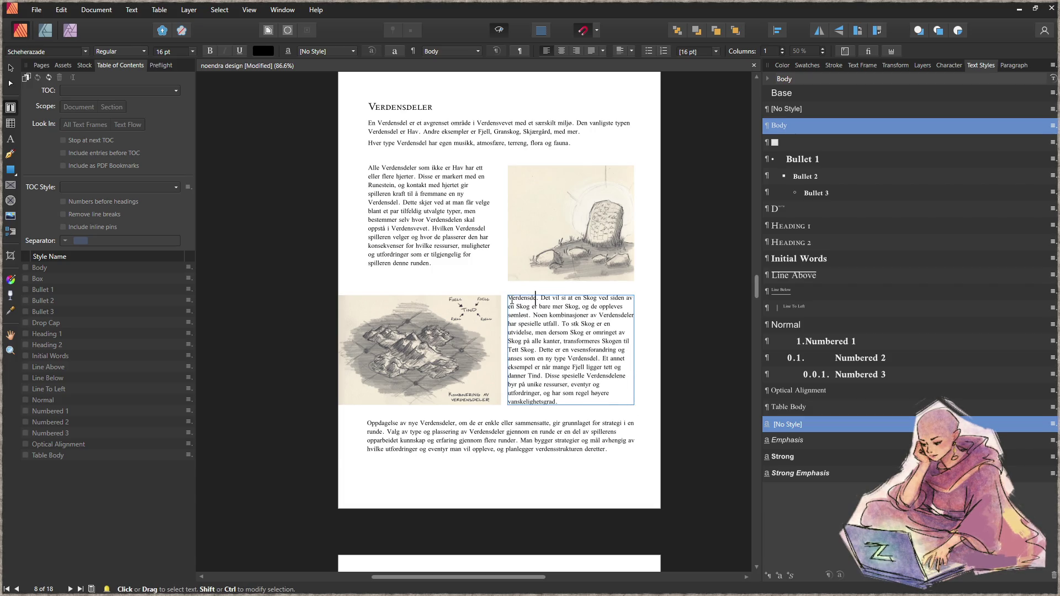
pyautogui.write('ler ved sid')
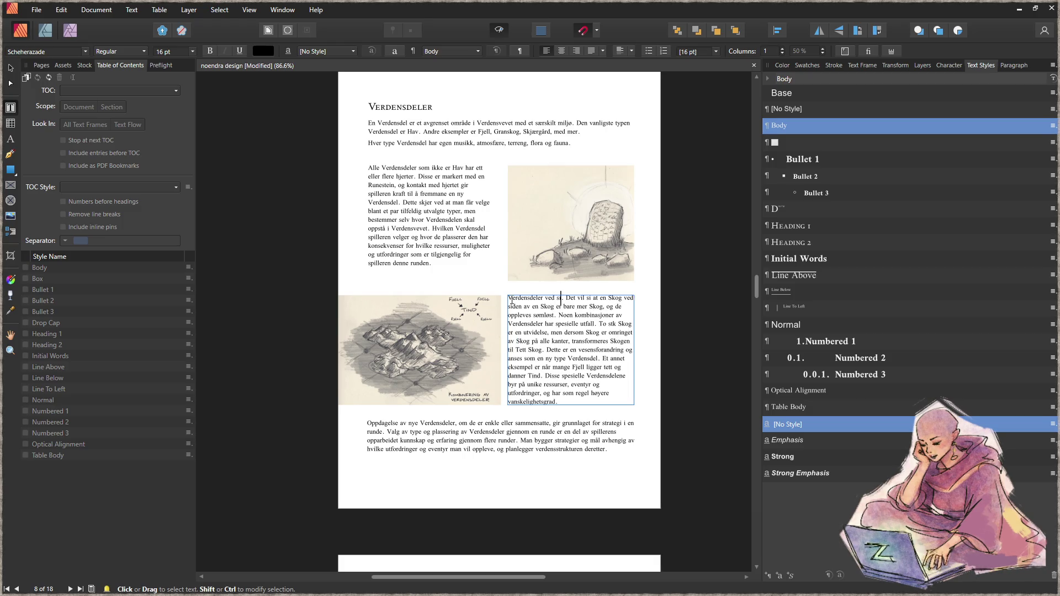
pyautogui.write('en av hverand')
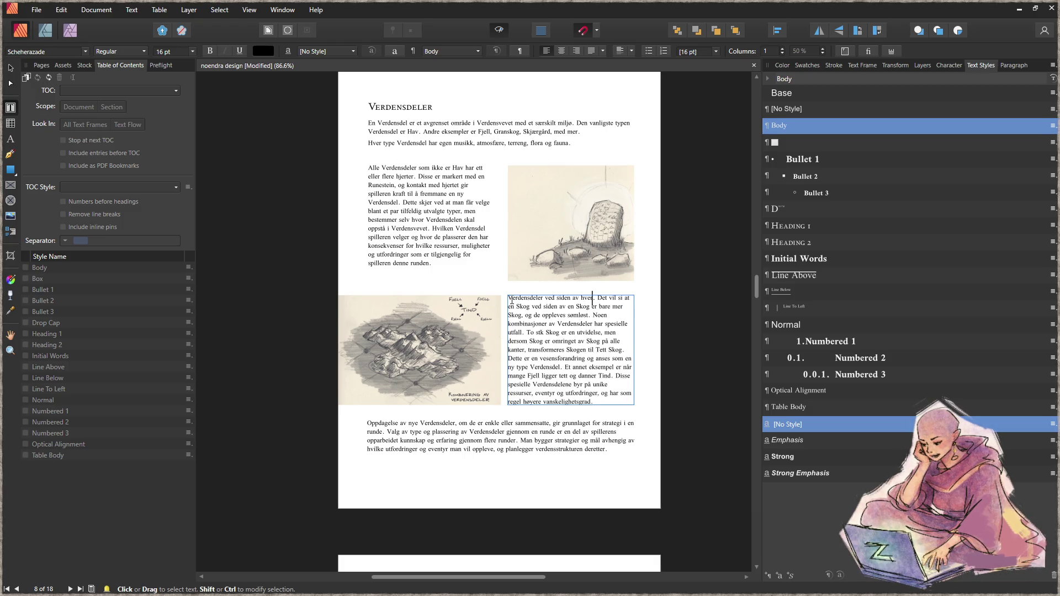
pyautogui.write('re kobles')
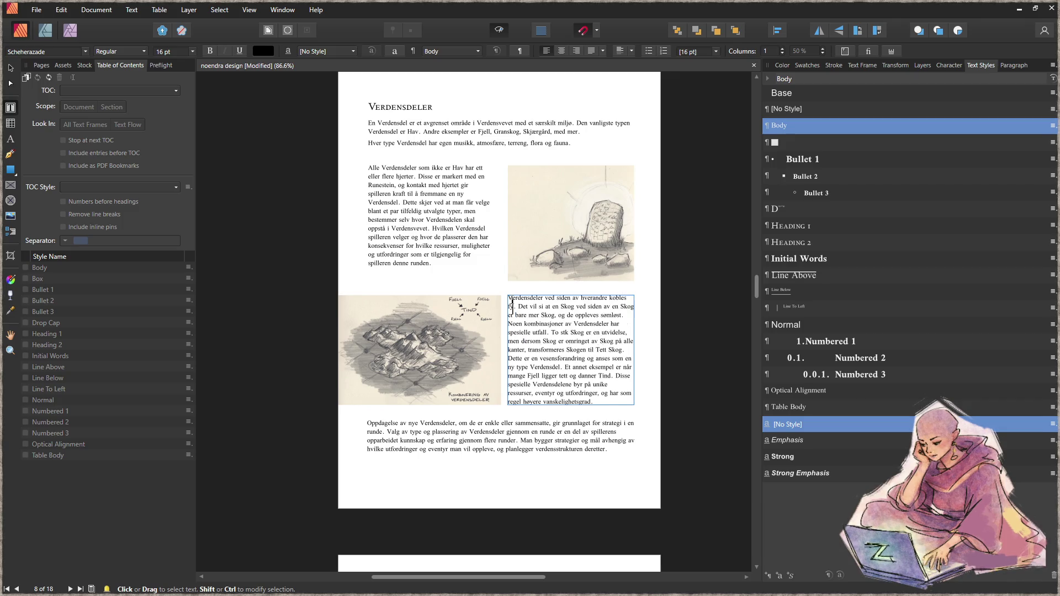
pyautogui.write(' fysisk')
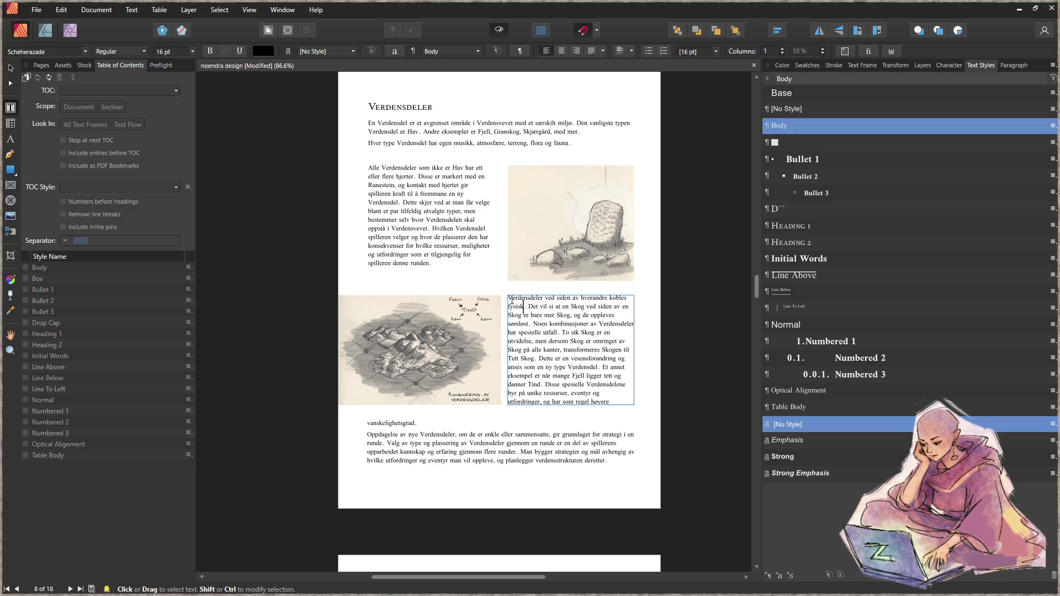
pyautogui.write('og')
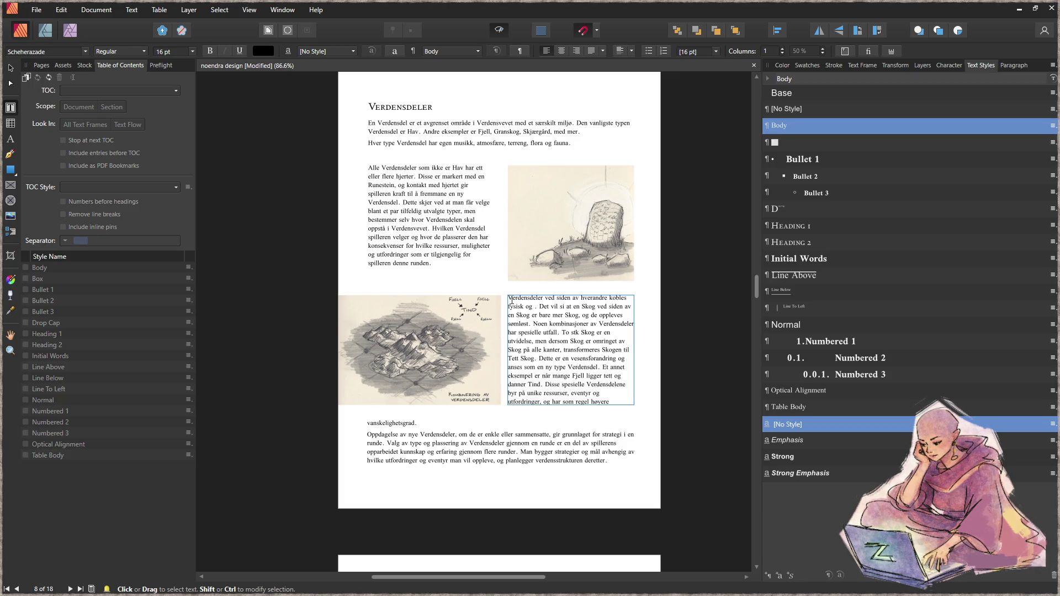
pyautogui.write(' oppleves så')
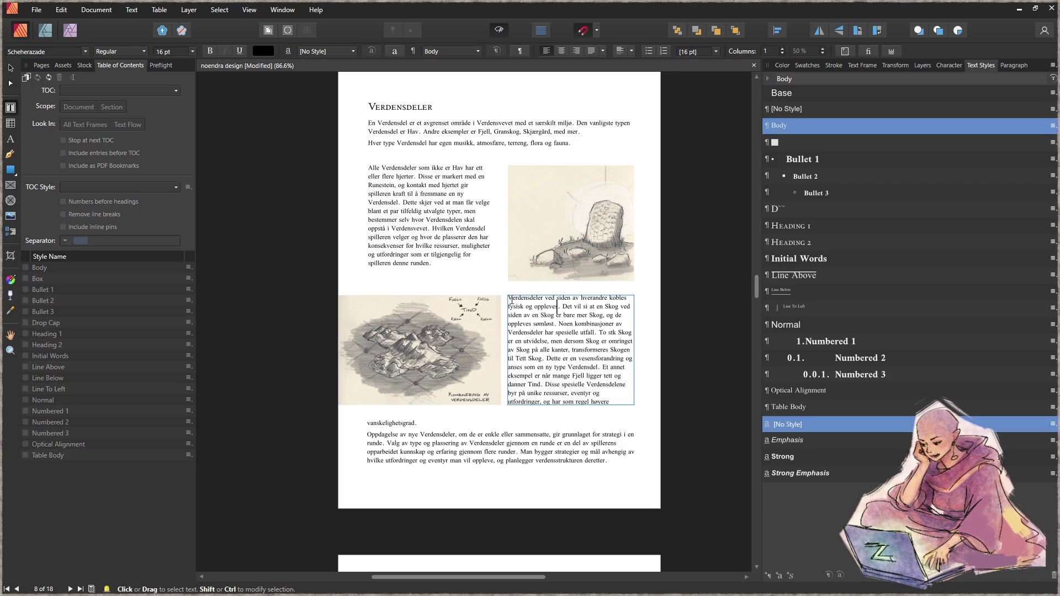
pyautogui.write('mle')
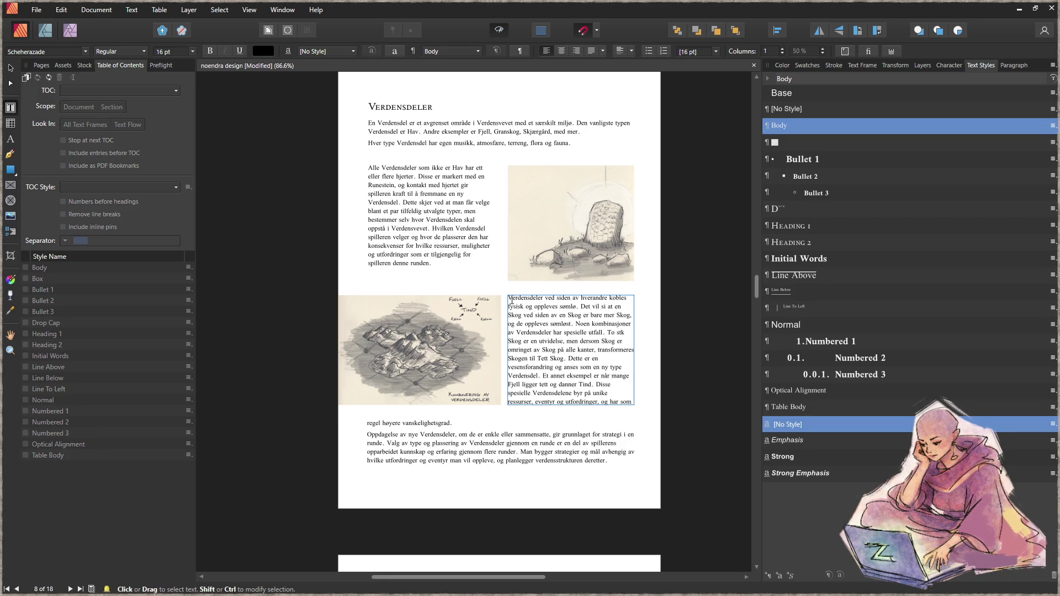
pyautogui.press('BackSpace')
pyautogui.press('BackSpace')
pyautogui.press('BackSpace')
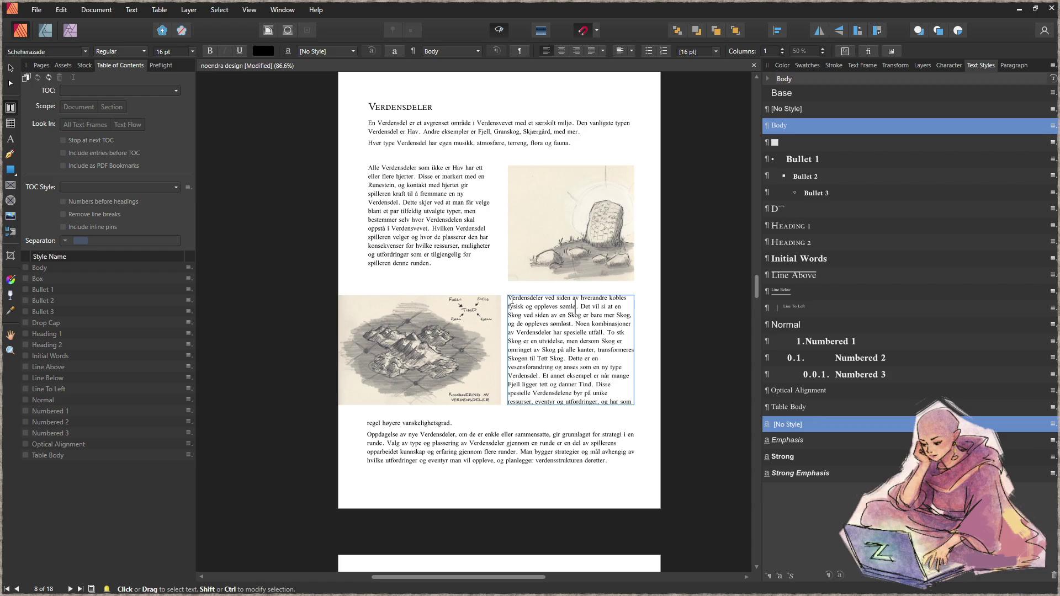
pyautogui.write('d')
pyautogui.press('BackSpace')
pyautogui.write('man vandrer ')
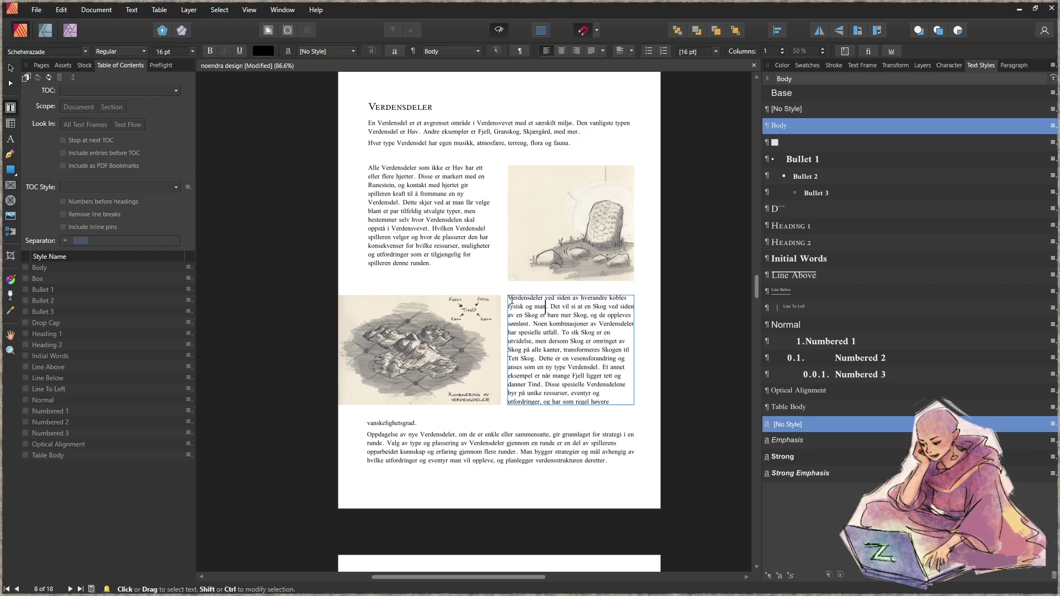
pyautogui.write('sømløst mellom')
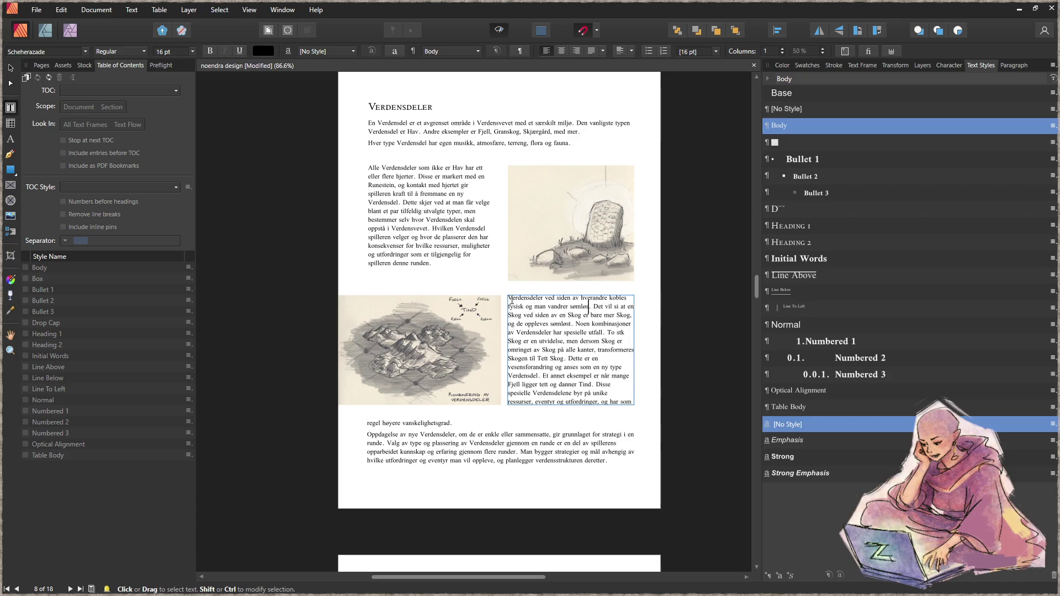
pyautogui.write(' de.')
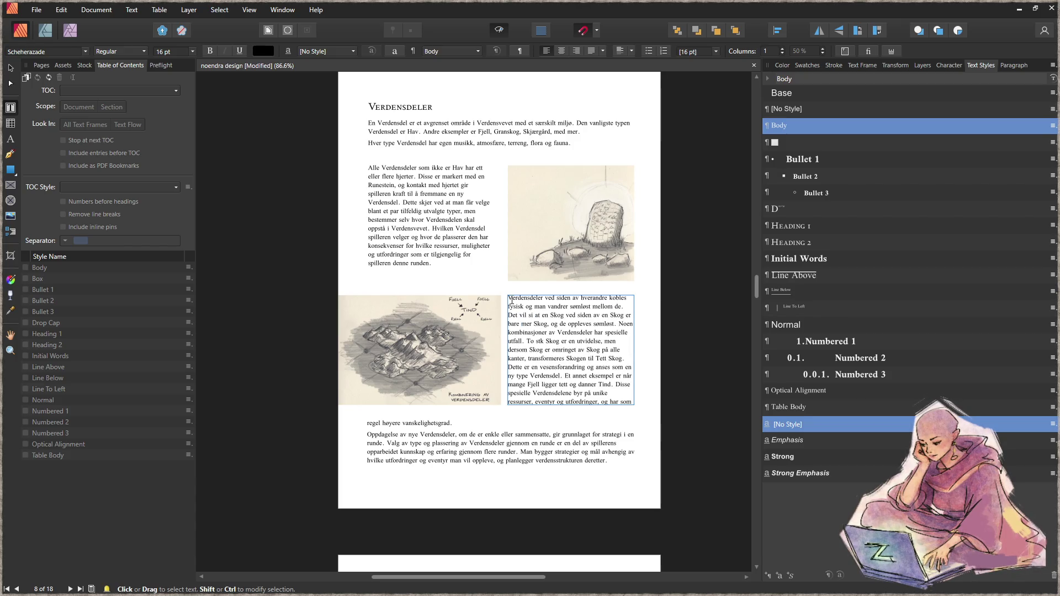
pyautogui.moveTo(619, 325); pyautogui.dragTo(508, 316)
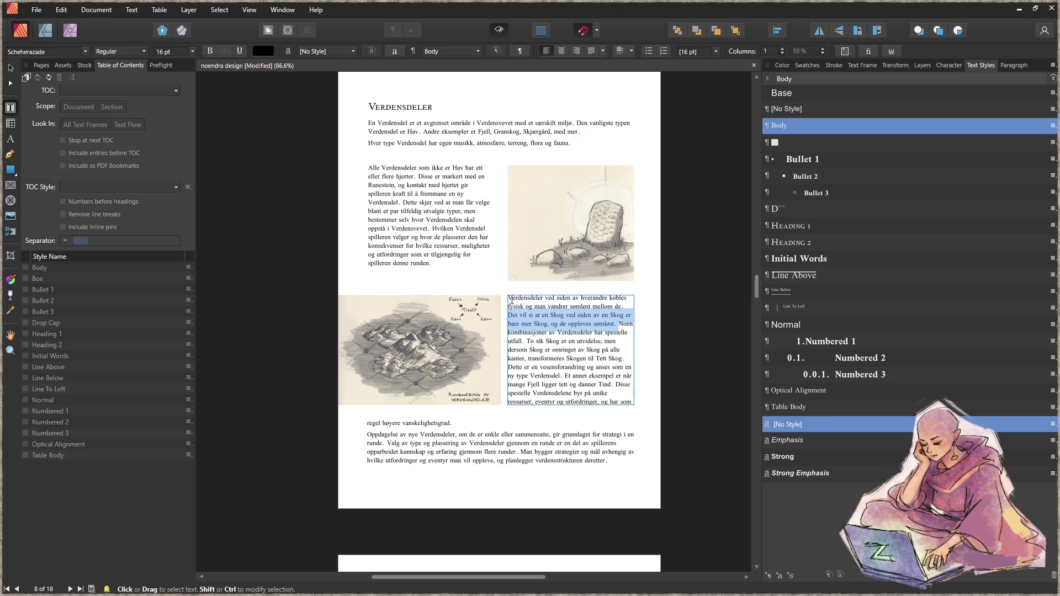
# - Delete the Skog-beside-Skog sentence and select the start of 'To stk Skog er en utvidelse'
pyautogui.press('Delete')
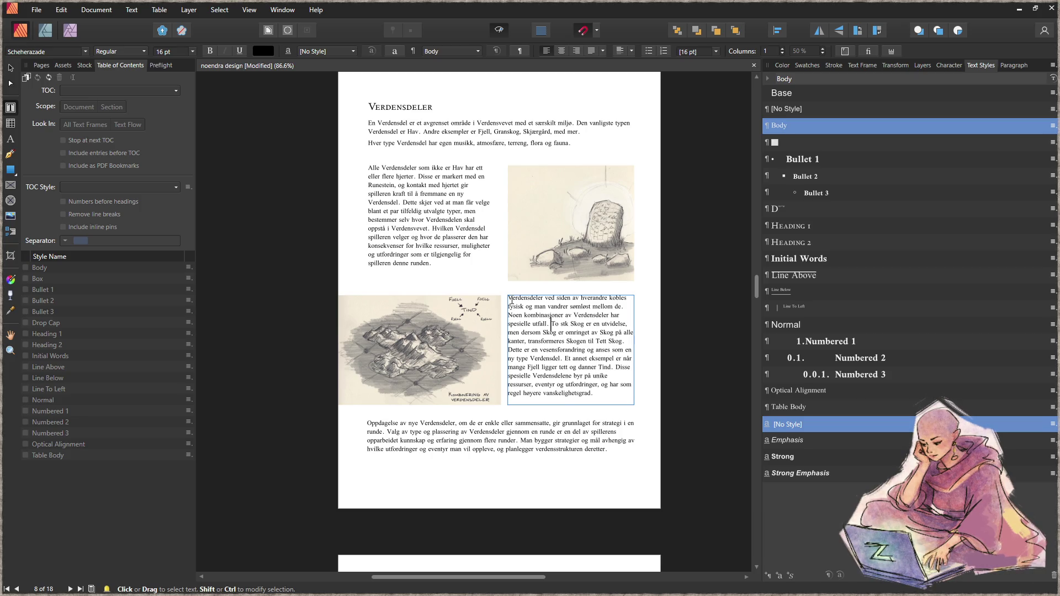
pyautogui.moveTo(525, 333)
pyautogui.mouseDown()
pyautogui.moveTo(508, 325)
pyautogui.moveTo(551, 324)
pyautogui.mouseUp()
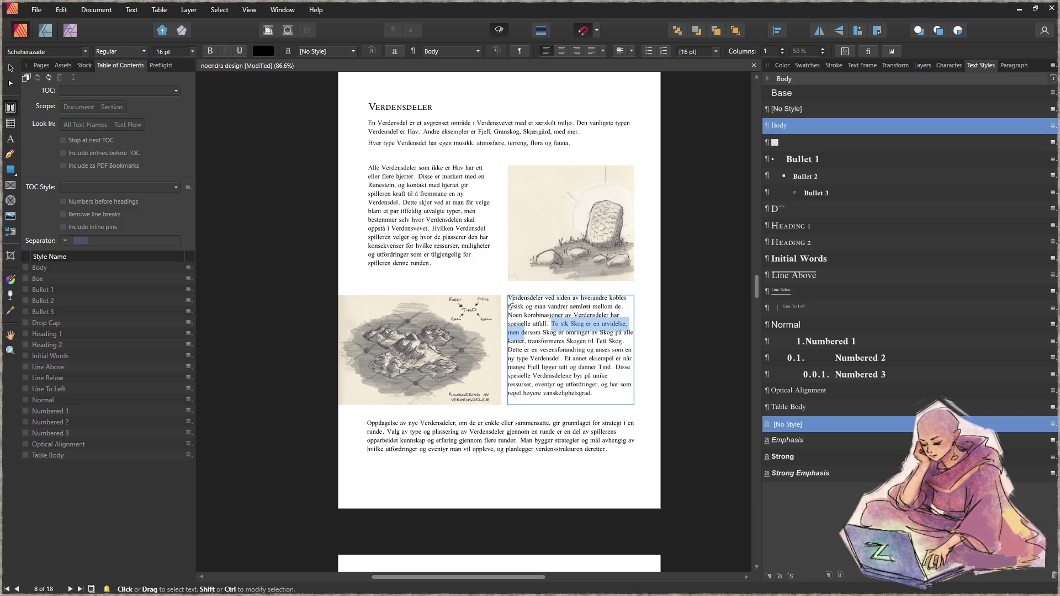
# - Change both Skog references in the example sentence to Fjell
pyautogui.write('Dersom')
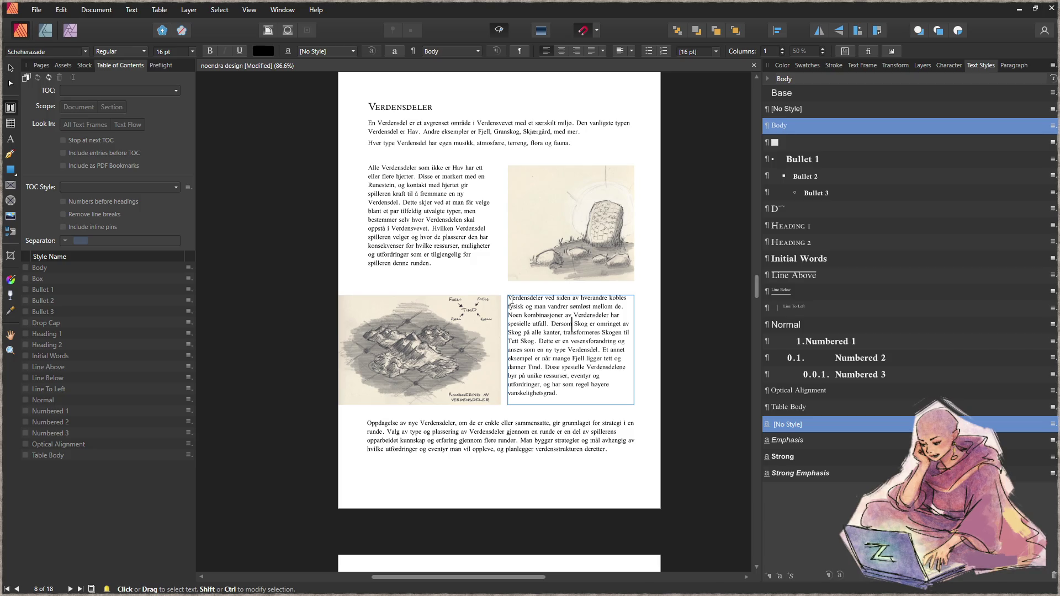
pyautogui.press('Delete')
pyautogui.press('Delete')
pyautogui.press('Delete')
pyautogui.press('BackSpace')
pyautogui.write('Fjell')
pyautogui.press('Down')
pyautogui.press('Left')
pyautogui.press('Left')
pyautogui.press('Left')
pyautogui.press('BackSpace')
pyautogui.press('BackSpace')
pyautogui.press('BackSpace')
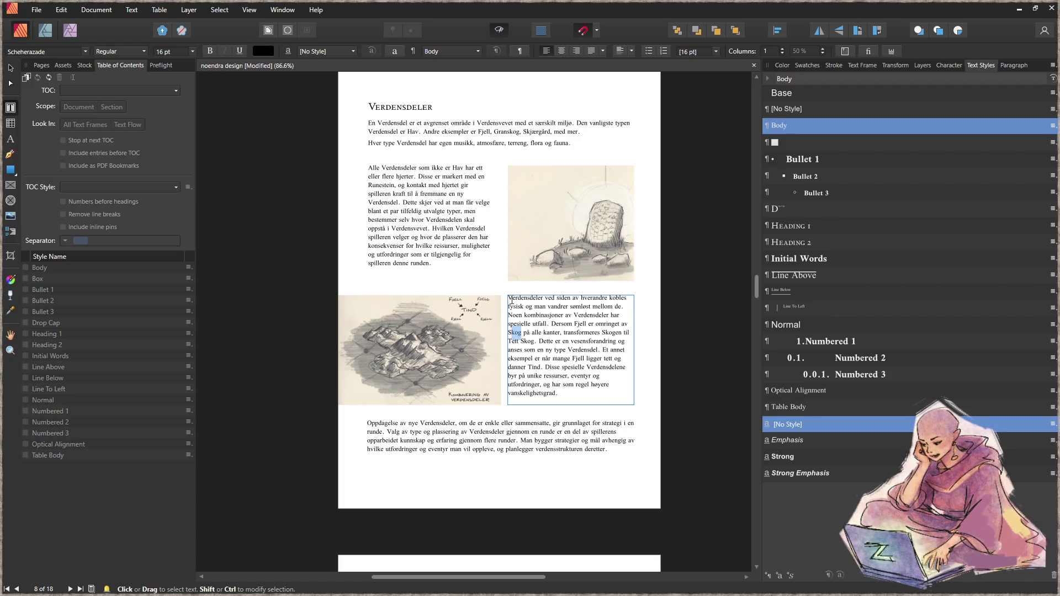
pyautogui.write('Fjell')
# - Replace the Skogen/Tett Skog ending with 'dannes et Tind.' and add 'fra Fjell,' after vesensforandring
pyautogui.press('Right')
pyautogui.press('Right')
pyautogui.press('Right')
pyautogui.press('Delete')
pyautogui.press('Delete')
pyautogui.press('Delete')
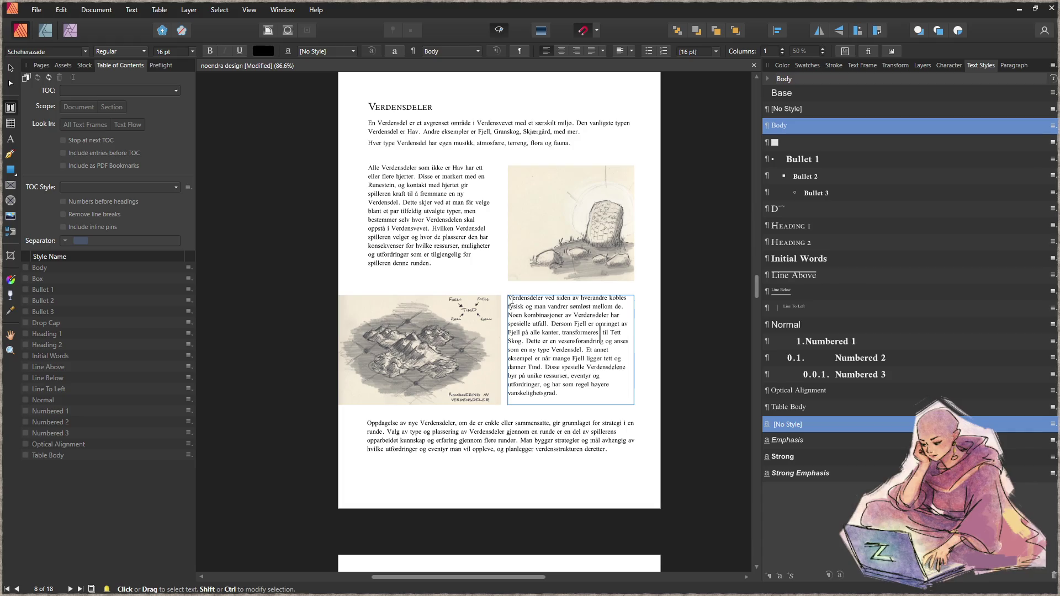
pyautogui.hotkey('ctrl', 'BackSpace')
pyautogui.write('dannes et Tind')
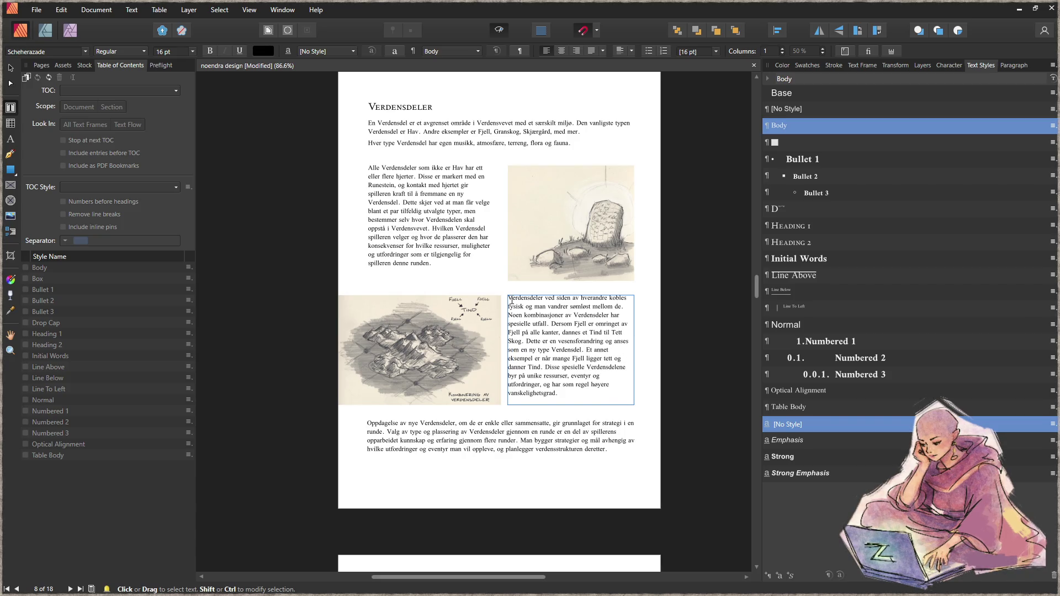
pyautogui.hotkey('shift', 'Down')
pyautogui.hotkey('shift', 'Left')
pyautogui.hotkey('shift', 'Left')
pyautogui.hotkey('shift', 'Left')
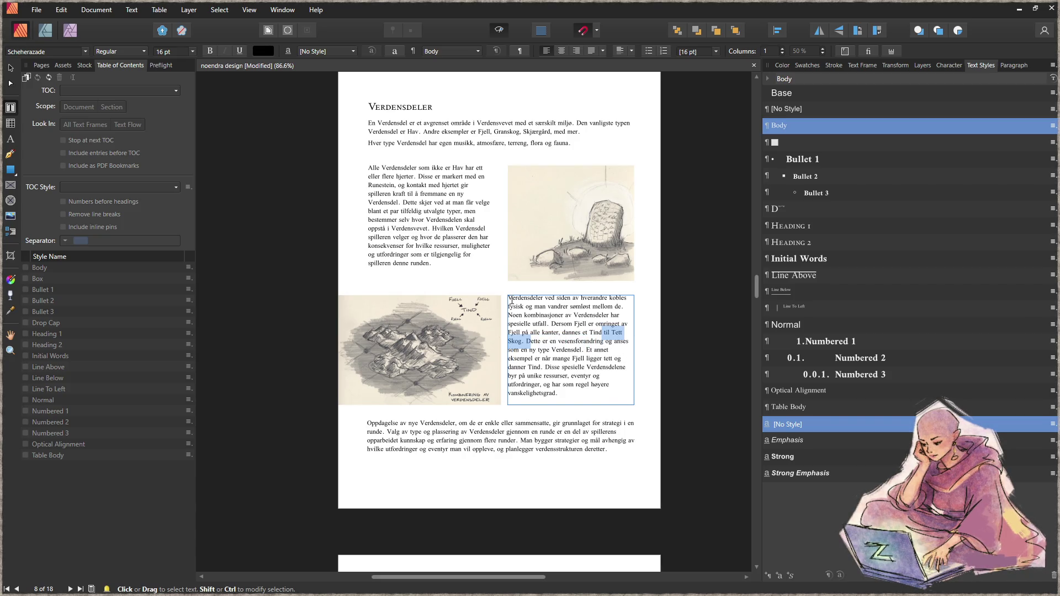
pyautogui.press('BackSpace')
pyautogui.write('.')
pyautogui.press('Down')
pyautogui.hotkey('ctrl', 'Left')
pyautogui.hotkey('ctrl', 'Left')
pyautogui.hotkey('ctrl', 'Left')
pyautogui.write('fra Fjell')
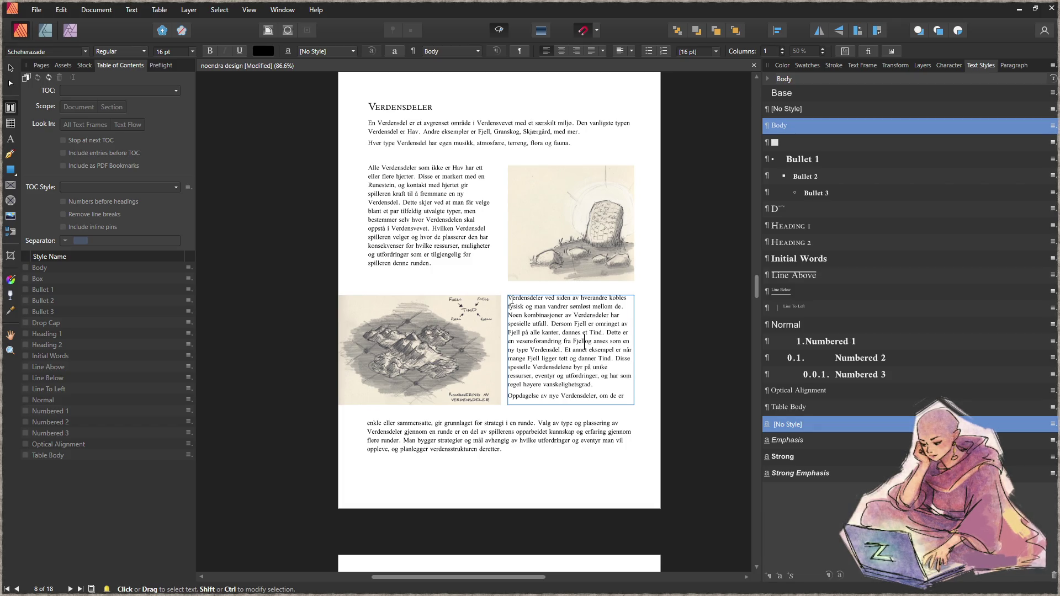
pyautogui.write(',')
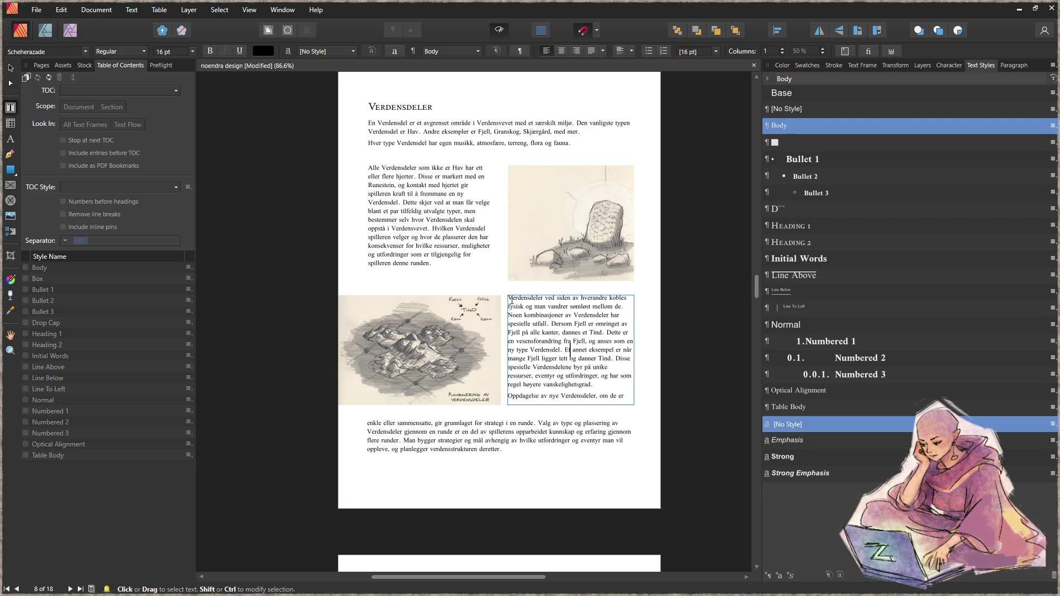
# - Delete the 'Et annet eksempel' sentence and reword the next line to 'Spesielle Verdensdeler som denne'
pyautogui.hotkey('shift', 'Down')
pyautogui.hotkey('shift', 'Right')
pyautogui.hotkey('shift', 'Right')
pyautogui.hotkey('shift', 'Right')
pyautogui.press('Delete')
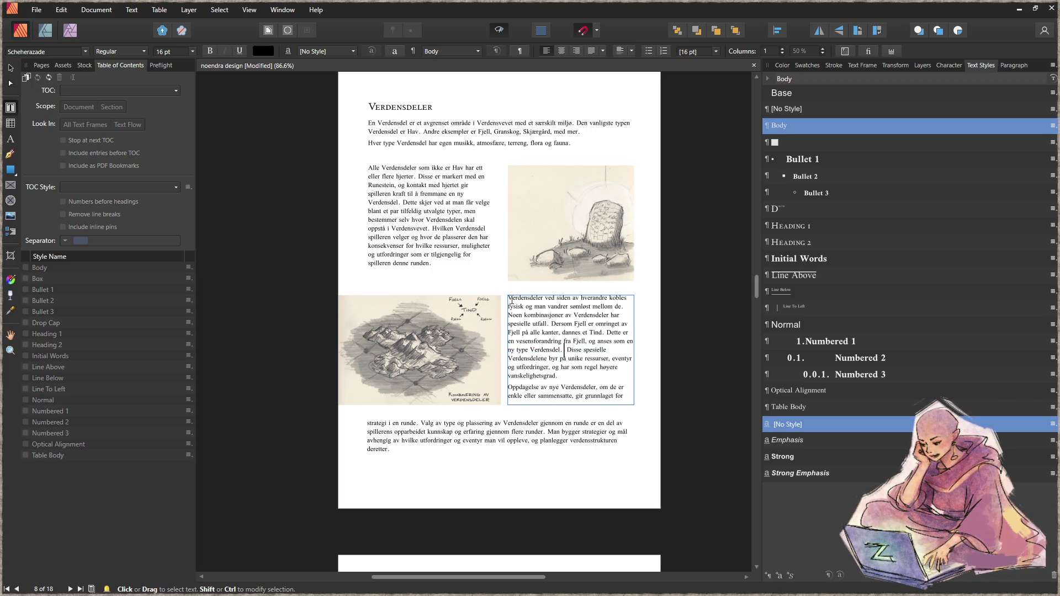
pyautogui.press('Delete')
pyautogui.press('Delete')
pyautogui.press('Delete')
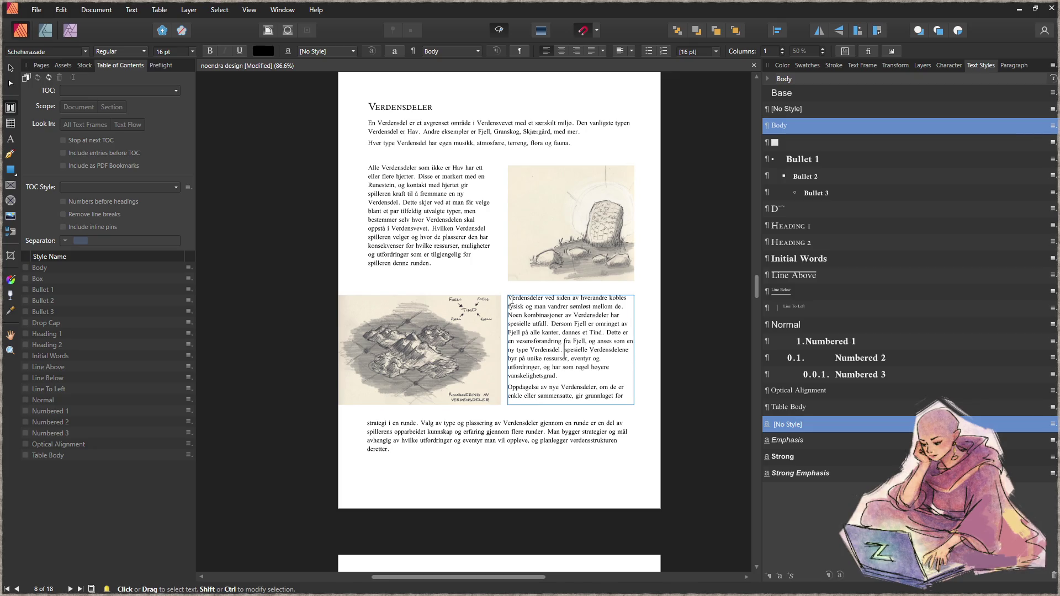
pyautogui.press('BackSpace')
pyautogui.write('S')
pyautogui.press('Right')
pyautogui.press('Right')
pyautogui.press('Right')
pyautogui.press('BackSpace')
pyautogui.write('som denne')
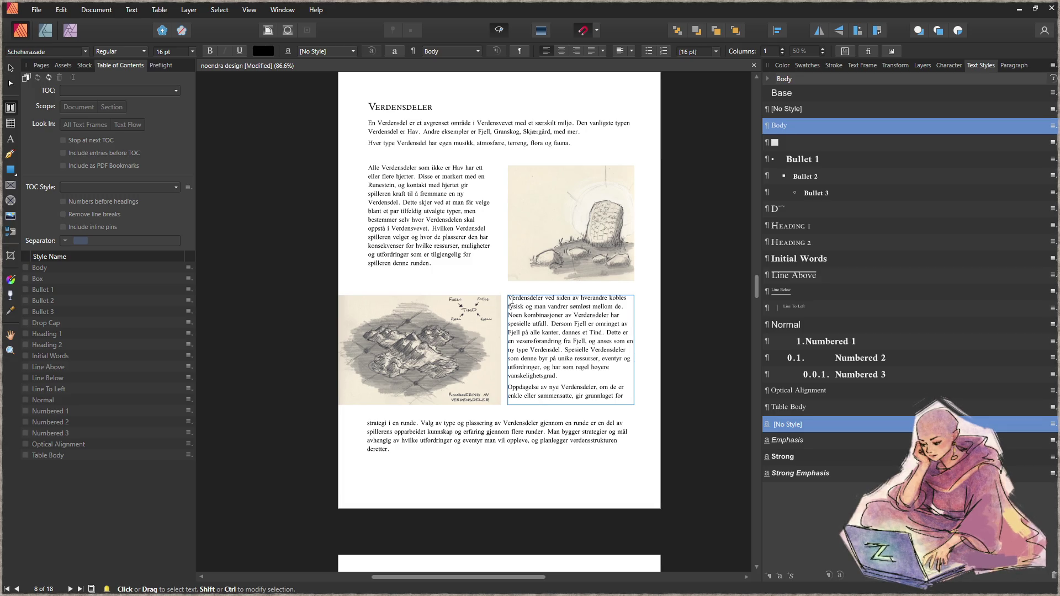
pyautogui.press('Escape')
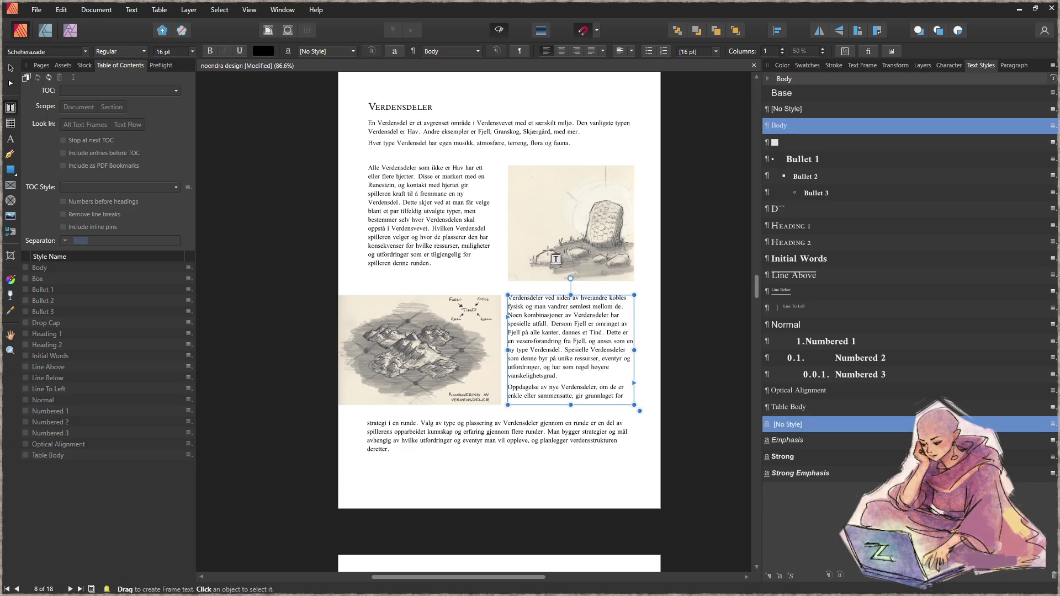
# - Shorten the map-side text frame so it fits its paragraph
pyautogui.click(10, 67)
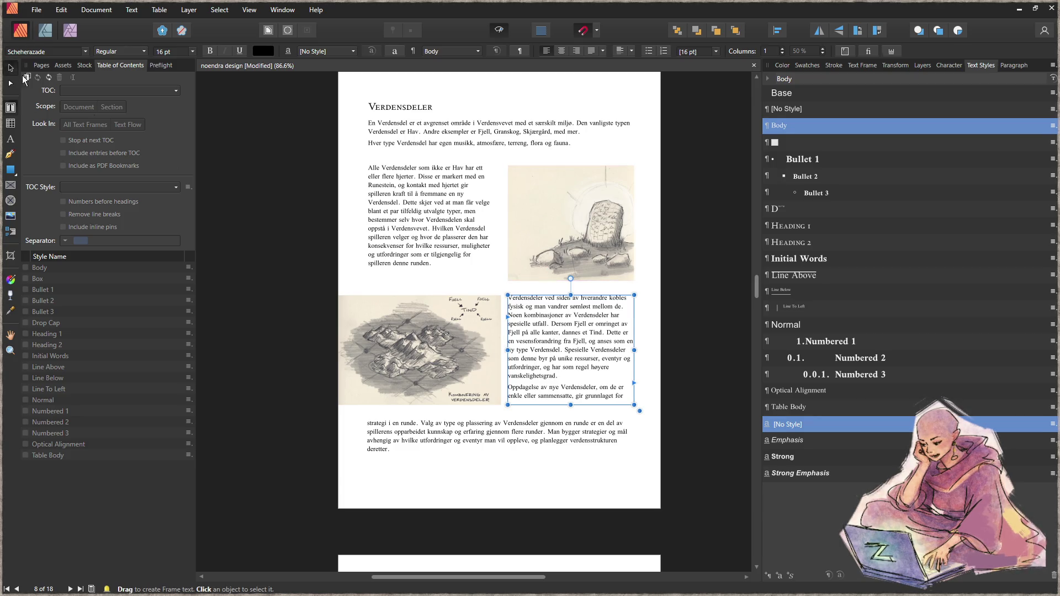
pyautogui.moveTo(572, 404); pyautogui.dragTo(575, 385)
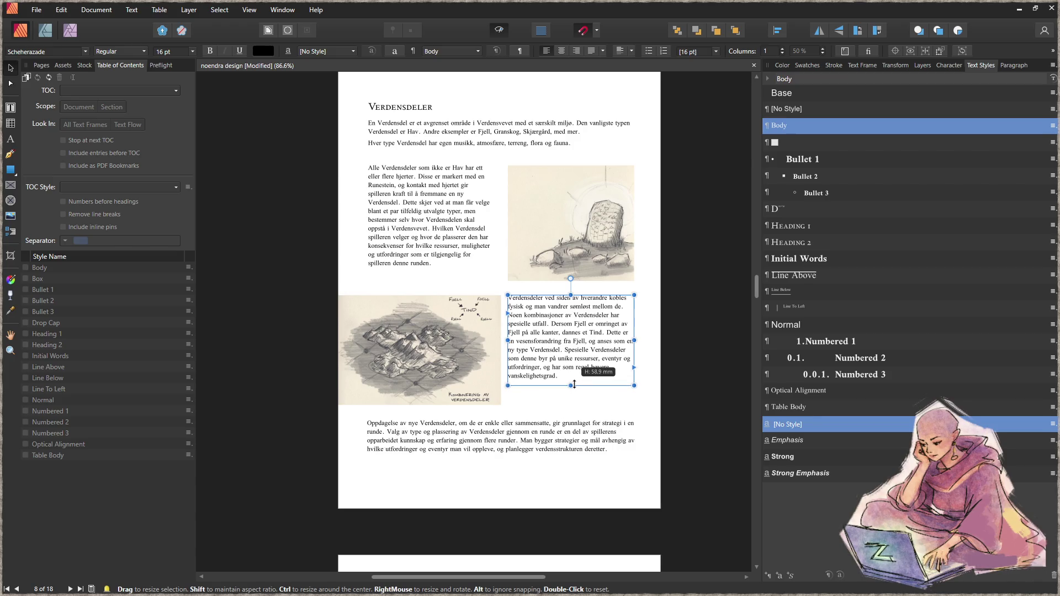
pyautogui.click(456, 278)
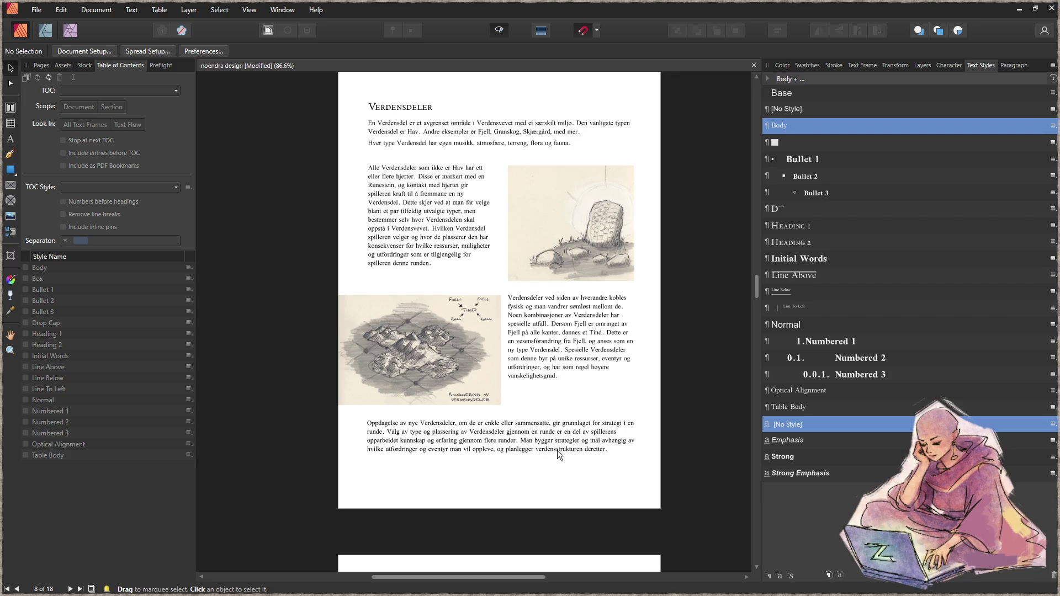
pyautogui.scroll(-3, 549, 446)
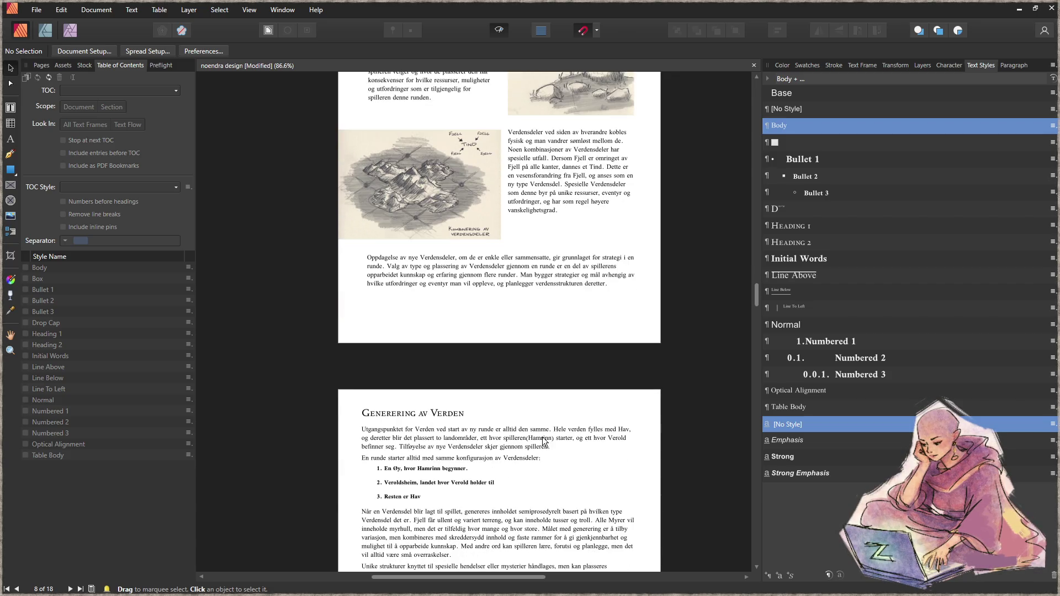
pyautogui.scroll(-6, 540, 442)
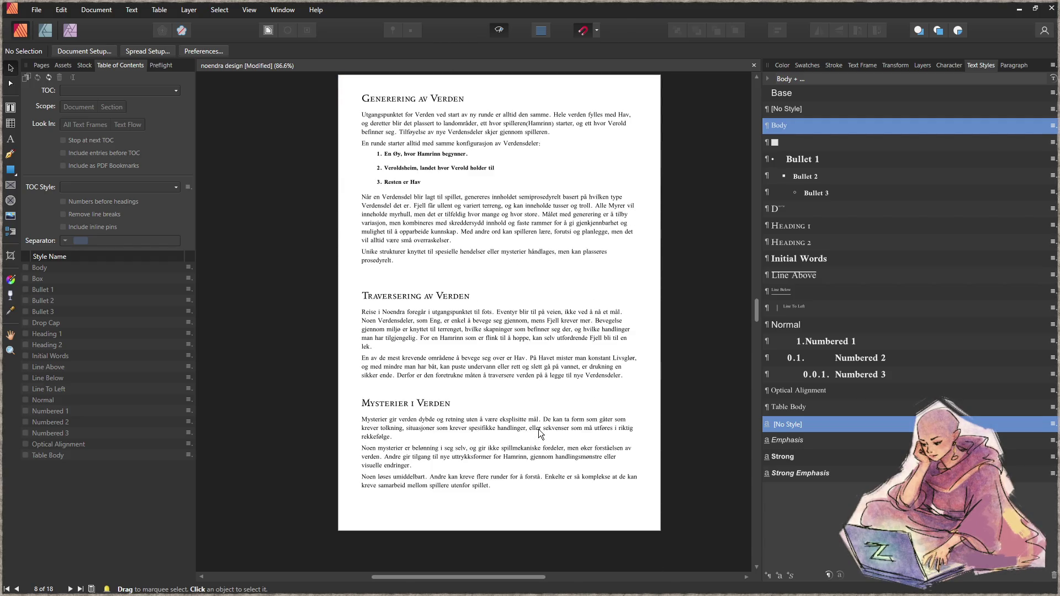
pyautogui.scroll(1, 540, 434)
# - Check the Generering av Verden frame, then move on to the Hugir og Hamrinn page
pyautogui.click(490, 283)
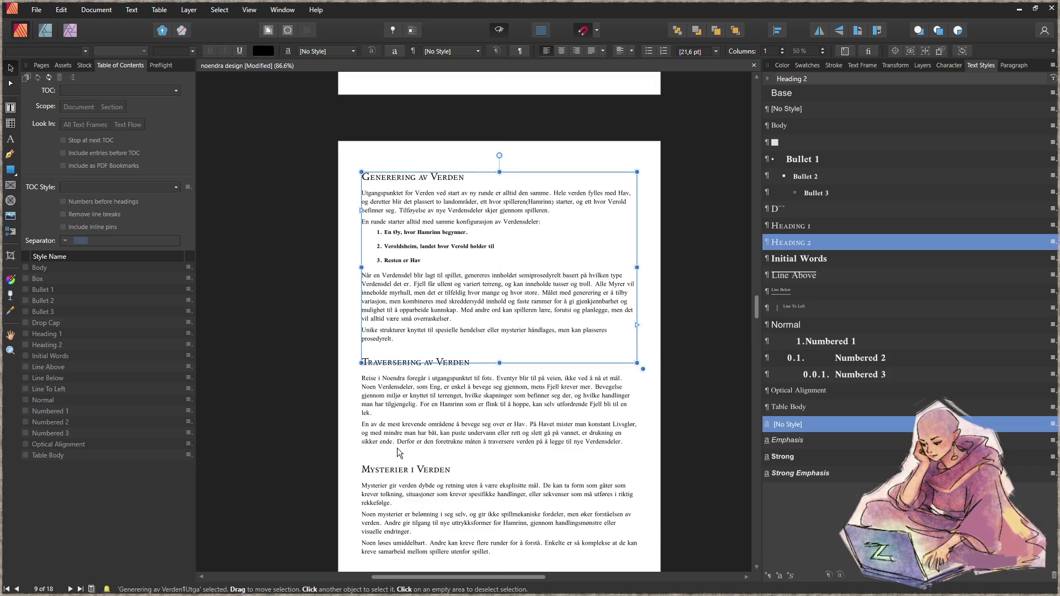
pyautogui.click(345, 451)
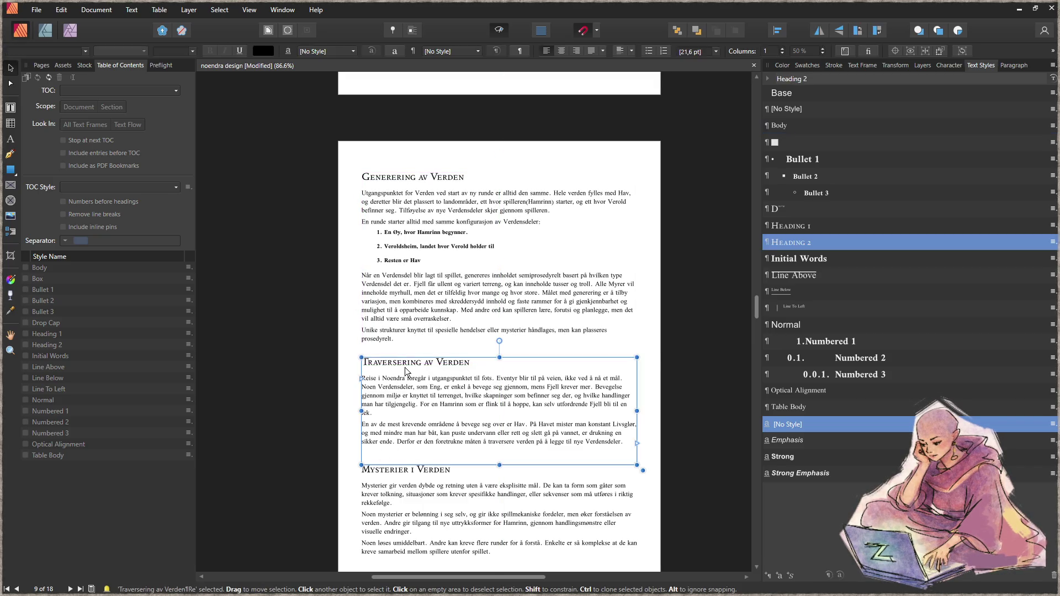
pyautogui.scroll(-2, 343, 500)
pyautogui.scroll(-10, 426, 471)
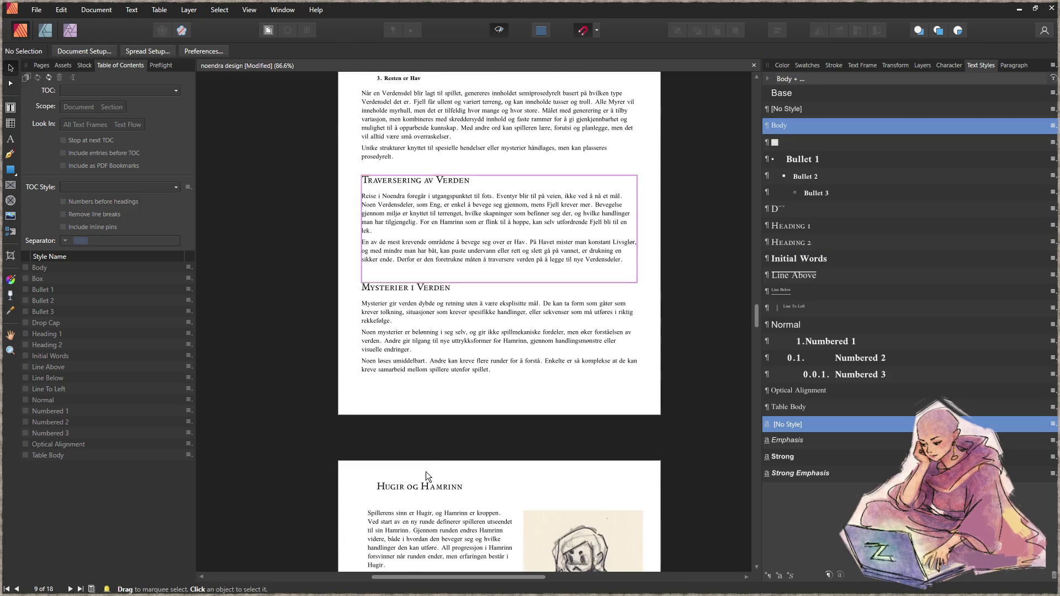
pyautogui.scroll(-1, 435, 461)
# - Narrow the Hugir og Hamrinn heading frame and nudge it slightly down
pyautogui.moveTo(413, 140)
pyautogui.mouseDown()
pyautogui.moveTo(413, 153)
pyautogui.moveTo(417, 136)
pyautogui.mouseUp()
pyautogui.moveTo(555, 153); pyautogui.dragTo(447, 147)
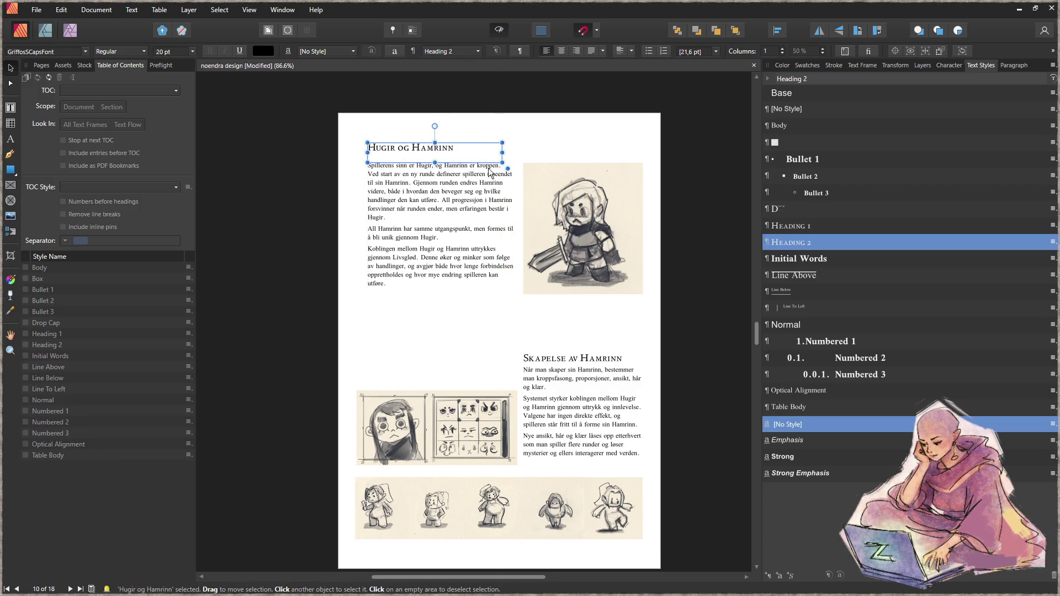
pyautogui.moveTo(435, 143); pyautogui.dragTo(435, 146)
pyautogui.press('Escape')
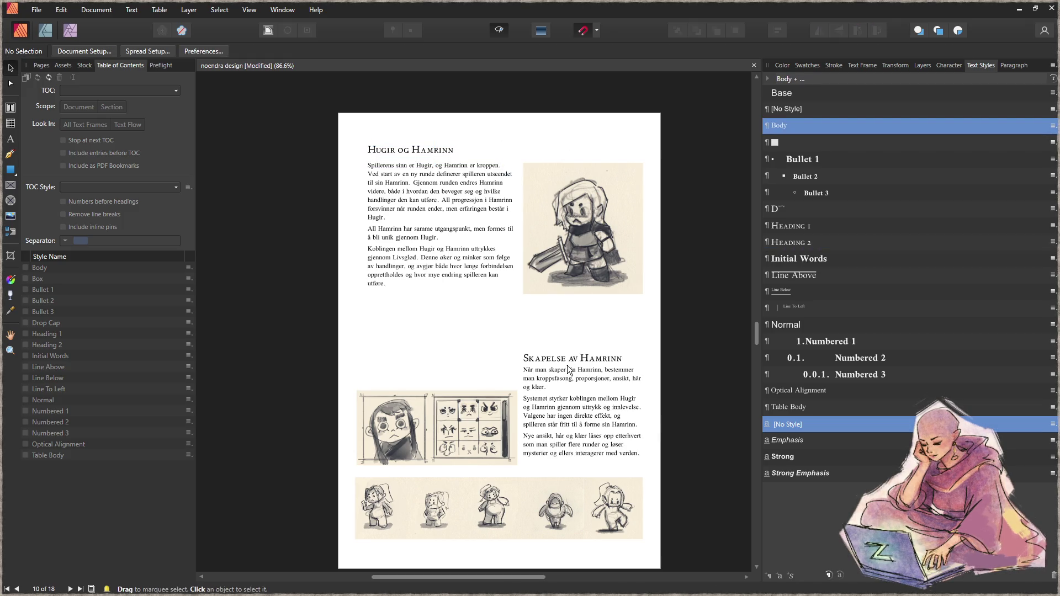
# - Move the heading and body text, the face sketch and the sketch strip up together
pyautogui.click(570, 360)
pyautogui.keyDown('shift'); pyautogui.click(572, 415); pyautogui.keyUp('shift')
pyautogui.moveTo(572, 417); pyautogui.dragTo(573, 378)
pyautogui.click(502, 455)
pyautogui.moveTo(502, 455); pyautogui.dragTo(507, 377)
pyautogui.moveTo(526, 492); pyautogui.dragTo(527, 441)
pyautogui.press('Escape')
# - Select everything on the page and shift it all down together
pyautogui.scroll(-1, 578, 483)
pyautogui.moveTo(687, 529); pyautogui.dragTo(303, 82)
pyautogui.moveTo(472, 204); pyautogui.dragTo(472, 228)
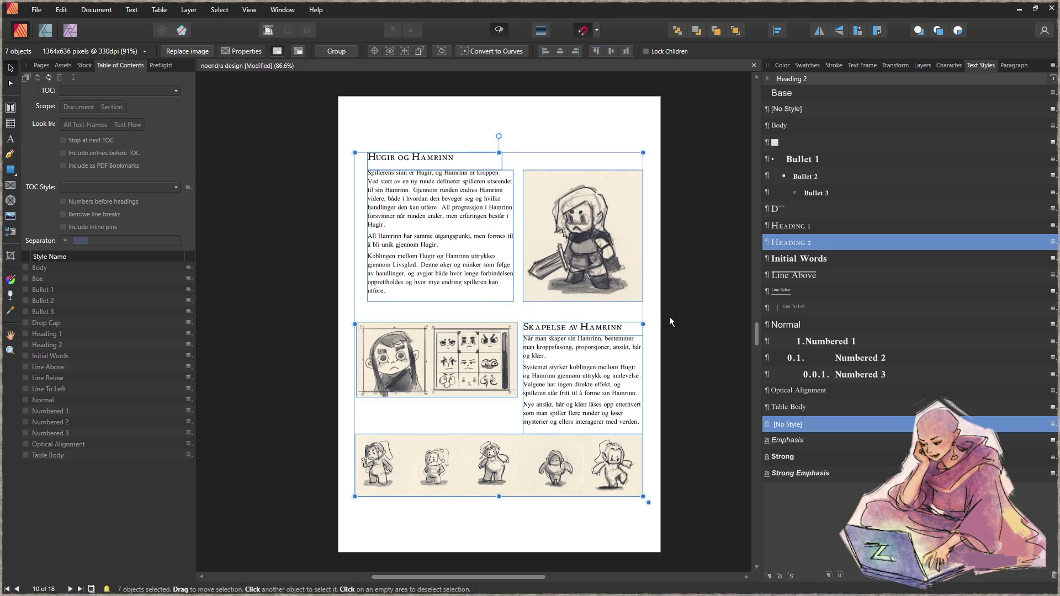
pyautogui.click(643, 305)
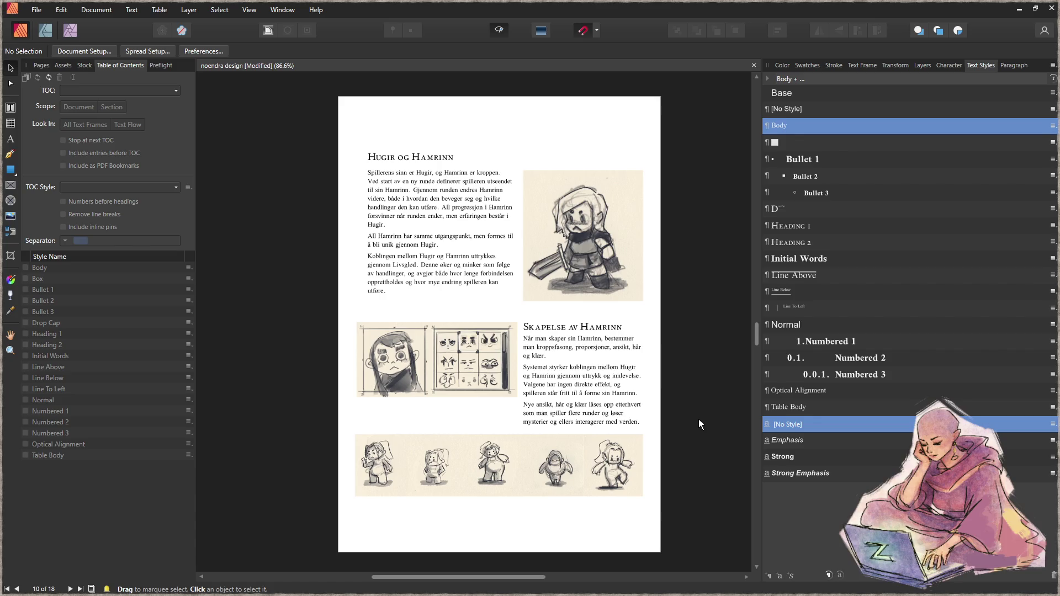
# - Save the document with Ctrl+S
pyautogui.scroll(-5, 698, 419)
pyautogui.hotkey('ctrl', 's')
pyautogui.scroll(-3, 674, 405)
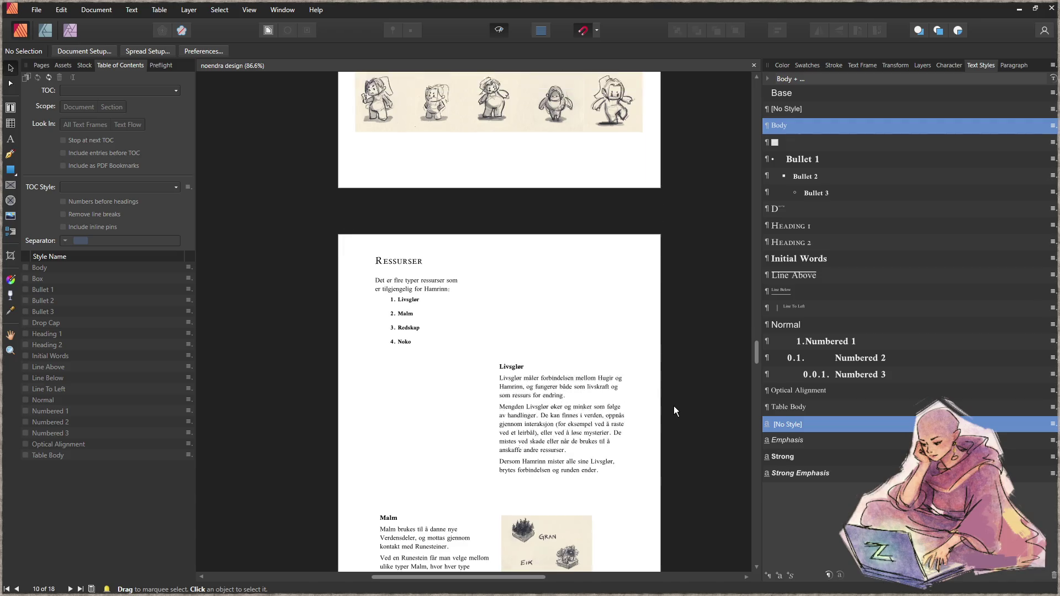
pyautogui.scroll(-5, 674, 403)
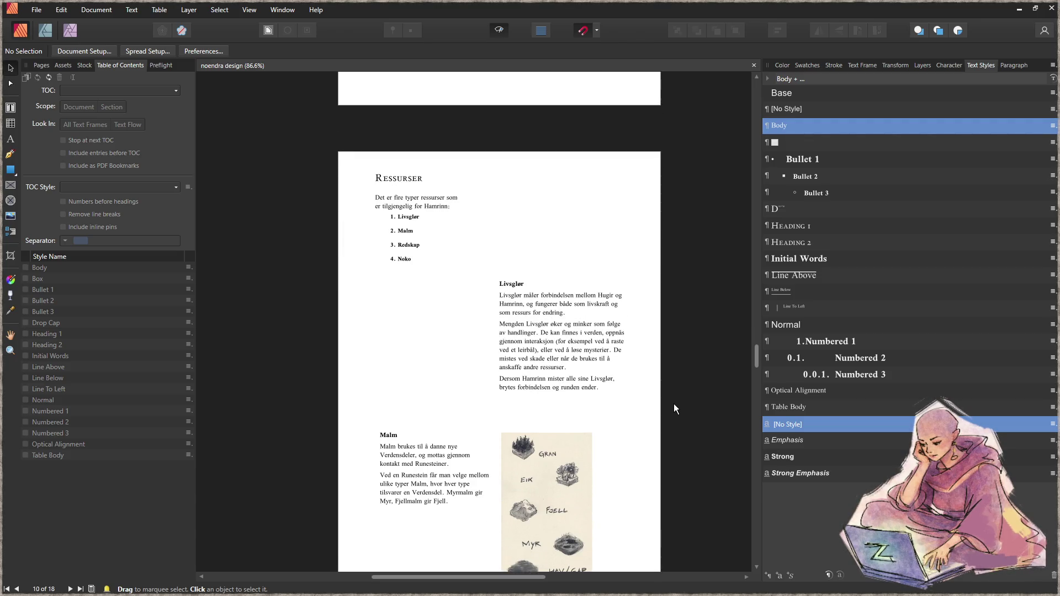
pyautogui.scroll(-2, 658, 399)
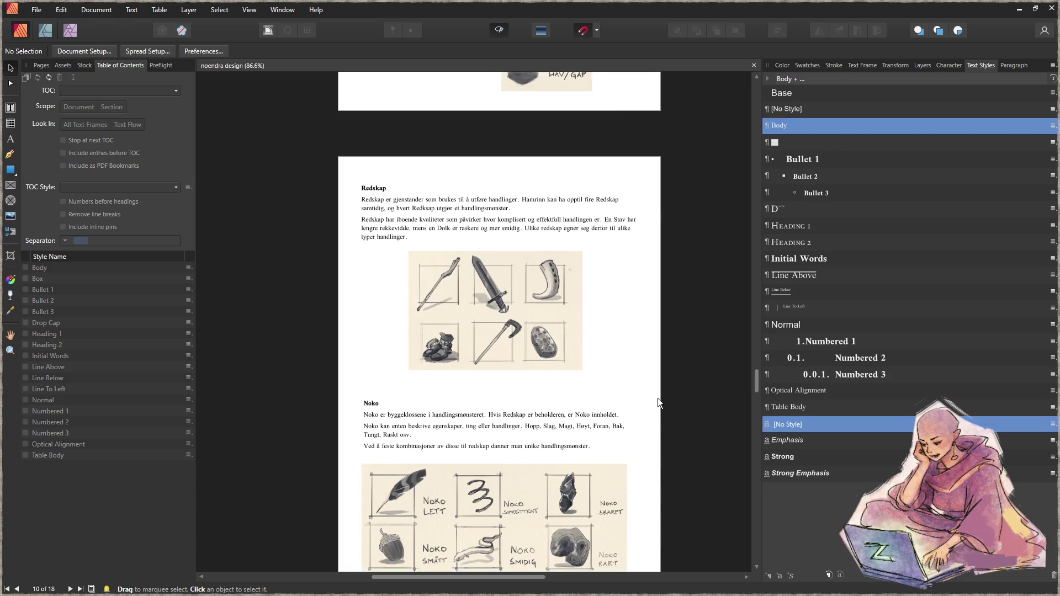
# - Move the Redskap text frame and tools image down together
pyautogui.click(545, 165)
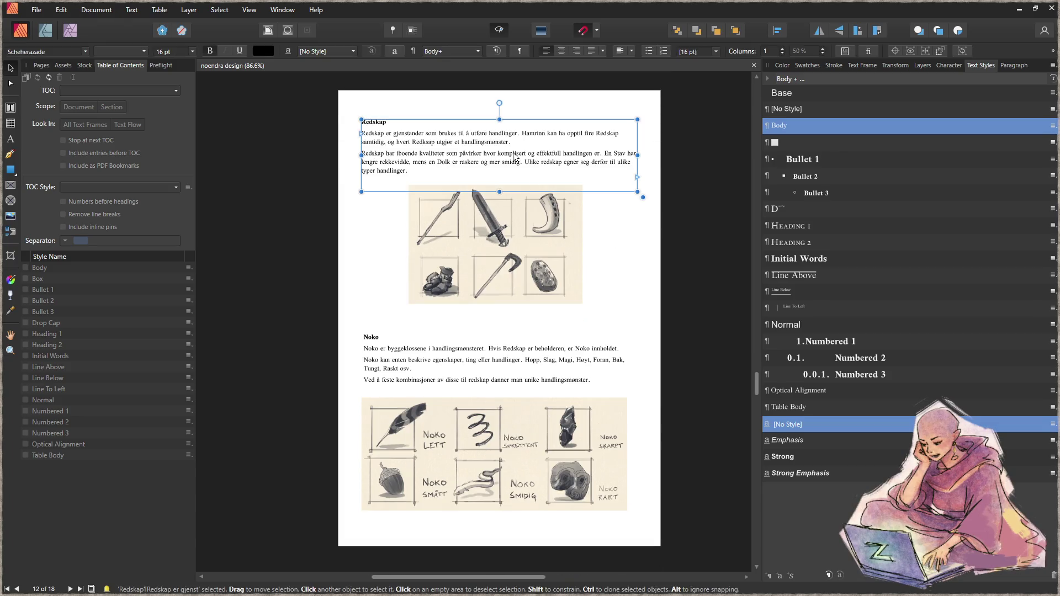
pyautogui.keyDown('shift'); pyautogui.click(540, 243); pyautogui.keyUp('shift')
pyautogui.moveTo(506, 247); pyautogui.dragTo(524, 250)
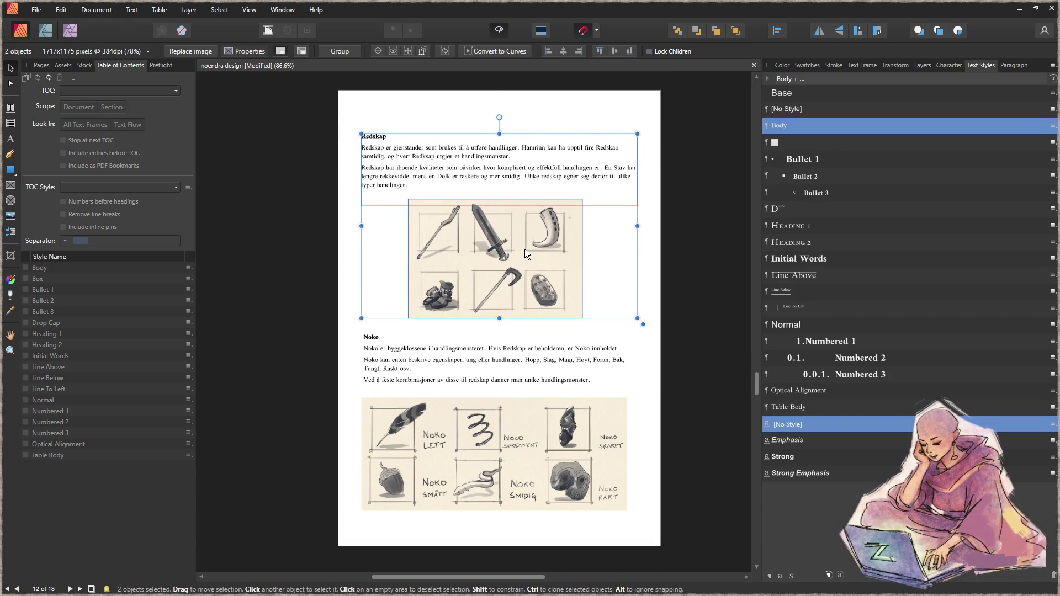
pyautogui.click(725, 236)
# - Nudge the Om Teknikk heading and widen the intro text frame to about 178 mm, centred
pyautogui.scroll(-2, 689, 412)
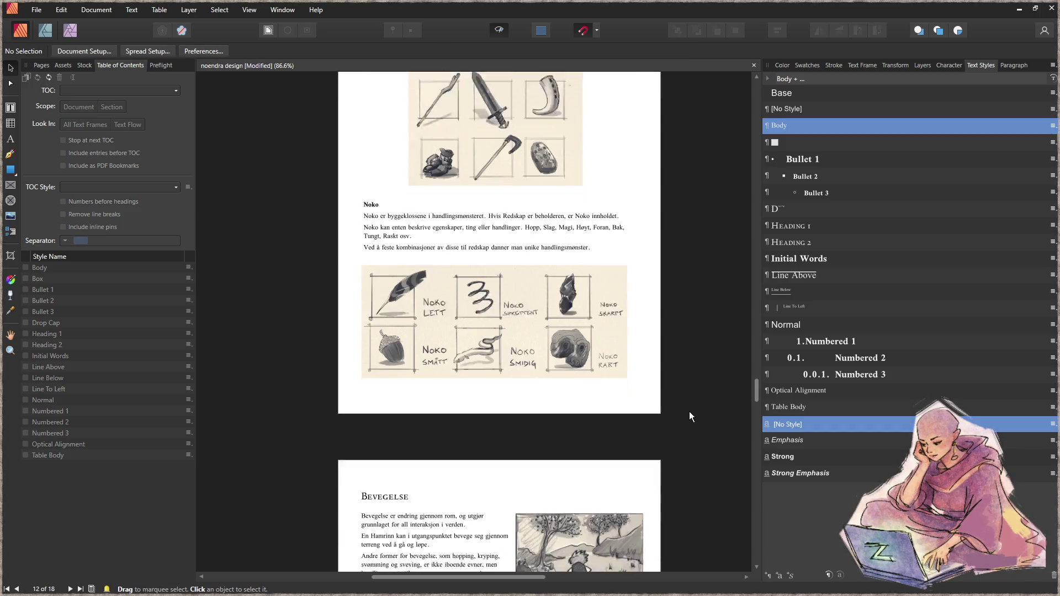
pyautogui.scroll(-9, 688, 410)
pyautogui.scroll(-15, 679, 399)
pyautogui.scroll(-9, 658, 380)
pyautogui.moveTo(519, 264)
pyautogui.mouseDown()
pyautogui.moveTo(475, 256)
pyautogui.moveTo(532, 261)
pyautogui.moveTo(522, 254)
pyautogui.moveTo(522, 270)
pyautogui.mouseUp()
pyautogui.click(596, 295)
pyautogui.moveTo(614, 302); pyautogui.dragTo(628, 302)
pyautogui.moveTo(552, 301); pyautogui.dragTo(555, 301)
pyautogui.click(600, 270)
pyautogui.scroll(-3, 582, 396)
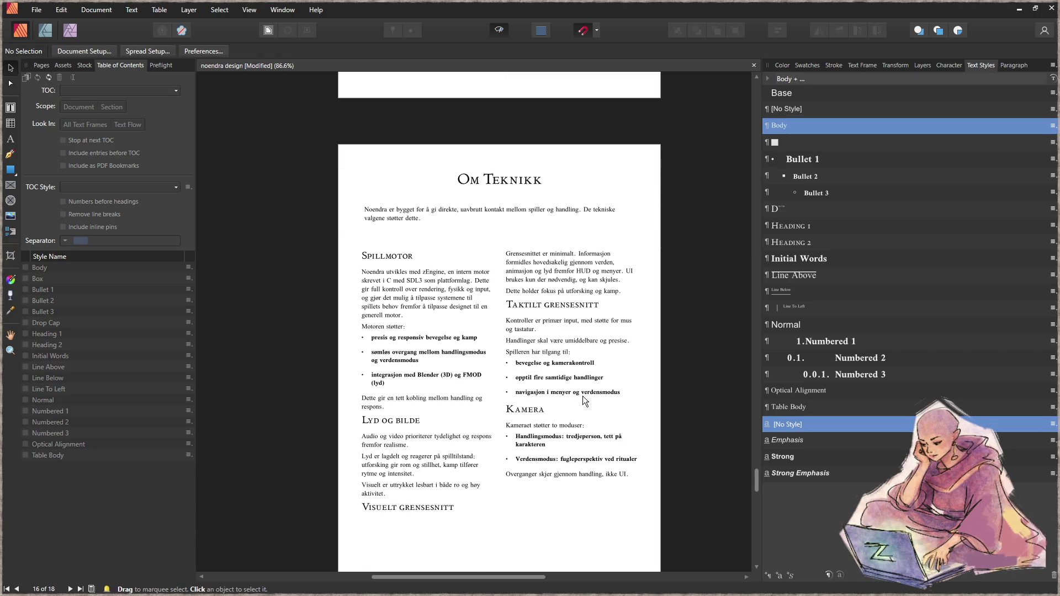
# - Narrow the Om Teknikk intro frame to 145.6 mm and centre-align its two lines
pyautogui.click(558, 220)
pyautogui.moveTo(638, 218)
pyautogui.mouseDown()
pyautogui.moveTo(550, 214)
pyautogui.moveTo(563, 210)
pyautogui.mouseUp()
pyautogui.click(651, 250)
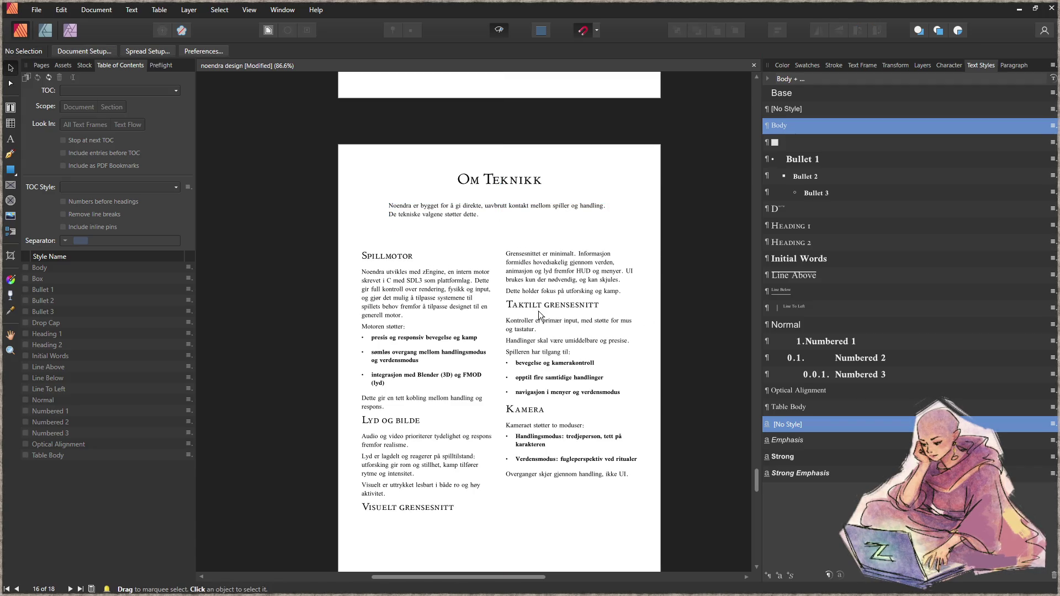
pyautogui.click(476, 217)
pyautogui.click(546, 51)
pyautogui.click(644, 210)
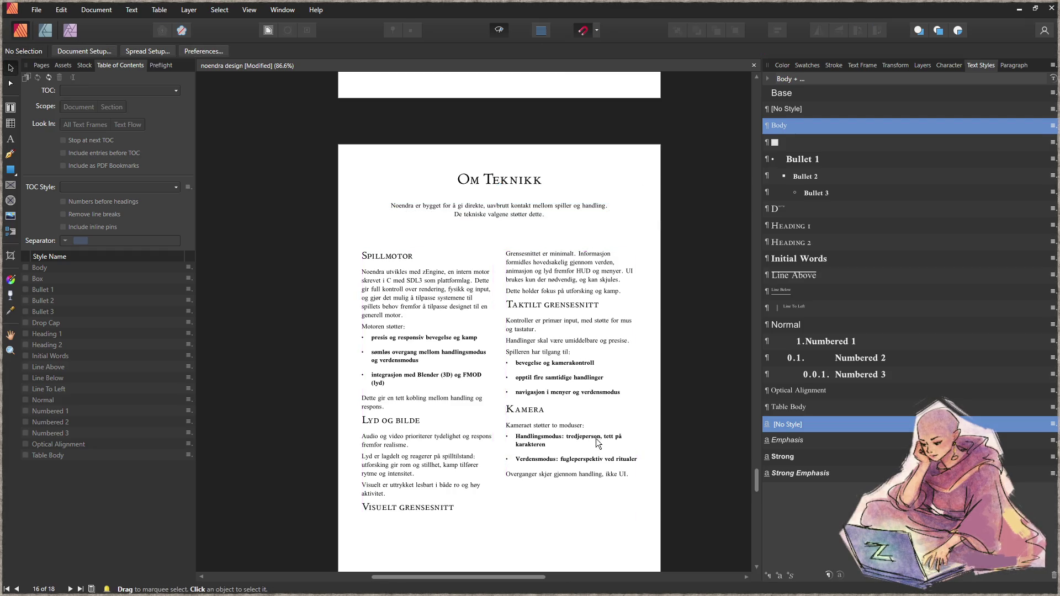
pyautogui.scroll(-2, 588, 419)
# - Shorten the two-column frame so Visuelt grensesnitt starts column two, then move title, intro and columns down
pyautogui.click(566, 400)
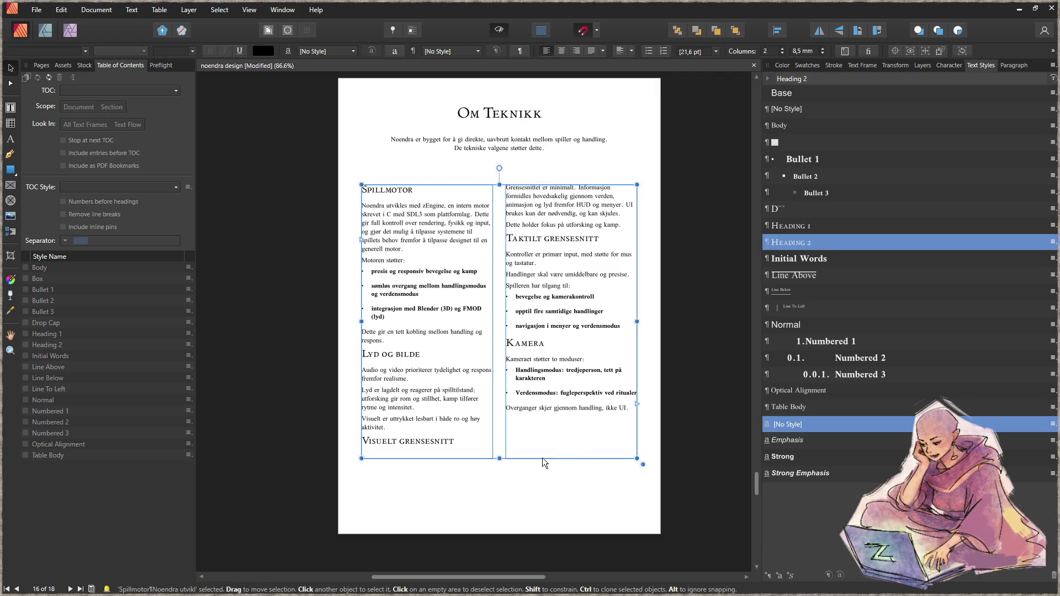
pyautogui.moveTo(500, 446); pyautogui.dragTo(500, 439)
pyautogui.press('Up')
pyautogui.press('Up')
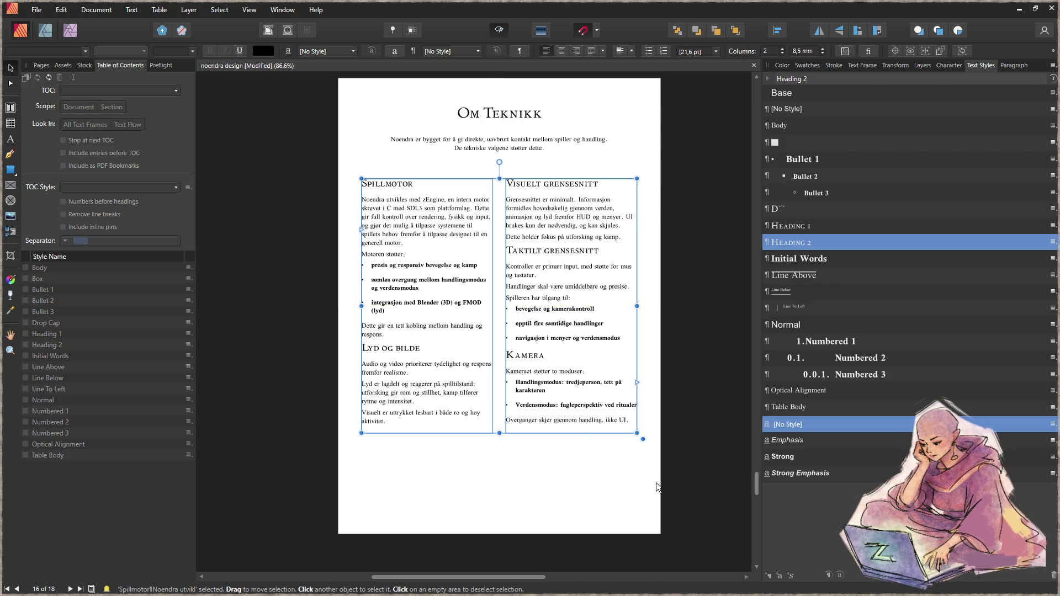
pyautogui.moveTo(646, 476)
pyautogui.mouseDown()
pyautogui.moveTo(489, 198)
pyautogui.moveTo(322, 90)
pyautogui.mouseUp()
pyautogui.moveTo(589, 259); pyautogui.dragTo(589, 280)
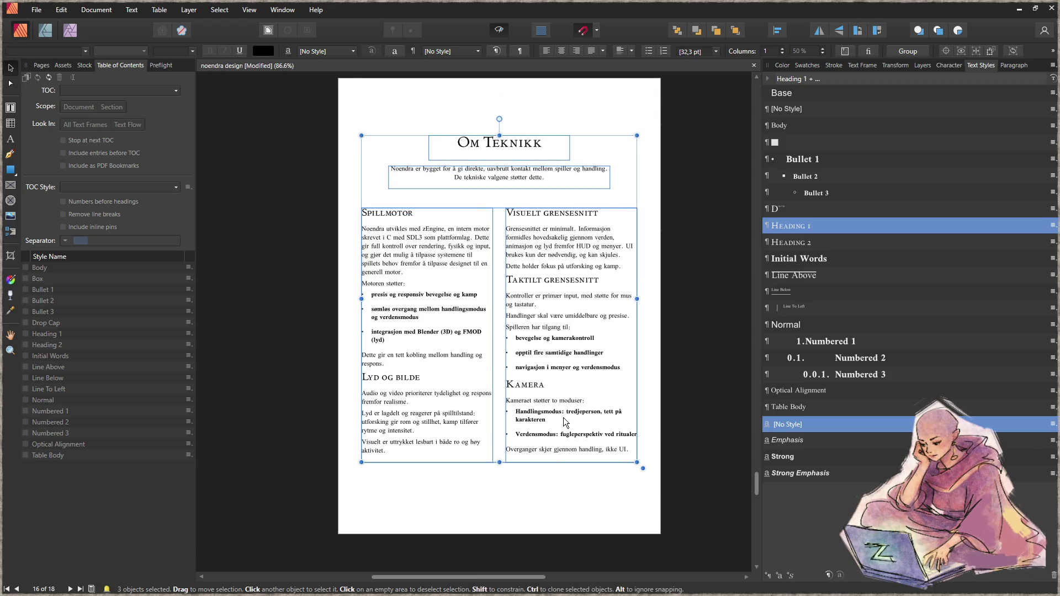
pyautogui.click(548, 512)
# - Lower the Milepæler heading and shorten its body frame to about 75 mm to fit the text
pyautogui.scroll(-5, 524, 462)
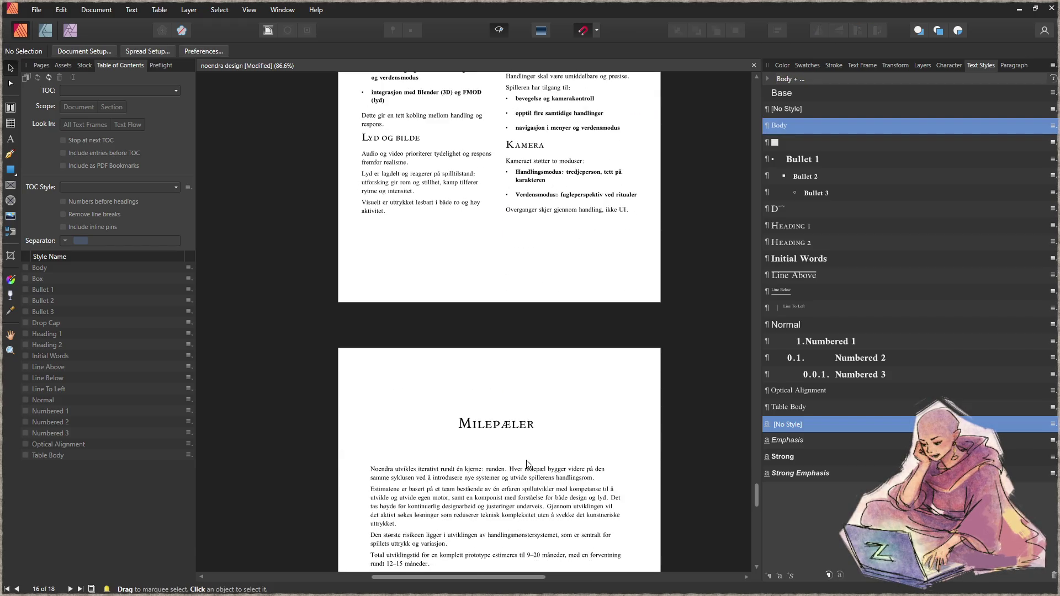
pyautogui.scroll(-6, 530, 429)
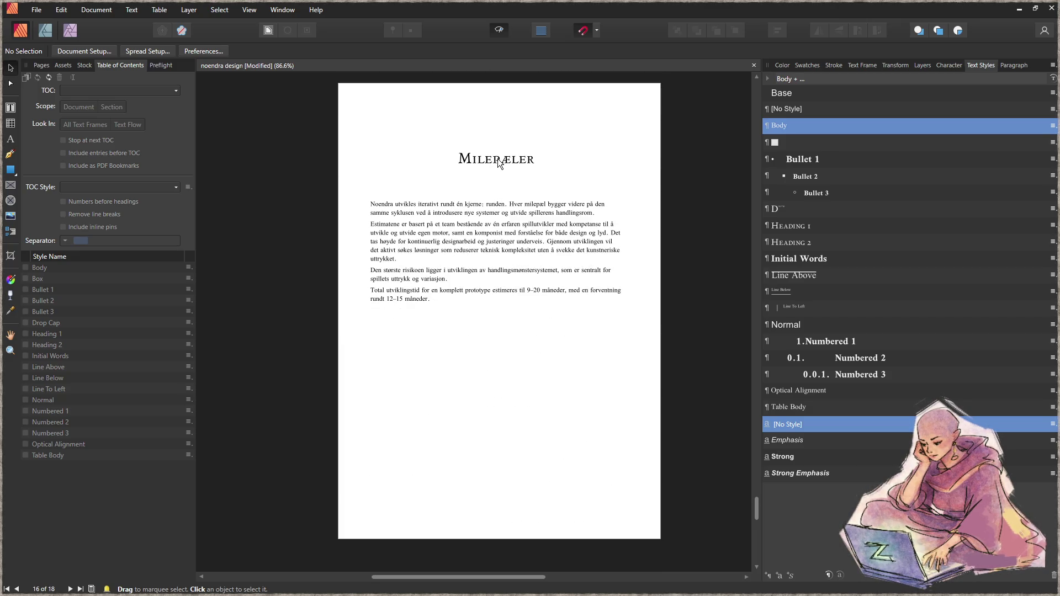
pyautogui.moveTo(499, 162); pyautogui.dragTo(499, 179)
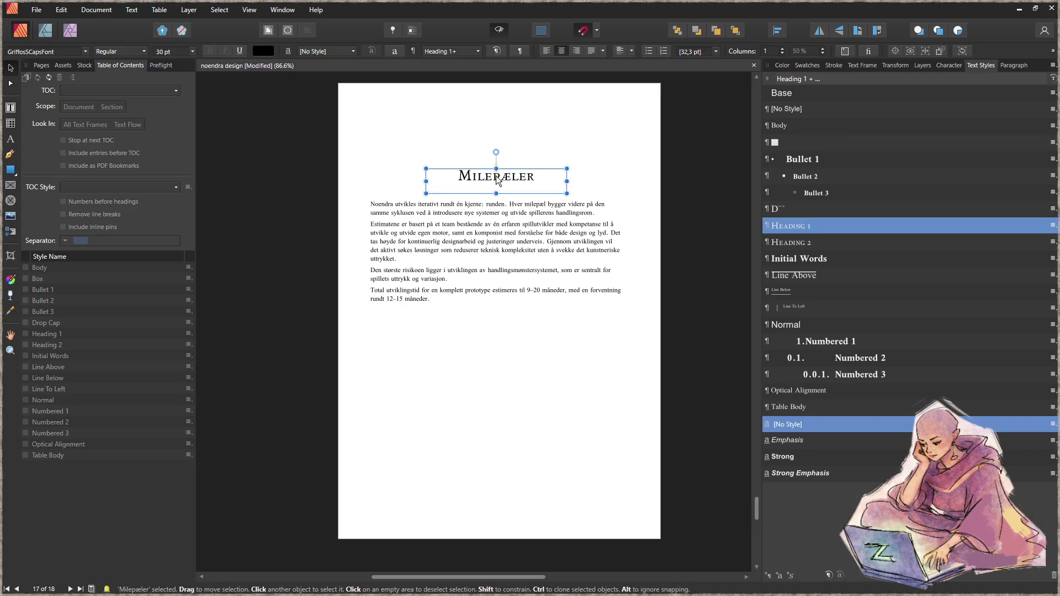
pyautogui.moveTo(653, 342); pyautogui.dragTo(331, 144)
pyautogui.click(563, 326)
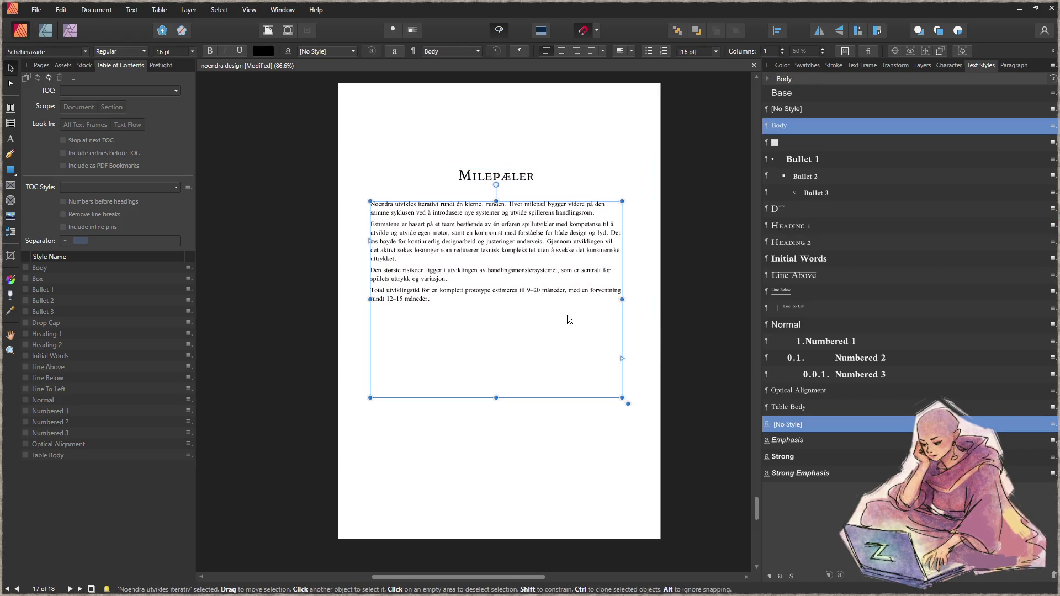
pyautogui.moveTo(493, 401); pyautogui.dragTo(496, 324)
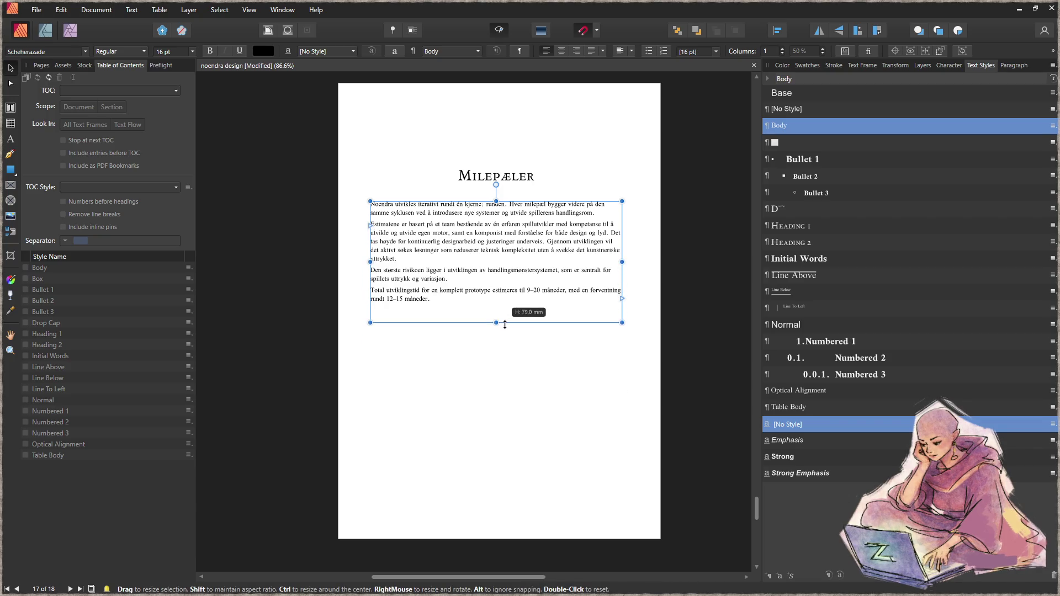
# - Nudge the body frame, then move heading and paragraphs further down the page together
pyautogui.moveTo(676, 388); pyautogui.dragTo(364, 196)
pyautogui.moveTo(514, 199)
pyautogui.mouseDown()
pyautogui.moveTo(519, 178)
pyautogui.moveTo(519, 192)
pyautogui.mouseUp()
pyautogui.moveTo(654, 369); pyautogui.dragTo(299, 139)
pyautogui.moveTo(506, 259); pyautogui.dragTo(509, 310)
pyautogui.click(568, 167)
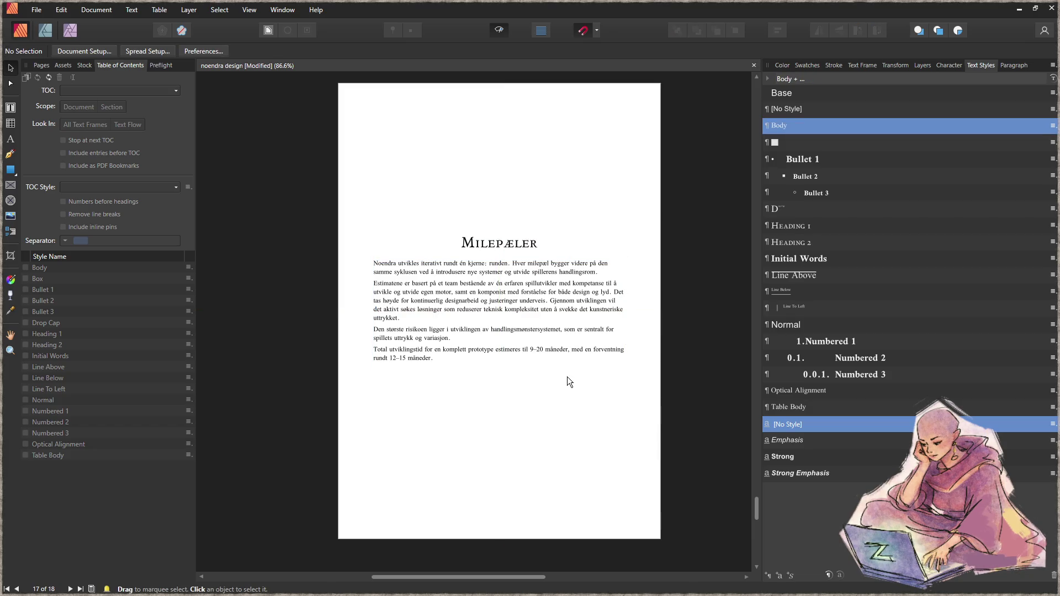
# - Move the heading and text back up and start extending the Milepæler heading with 'og'
pyautogui.moveTo(669, 402); pyautogui.dragTo(302, 196)
pyautogui.moveTo(511, 309); pyautogui.dragTo(511, 274)
pyautogui.doubleClick(550, 213)
pyautogui.write('og Utvi')
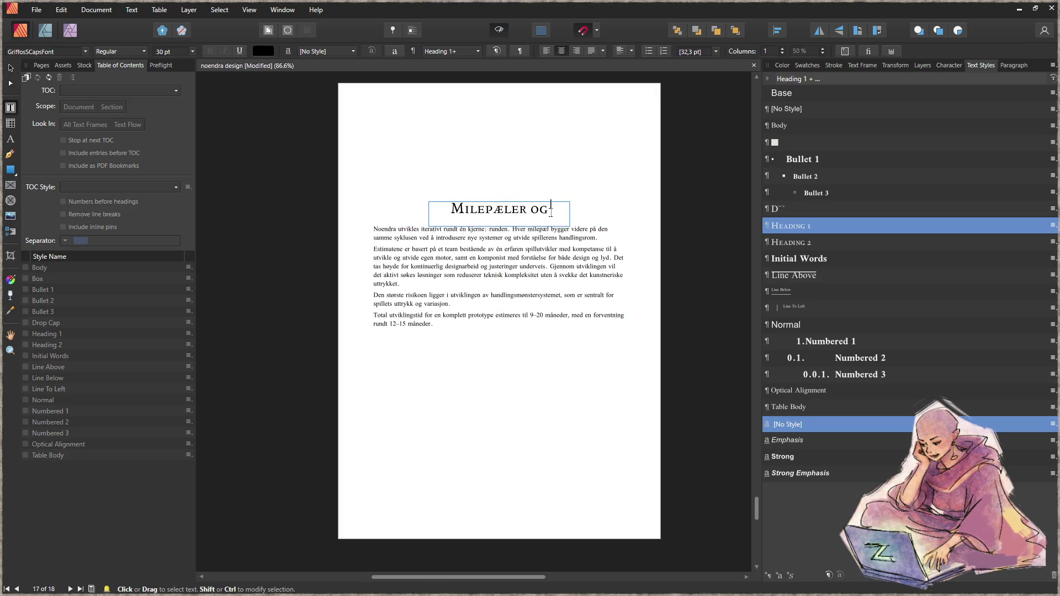
pyautogui.press('BackSpace')
pyautogui.press('BackSpace')
pyautogui.press('BackSpace')
pyautogui.press('Escape')
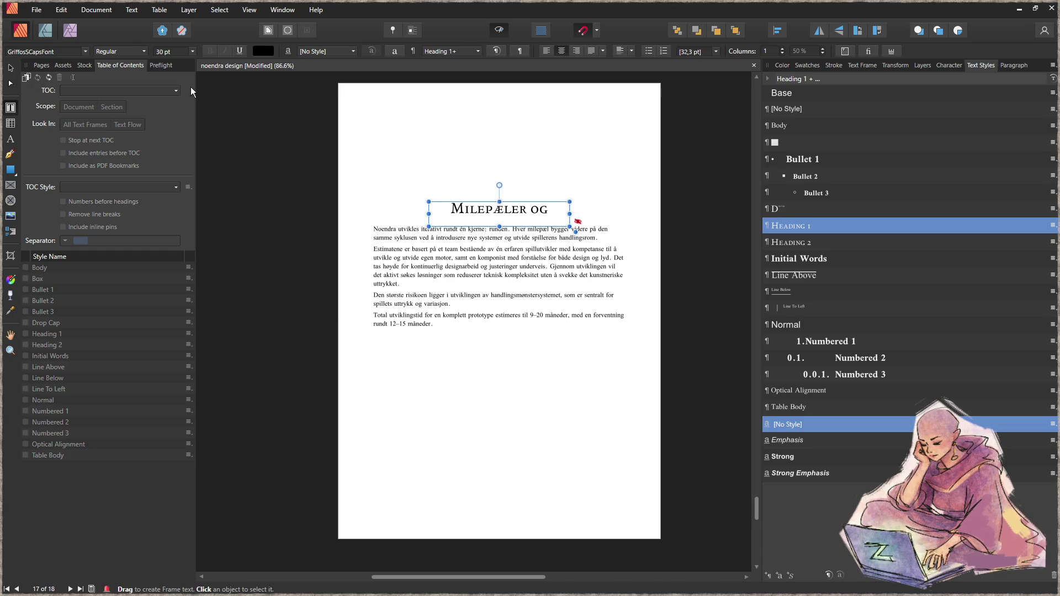
# - Widen the heading frame on both sides so the title fits one line, raising its top edge
pyautogui.click(10, 67)
pyautogui.moveTo(429, 214); pyautogui.dragTo(373, 214)
pyautogui.moveTo(569, 214); pyautogui.dragTo(628, 210)
pyautogui.moveTo(502, 202); pyautogui.dragTo(502, 187)
# - Rewrite the heading to 'Utviklingsprosessen og Milepæler' and lower its frame slightly
pyautogui.doubleClick(464, 196)
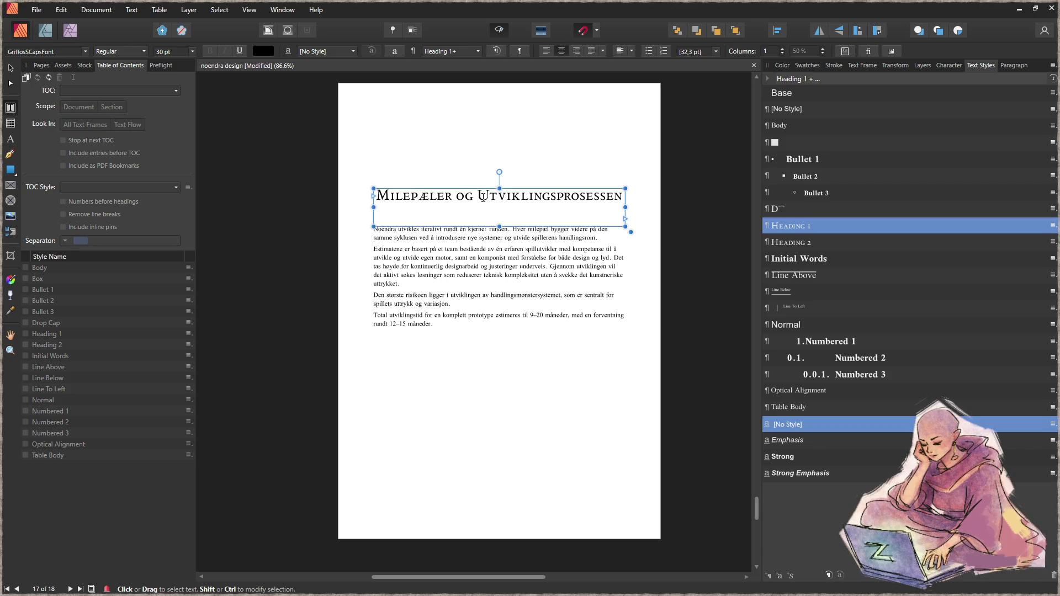
pyautogui.click(483, 198)
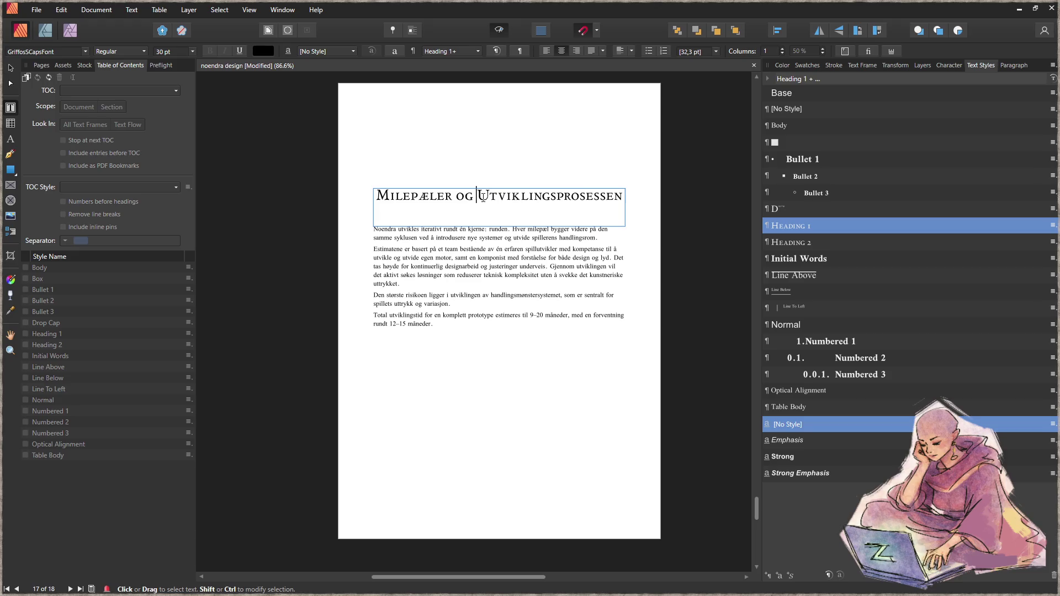
pyautogui.hotkey('shift', 'Home')
pyautogui.press('BackSpace')
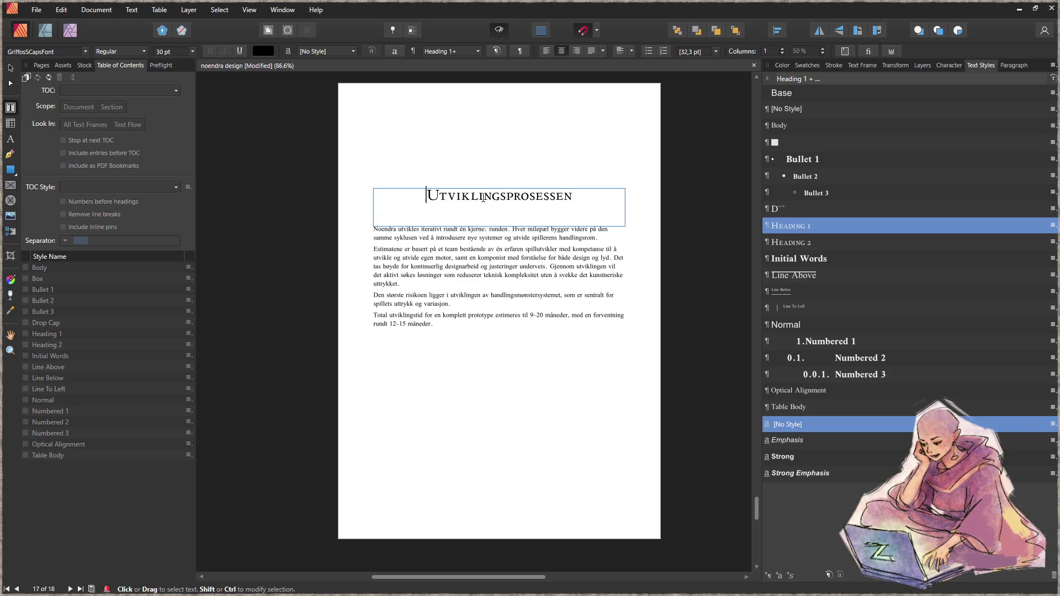
pyautogui.write('og Milepæler og')
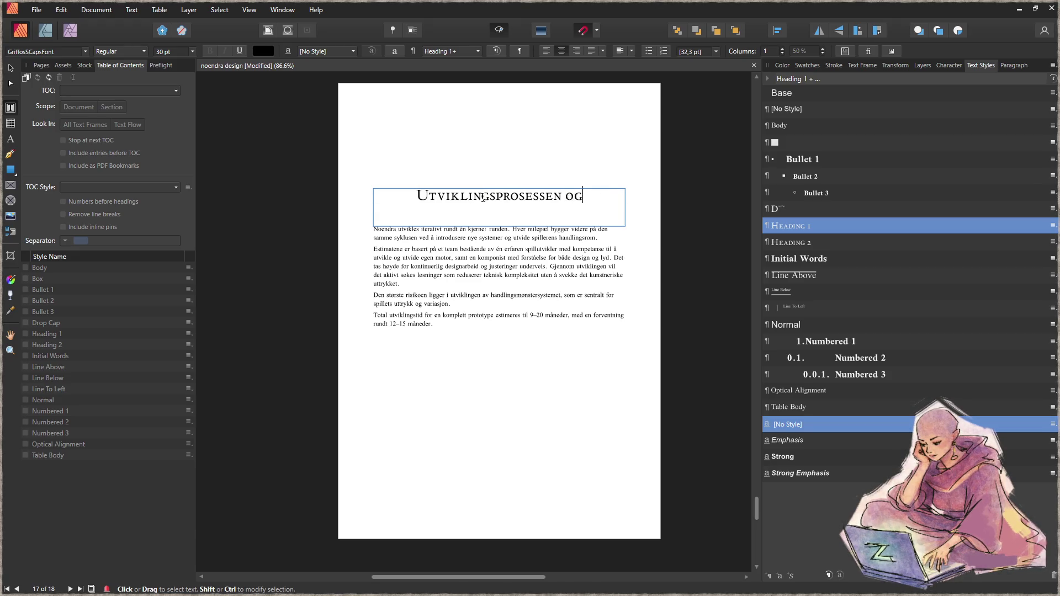
pyautogui.press('BackSpace')
pyautogui.press('BackSpace')
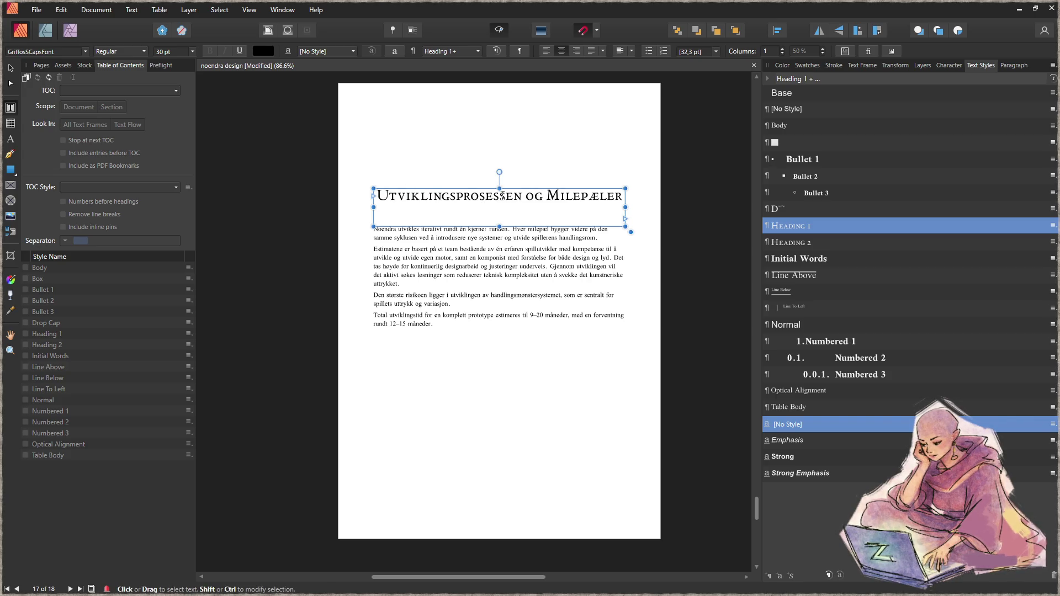
pyautogui.moveTo(499, 187); pyautogui.dragTo(499, 202)
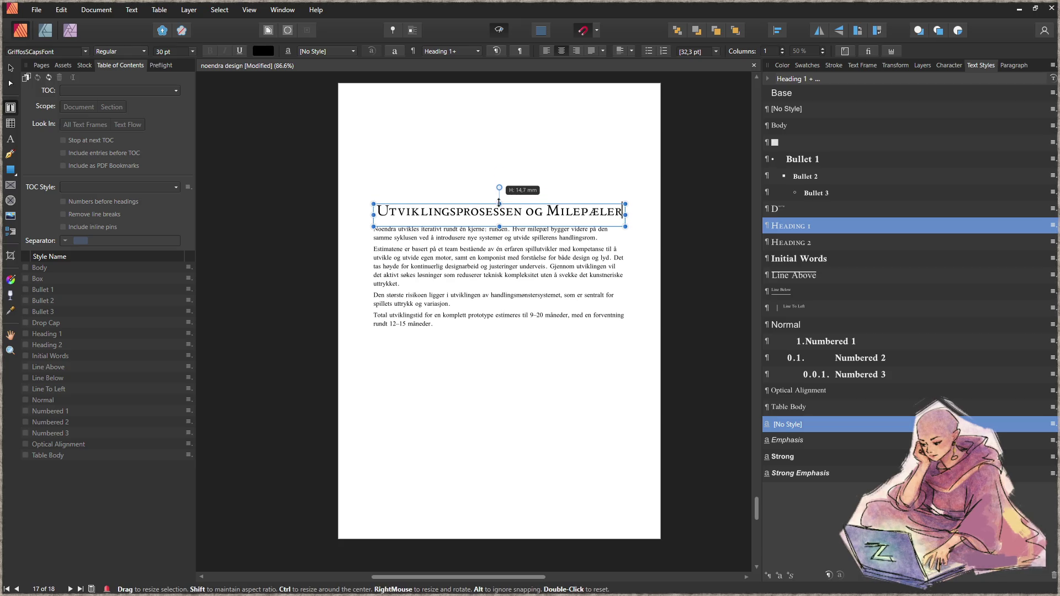
pyautogui.click(10, 68)
pyautogui.click(582, 424)
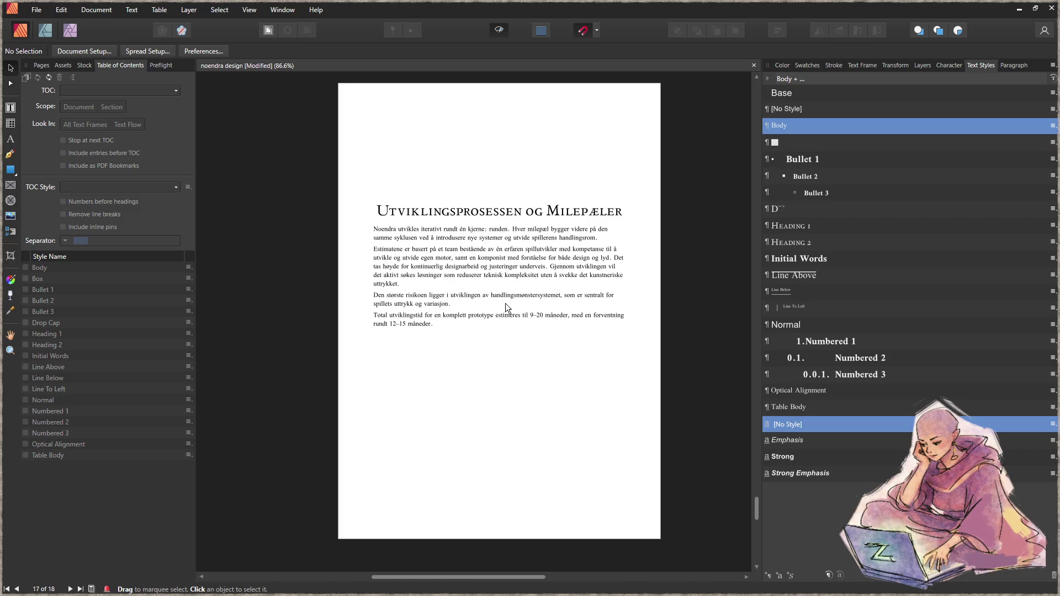
# - Shorten the Første–Femte milepæl text frame from the bottom and move it lower on page 18
pyautogui.scroll(-3, 530, 374)
pyautogui.scroll(-10, 527, 365)
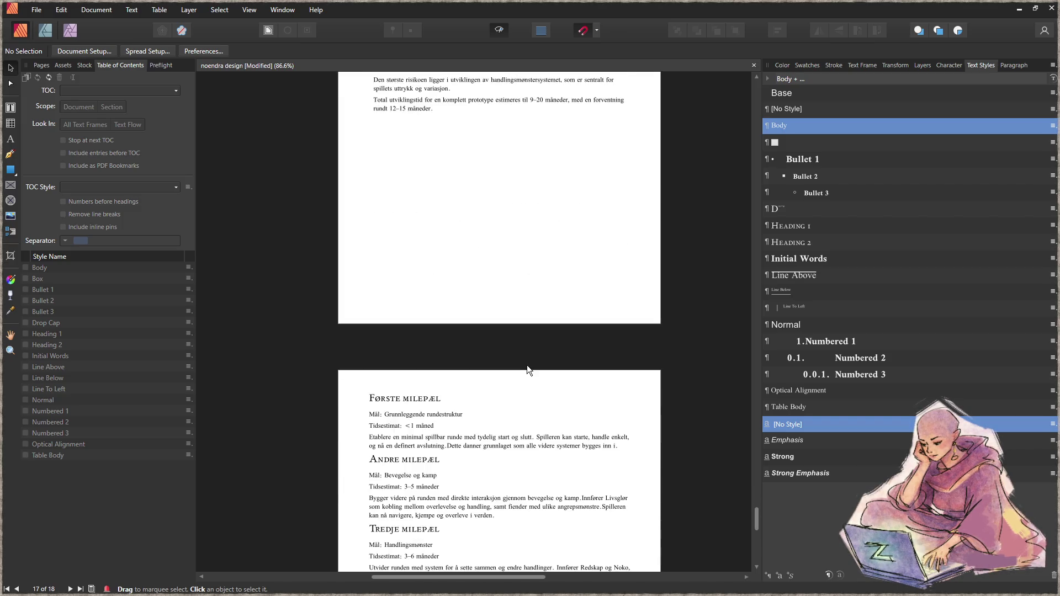
pyautogui.scroll(4, 541, 355)
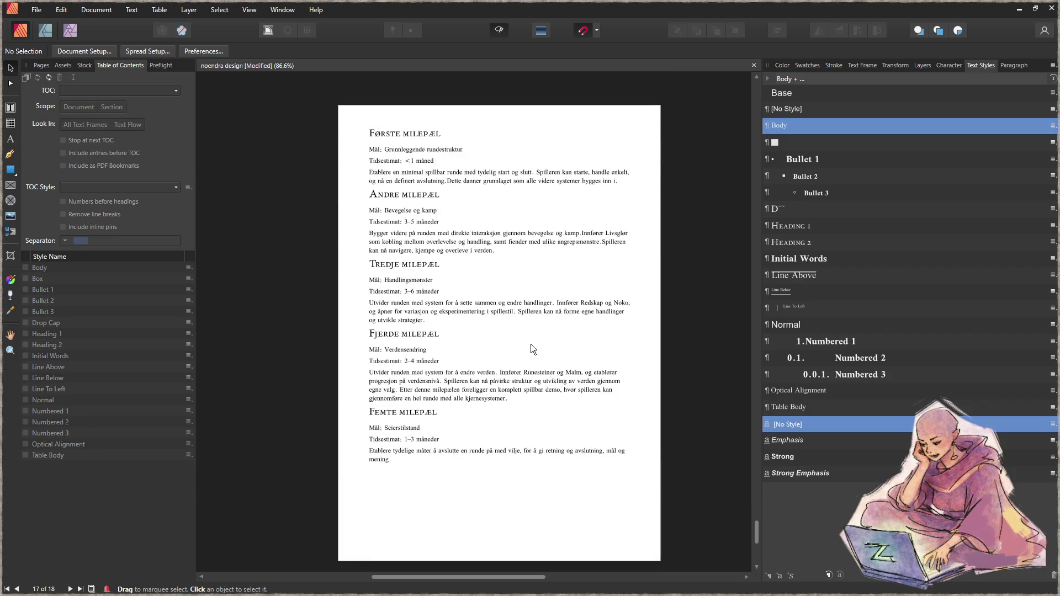
pyautogui.click(531, 340)
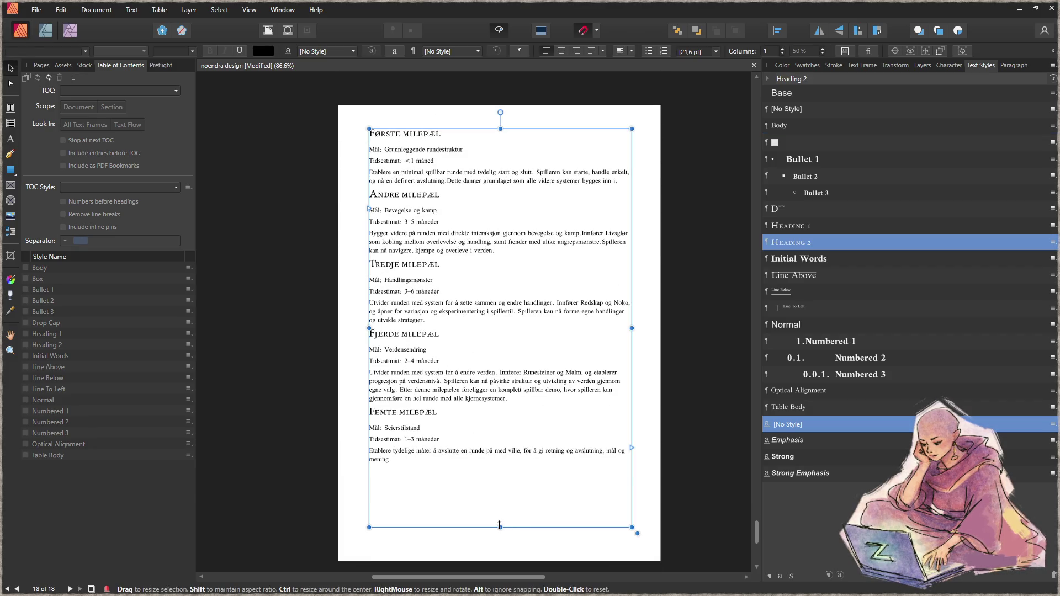
pyautogui.moveTo(500, 525); pyautogui.dragTo(500, 470)
pyautogui.moveTo(488, 310); pyautogui.dragTo(489, 338)
pyautogui.click(702, 343)
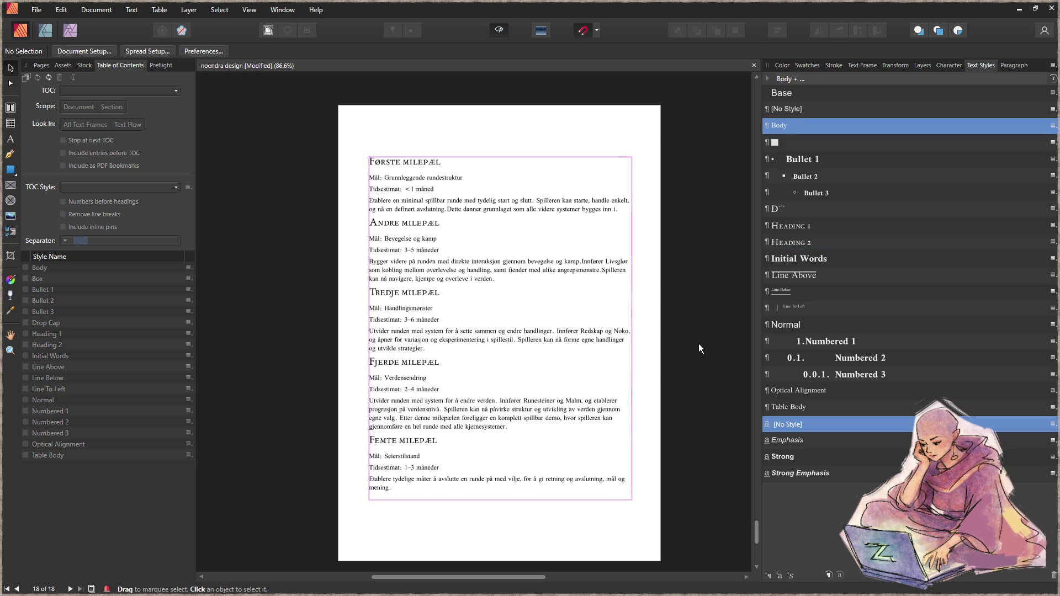
pyautogui.scroll(5, 690, 344)
pyautogui.moveTo(755, 519); pyautogui.dragTo(788, 435)
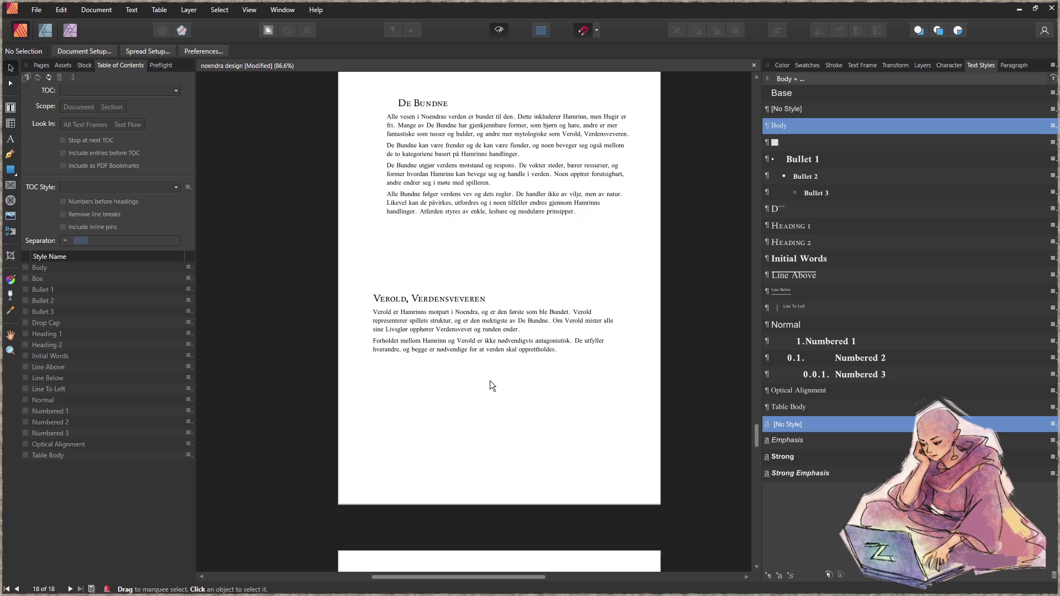
pyautogui.scroll(-3, 502, 379)
pyautogui.scroll(5, 558, 351)
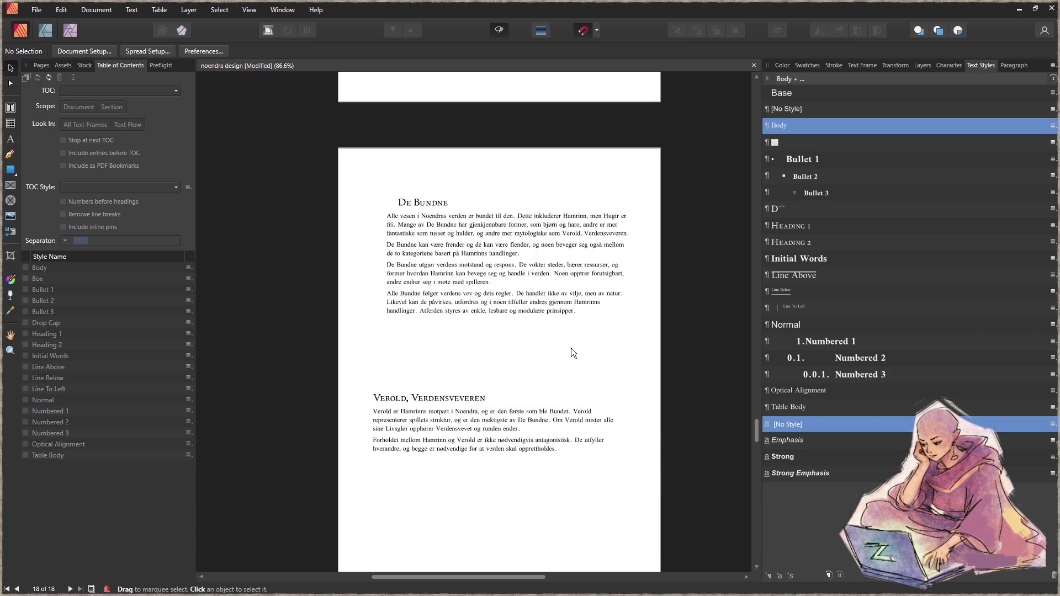
pyautogui.scroll(-2, 572, 352)
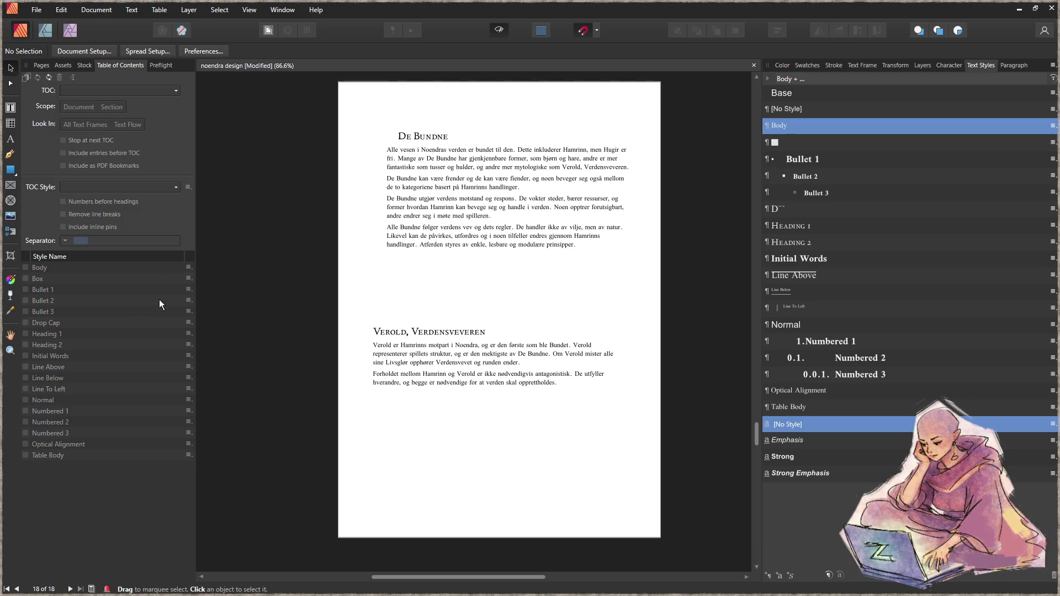
pyautogui.click(10, 185)
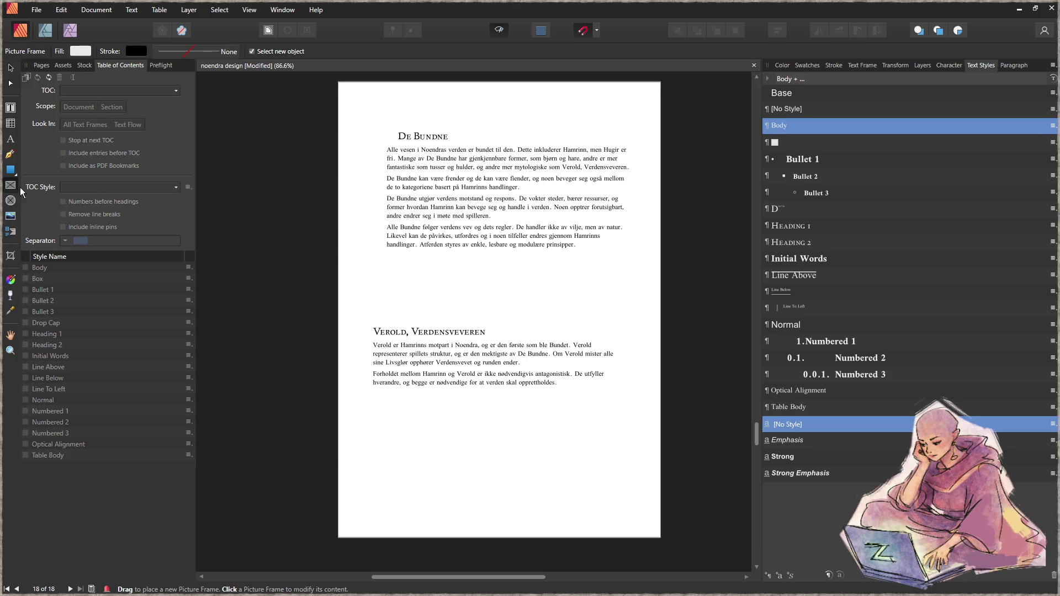
# - Draw a picture frame below the De Bundne text and place the dark illustration in it
pyautogui.moveTo(369, 263); pyautogui.dragTo(456, 310)
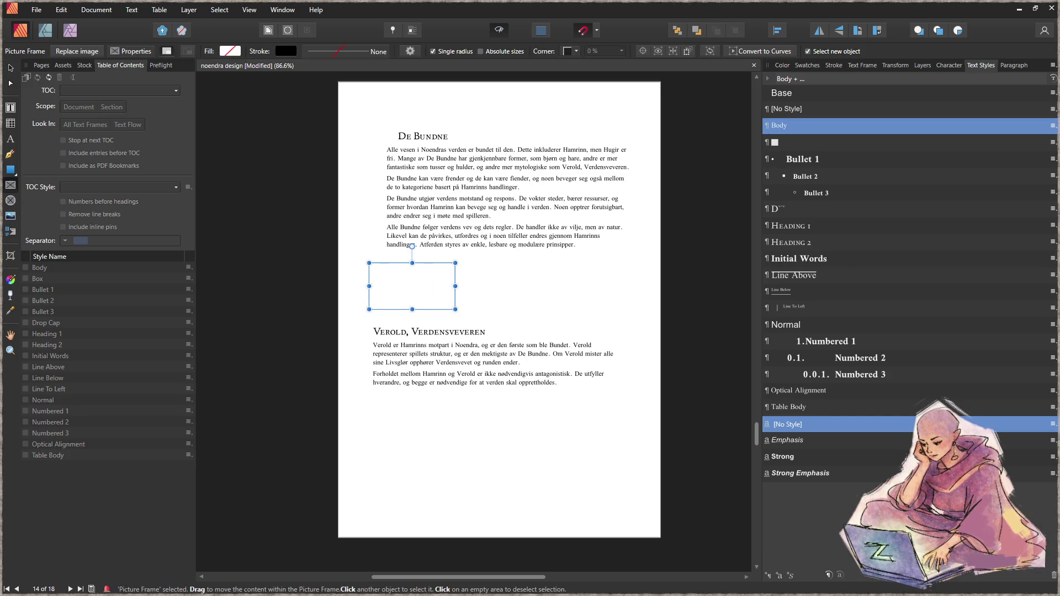
pyautogui.moveTo(190, 359); pyautogui.dragTo(403, 293)
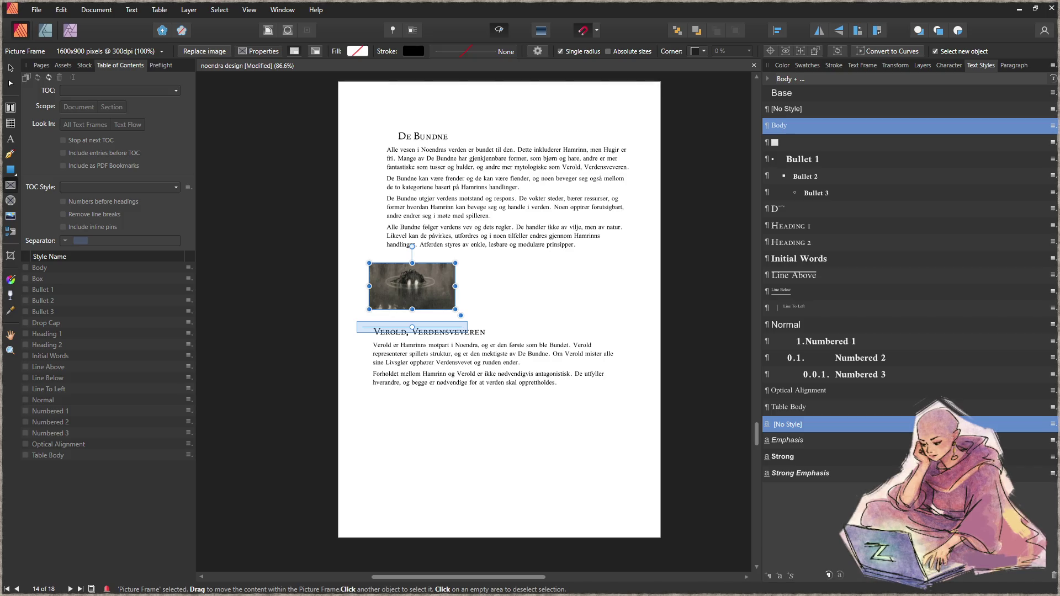
pyautogui.click(510, 464)
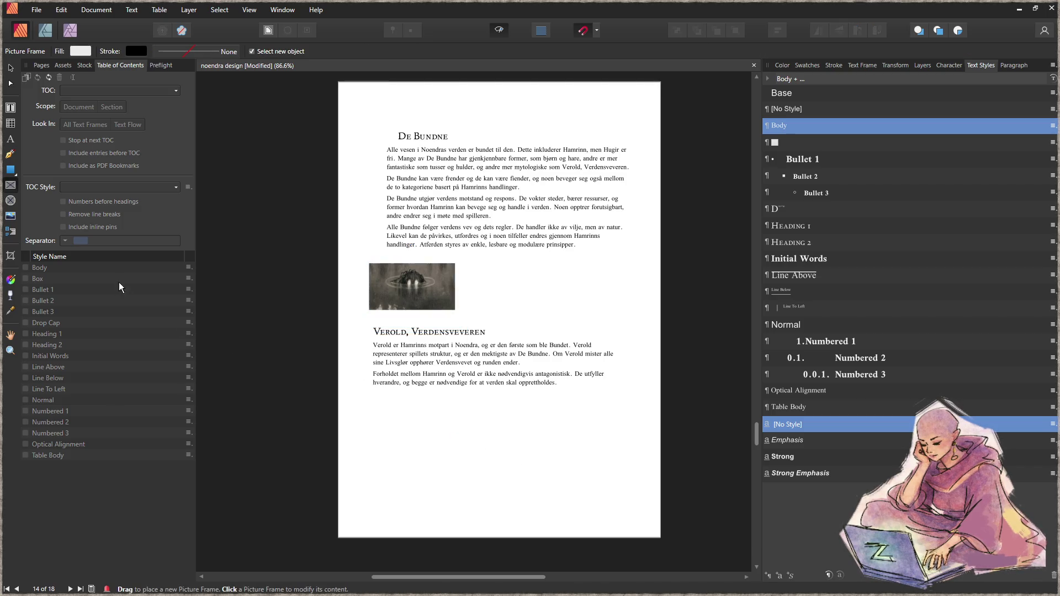
# - Remove the extra empty picture frame and the stray pasted 'Milepæler og' heading frame
pyautogui.moveTo(522, 268); pyautogui.dragTo(595, 321)
pyautogui.hotkey('ctrl', 'z')
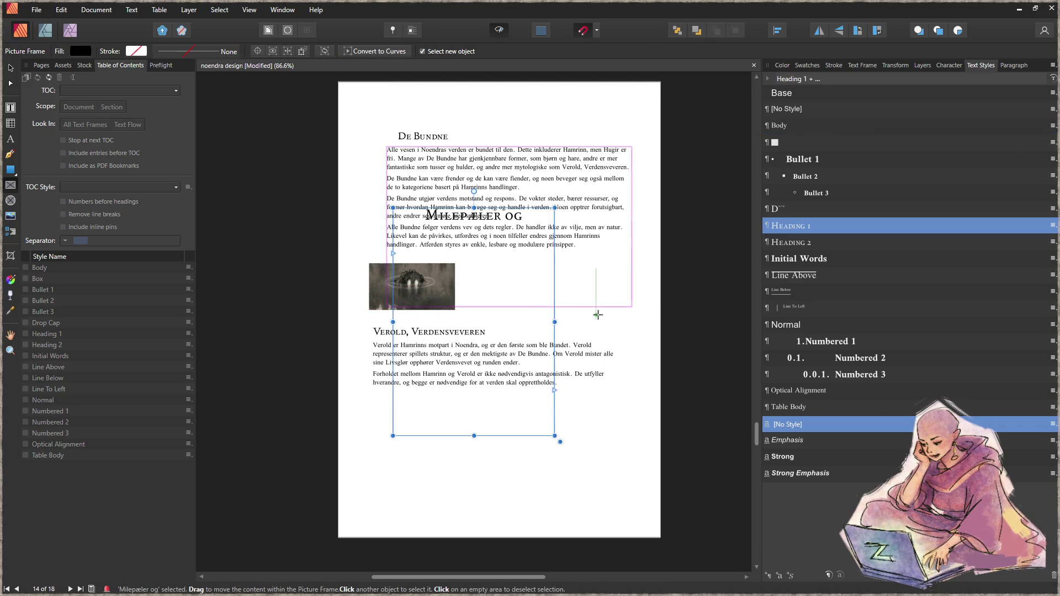
pyautogui.hotkey('ctrl', 'shift', 'z')
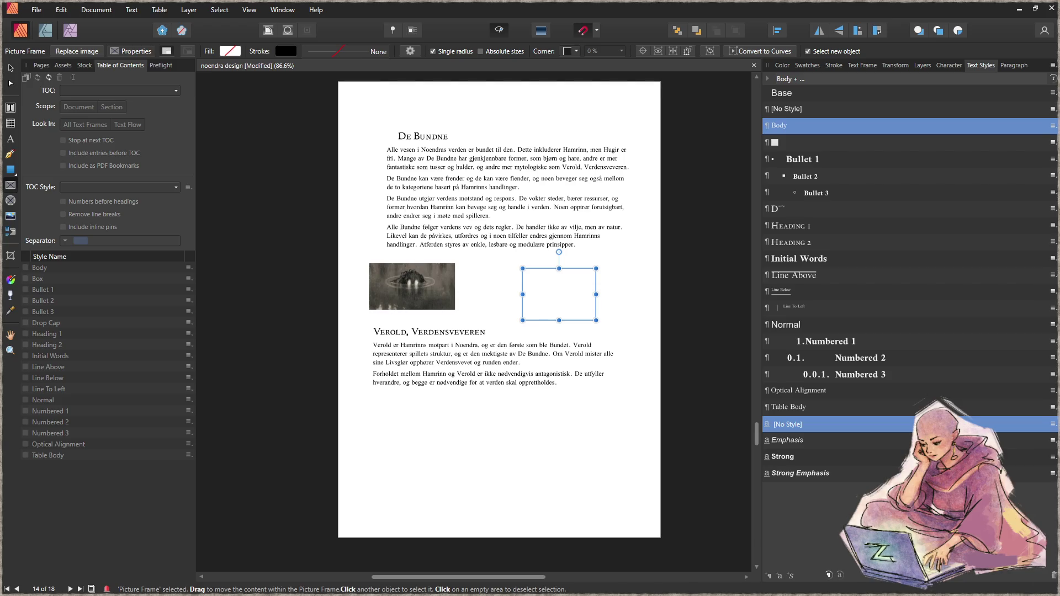
pyautogui.press('Delete')
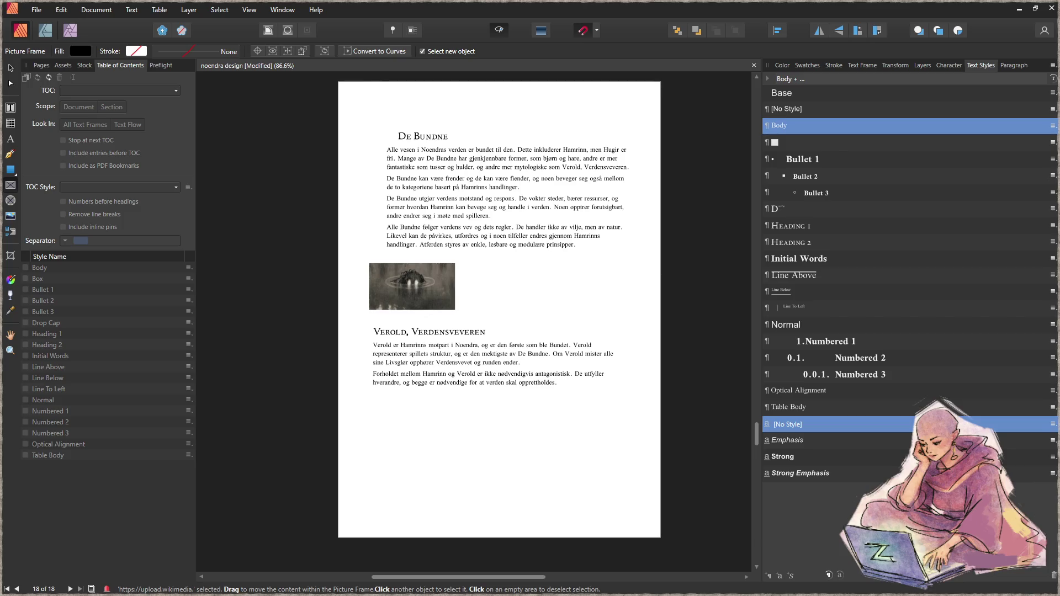
pyautogui.click(485, 472)
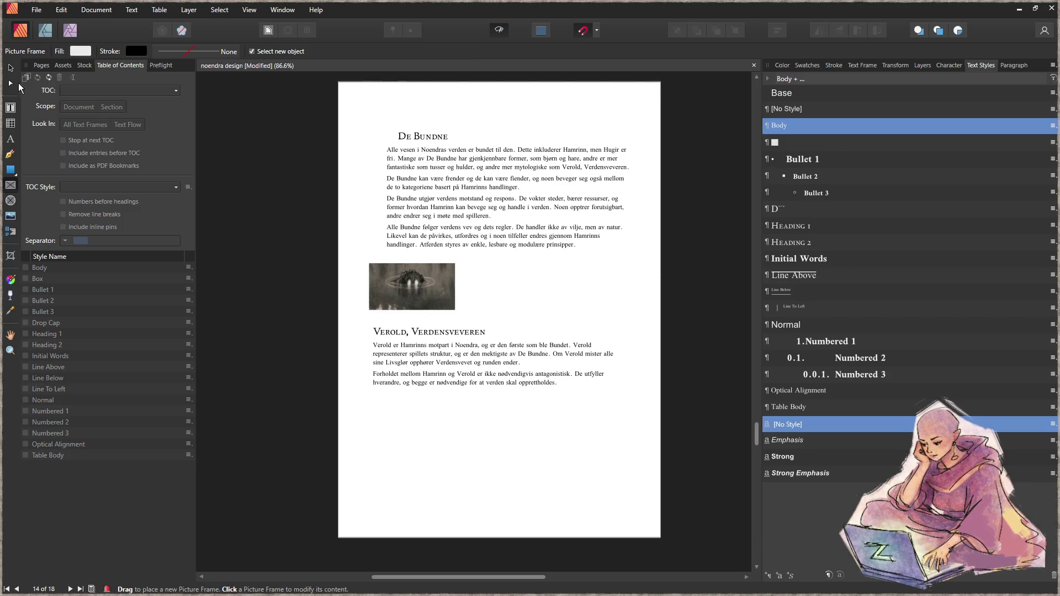
pyautogui.click(10, 67)
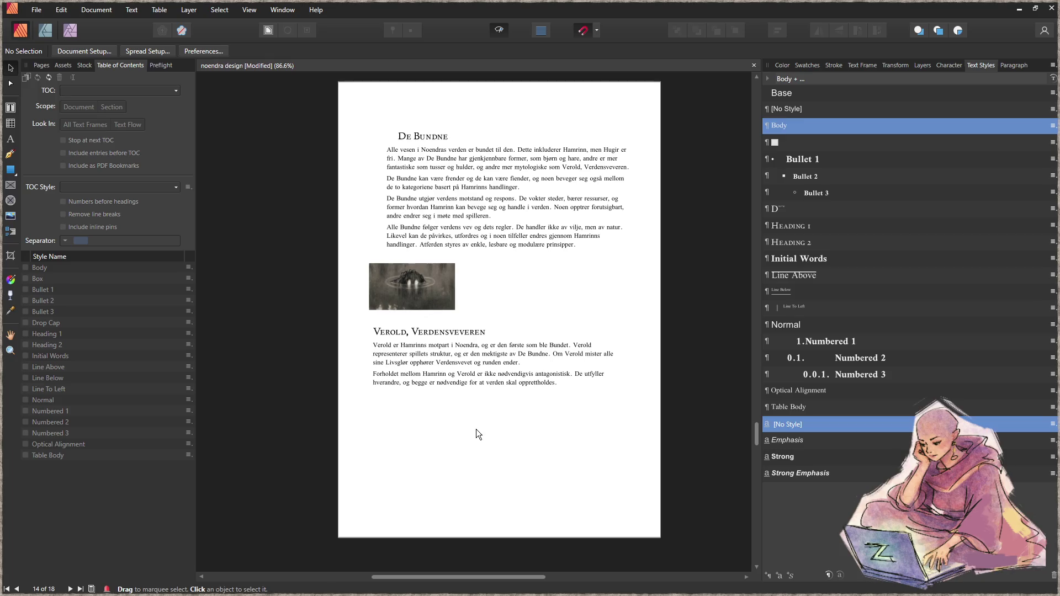
pyautogui.hotkey('ctrl', 'v')
pyautogui.moveTo(509, 296); pyautogui.dragTo(581, 363)
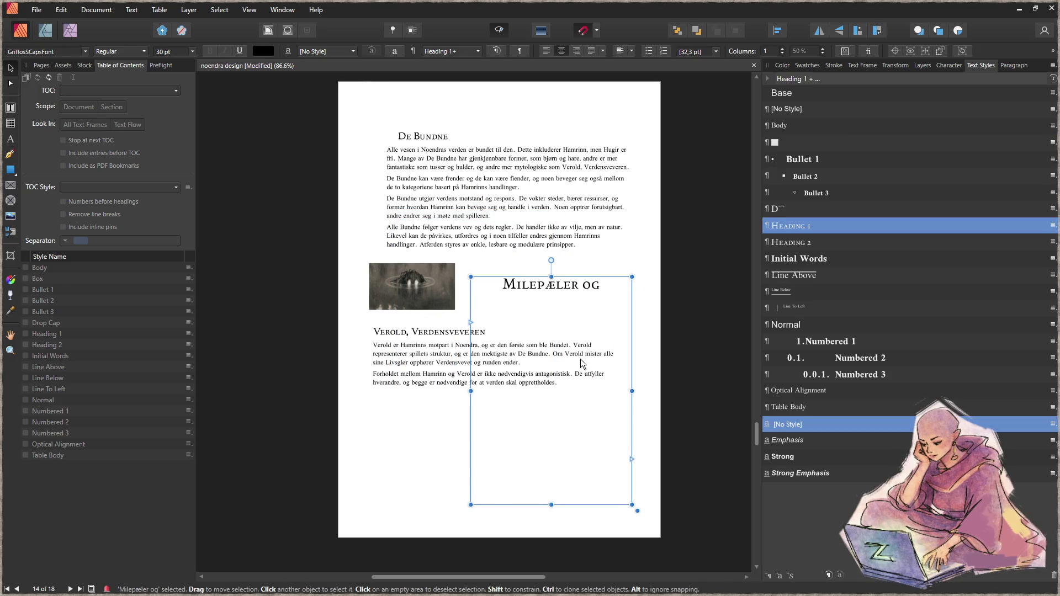
pyautogui.press('Delete')
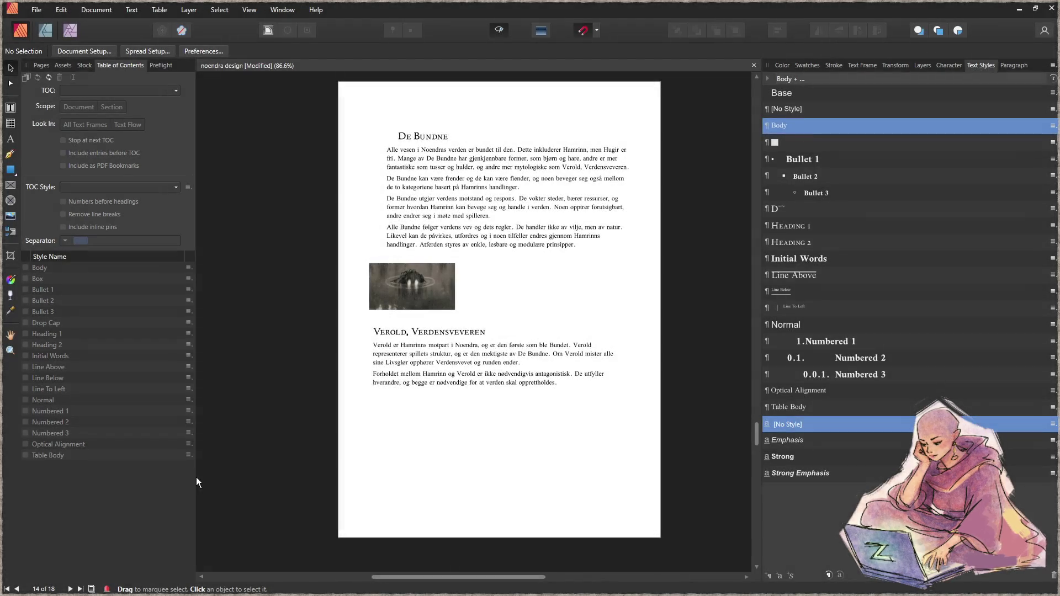
# - Paste the tall blue night painting and position it at the right, beside the text
pyautogui.hotkey('ctrl', 'v')
pyautogui.moveTo(486, 310)
pyautogui.mouseDown()
pyautogui.moveTo(604, 270)
pyautogui.moveTo(587, 276)
pyautogui.mouseUp()
pyautogui.click(515, 422)
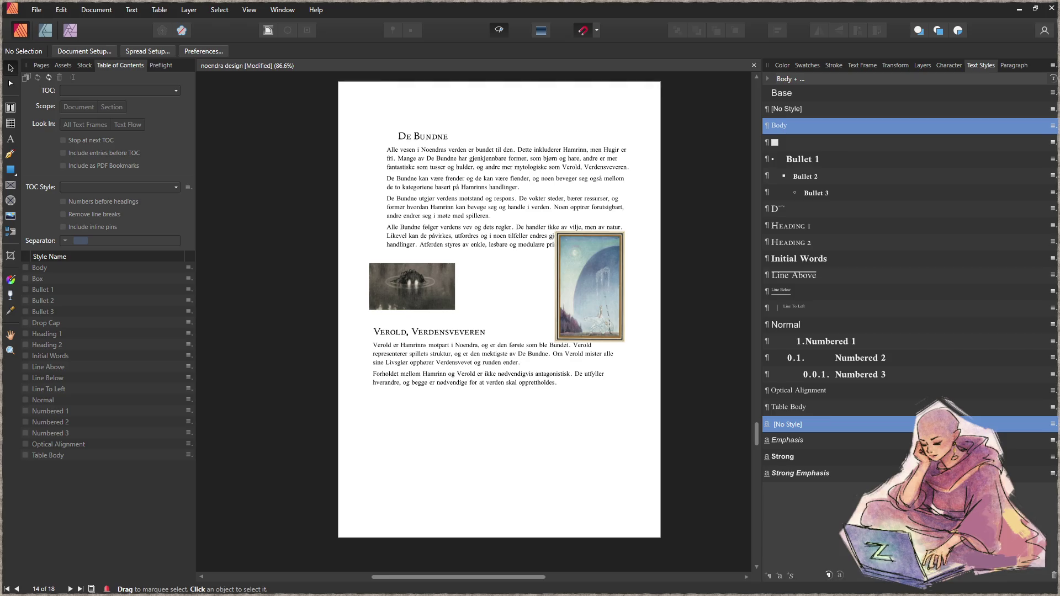
# - Place the Huldra forest image, shrink it to 130×83.7 mm, and set it between the two illustrations
pyautogui.click(512, 428)
pyautogui.moveTo(519, 431)
pyautogui.mouseDown()
pyautogui.moveTo(599, 487)
pyautogui.moveTo(353, 342)
pyautogui.moveTo(399, 378)
pyautogui.mouseUp()
pyautogui.moveTo(448, 408)
pyautogui.mouseDown()
pyautogui.moveTo(500, 299)
pyautogui.moveTo(509, 303)
pyautogui.mouseUp()
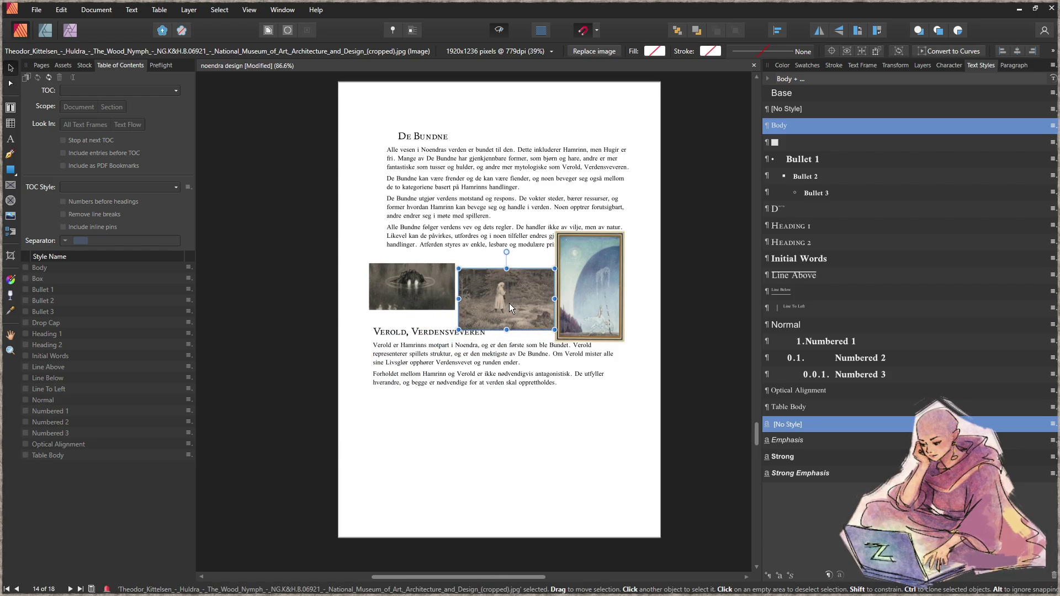
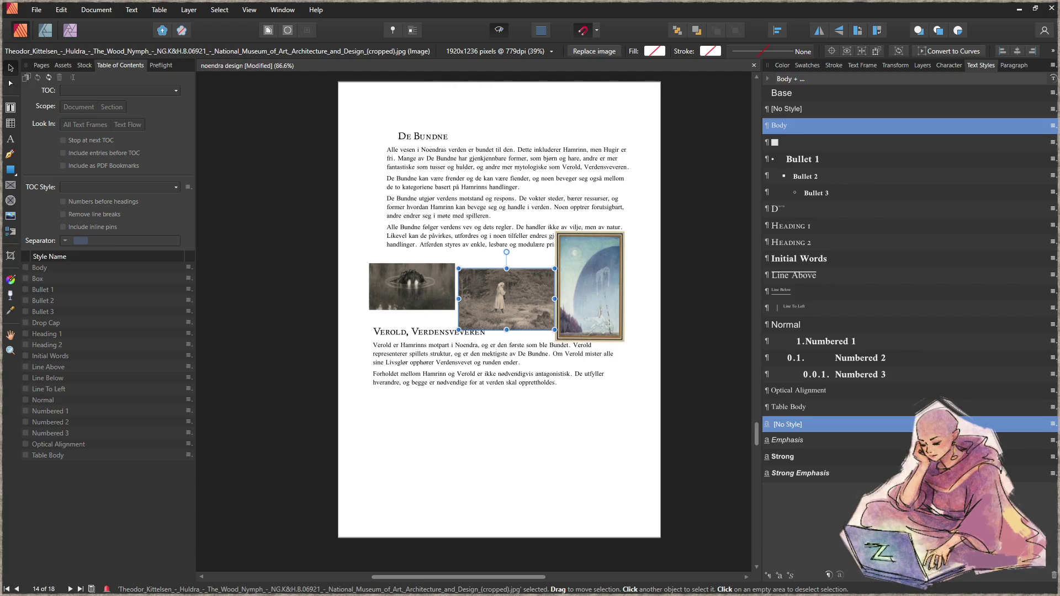
# - Delete the tall framed illustration on page 14 and paste in the Kittelsen Huldra forsvant image
pyautogui.click(556, 475)
pyautogui.scroll(3, 592, 323)
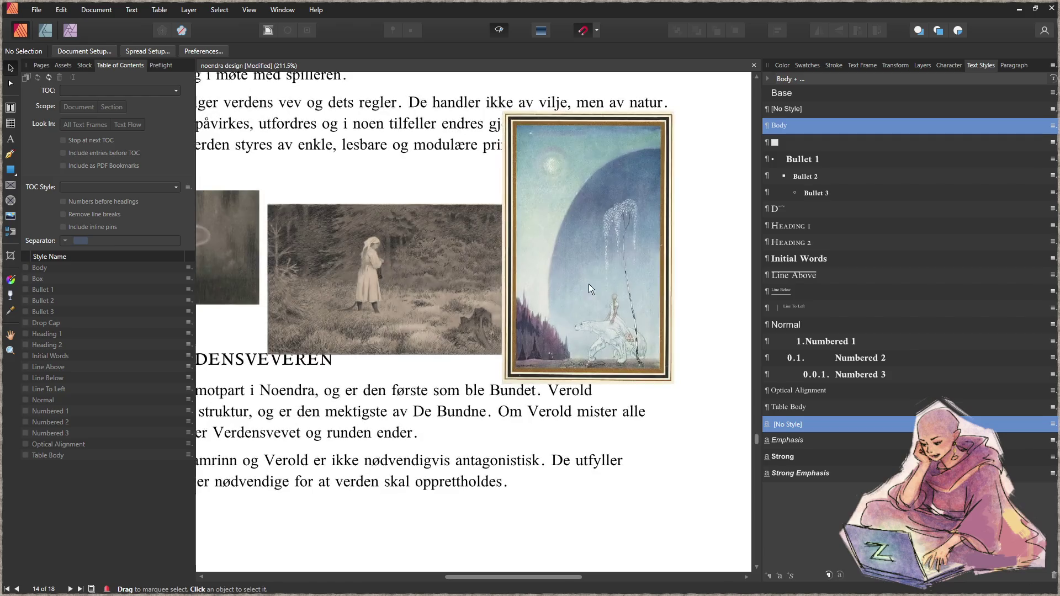
pyautogui.click(588, 290)
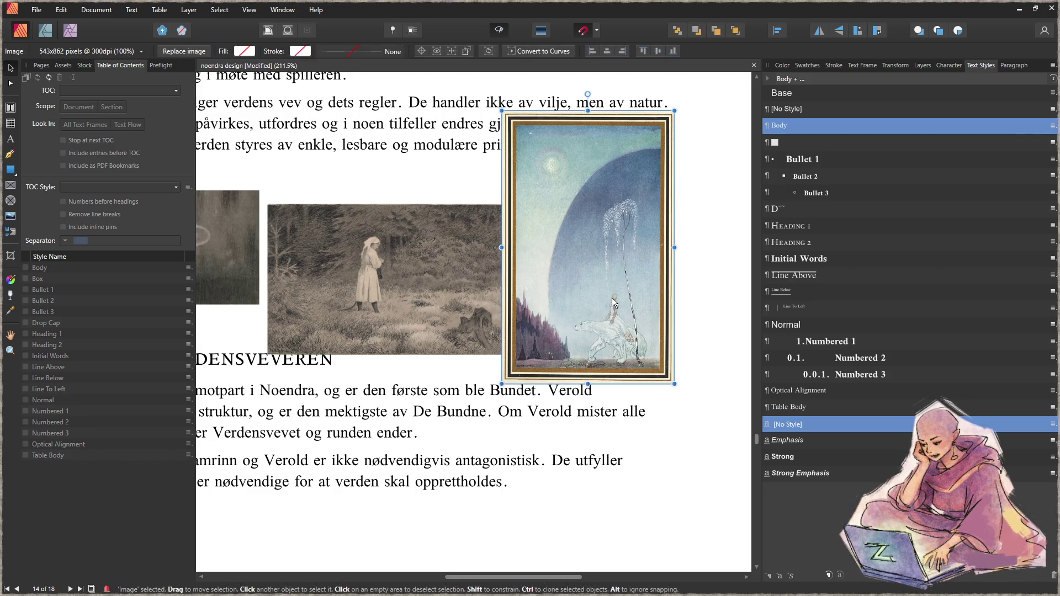
pyautogui.press('Delete')
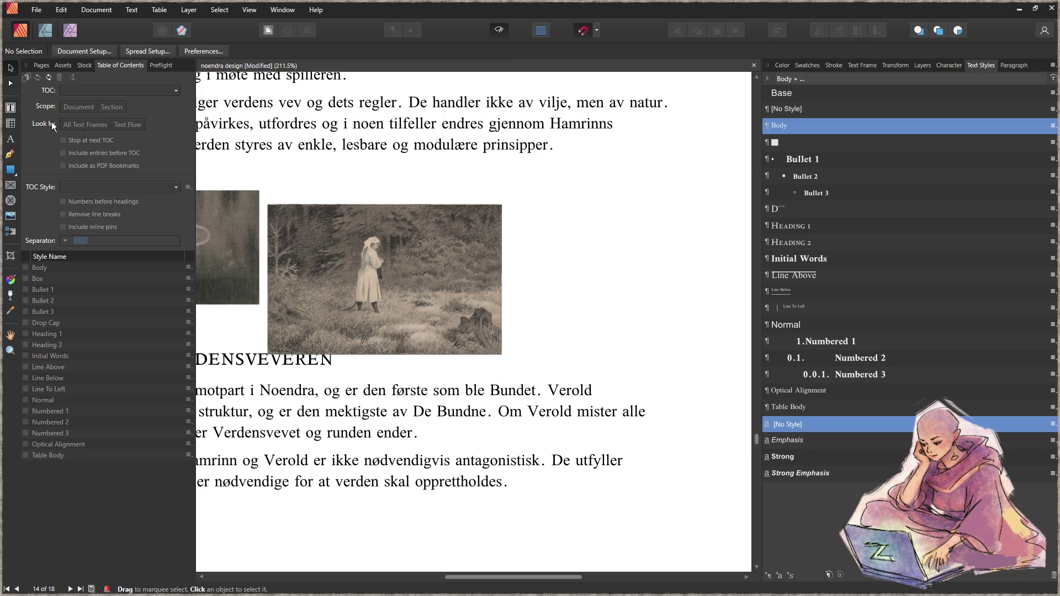
pyautogui.hotkey('ctrl', 'z')
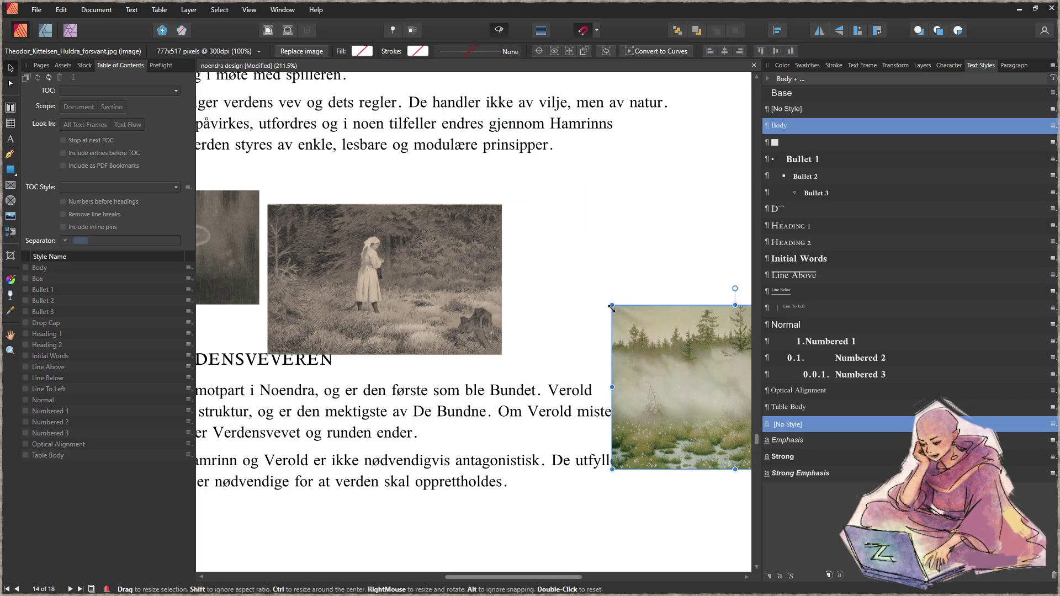
# - Move the misty landscape down and fit the bear picture into the empty frame beside the forest girl
pyautogui.moveTo(612, 329)
pyautogui.mouseDown()
pyautogui.moveTo(450, 443)
pyautogui.moveTo(522, 475)
pyautogui.mouseUp()
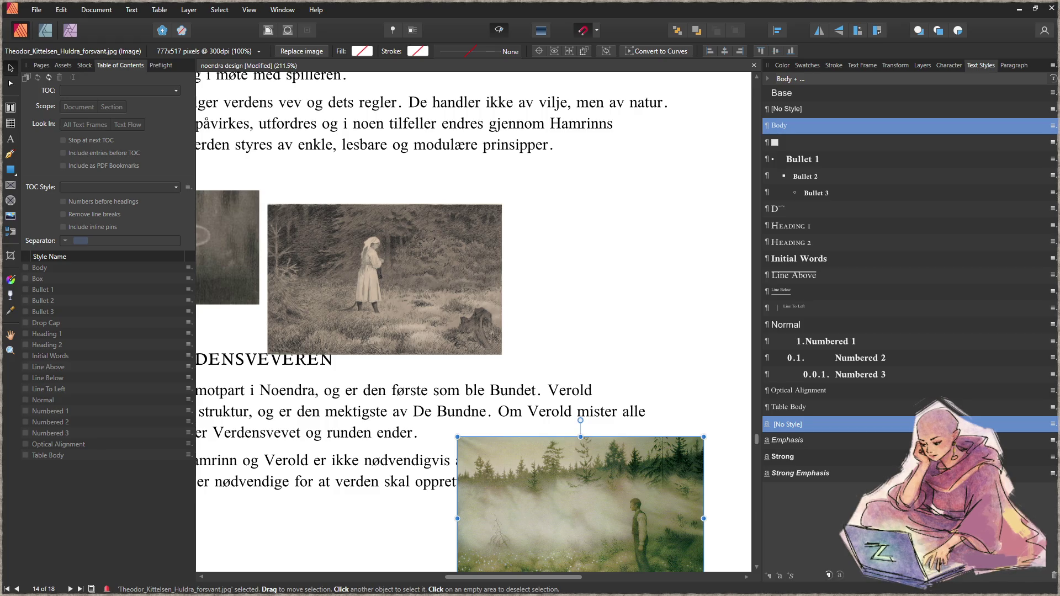
pyautogui.scroll(-2, 454, 323)
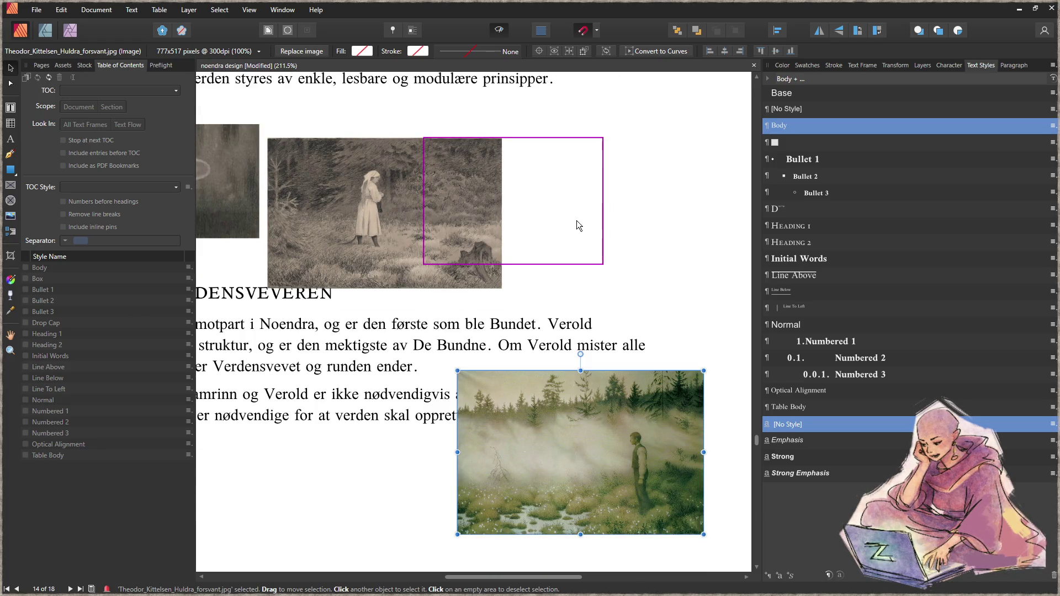
pyautogui.click(577, 222)
pyautogui.moveTo(580, 237)
pyautogui.mouseDown()
pyautogui.moveTo(707, 276)
pyautogui.moveTo(670, 264)
pyautogui.mouseUp()
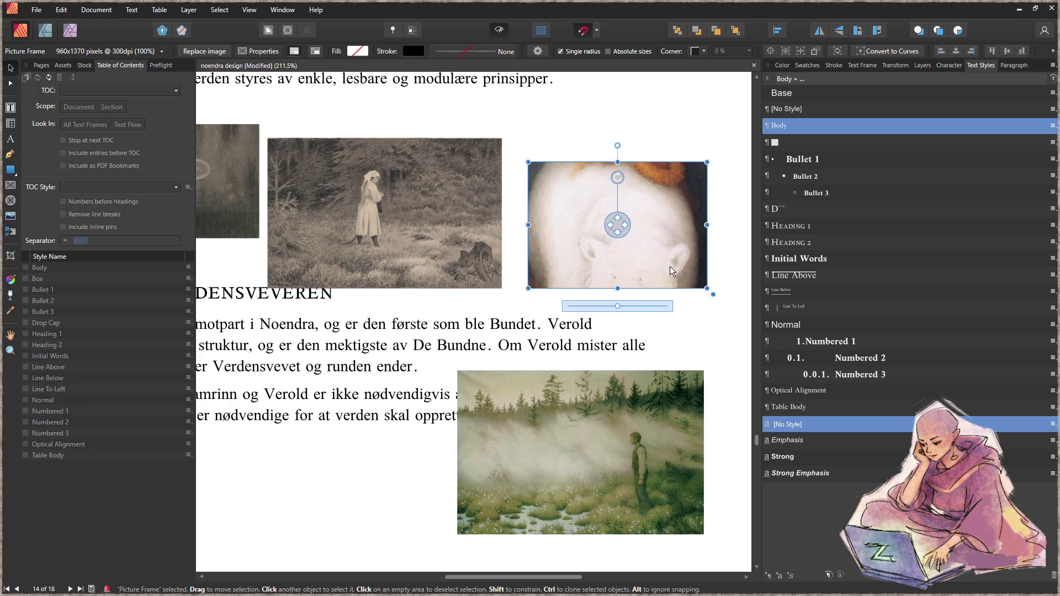
pyautogui.moveTo(617, 225); pyautogui.dragTo(614, 164)
pyautogui.click(468, 418)
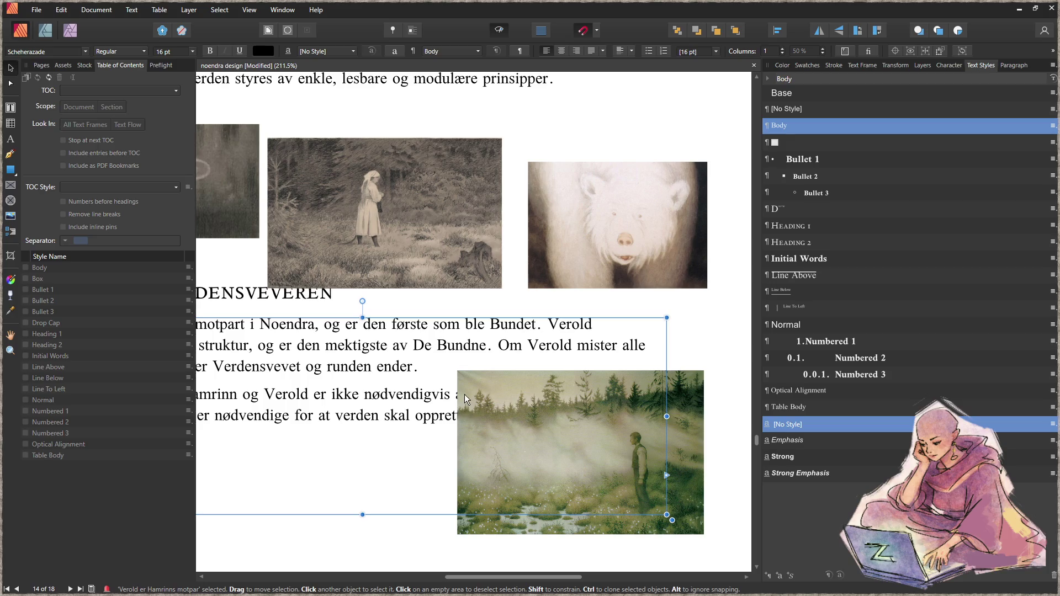
# - Select the De Bundne body text frame
pyautogui.click(439, 225)
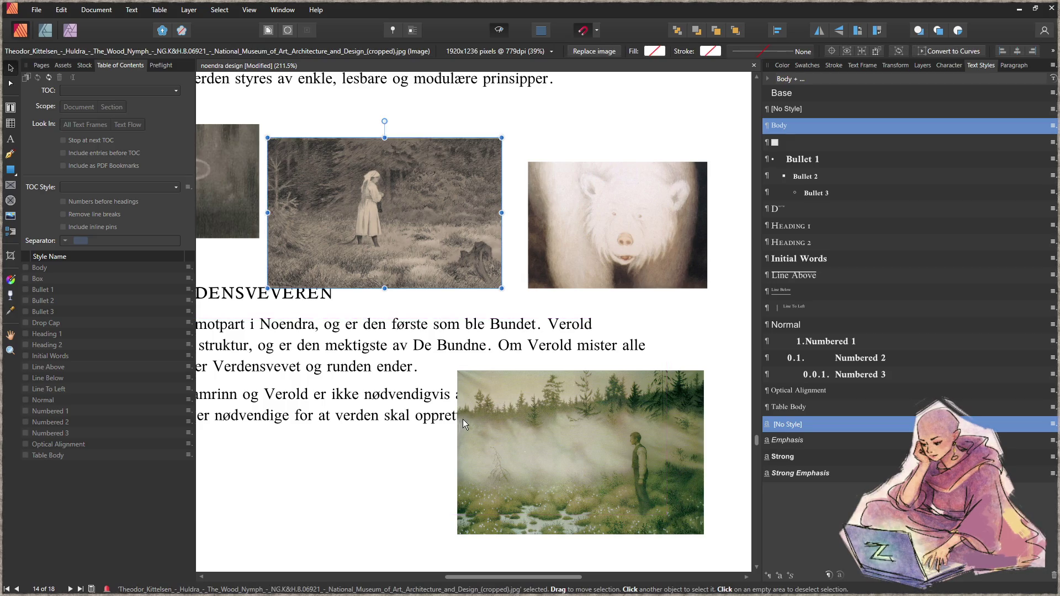
pyautogui.click(588, 129)
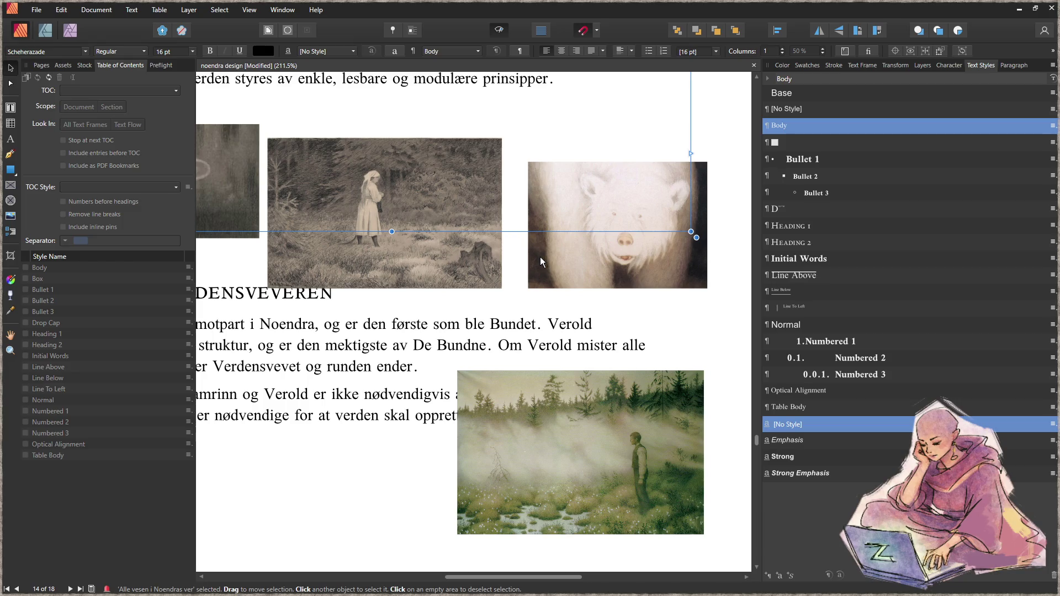
pyautogui.scroll(-4, 498, 284)
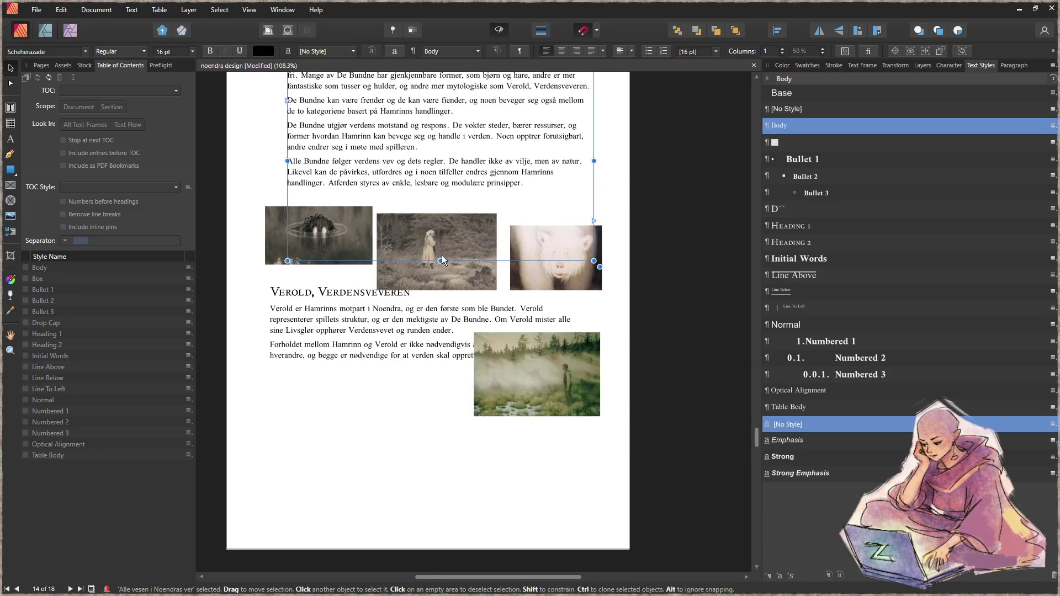
# - Shorten the De Bundne text frame and move the Verold text and heading below the misty picture
pyautogui.moveTo(452, 260); pyautogui.dragTo(452, 193)
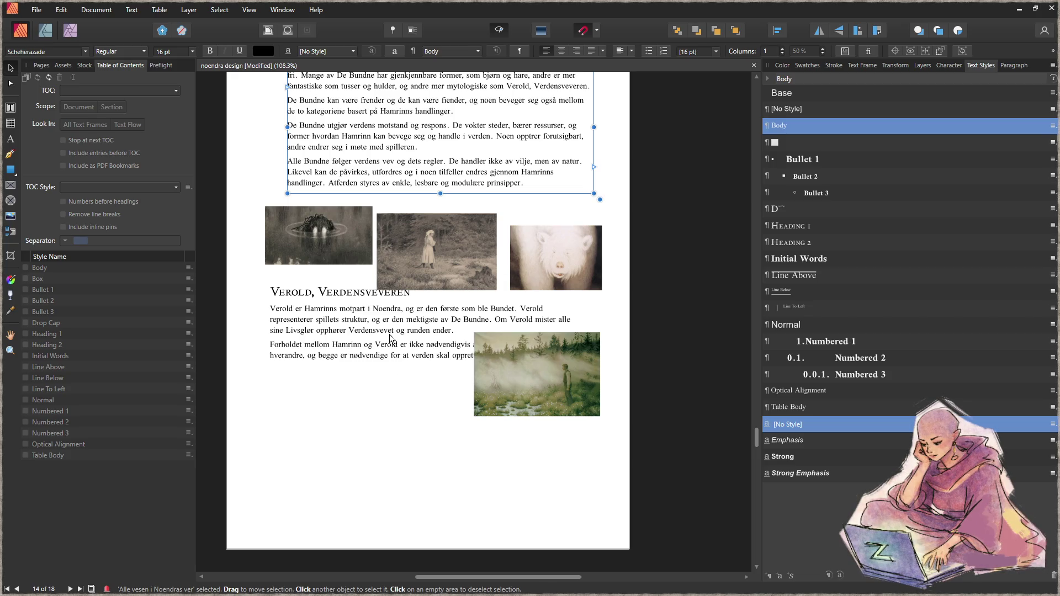
pyautogui.moveTo(382, 347); pyautogui.dragTo(370, 449)
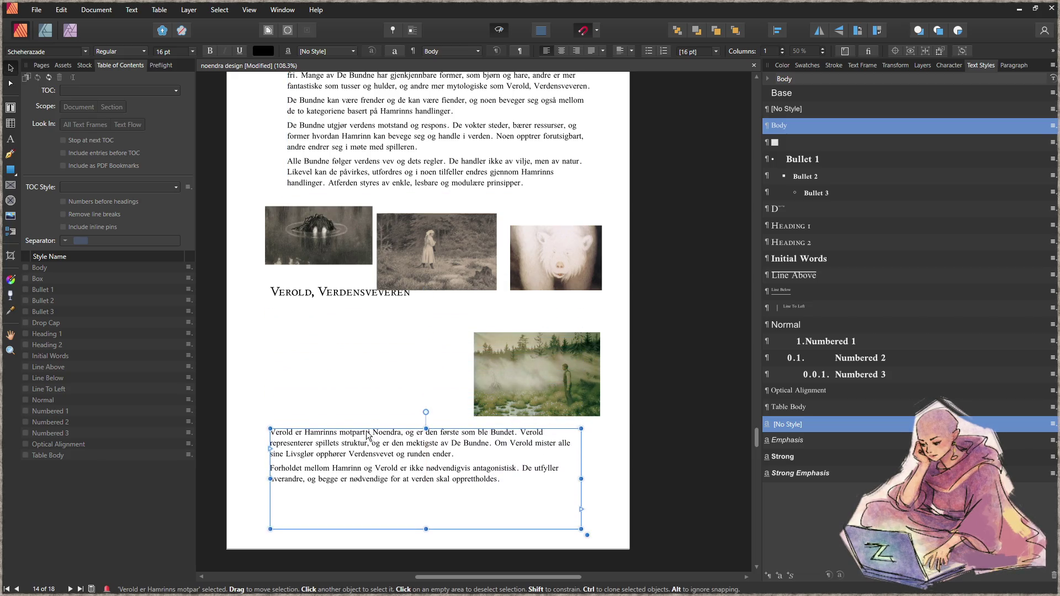
pyautogui.click(337, 291)
pyautogui.moveTo(337, 292); pyautogui.dragTo(337, 379)
# - Align the De Bundne heading with the margin and move it up with its body text
pyautogui.scroll(3, 497, 372)
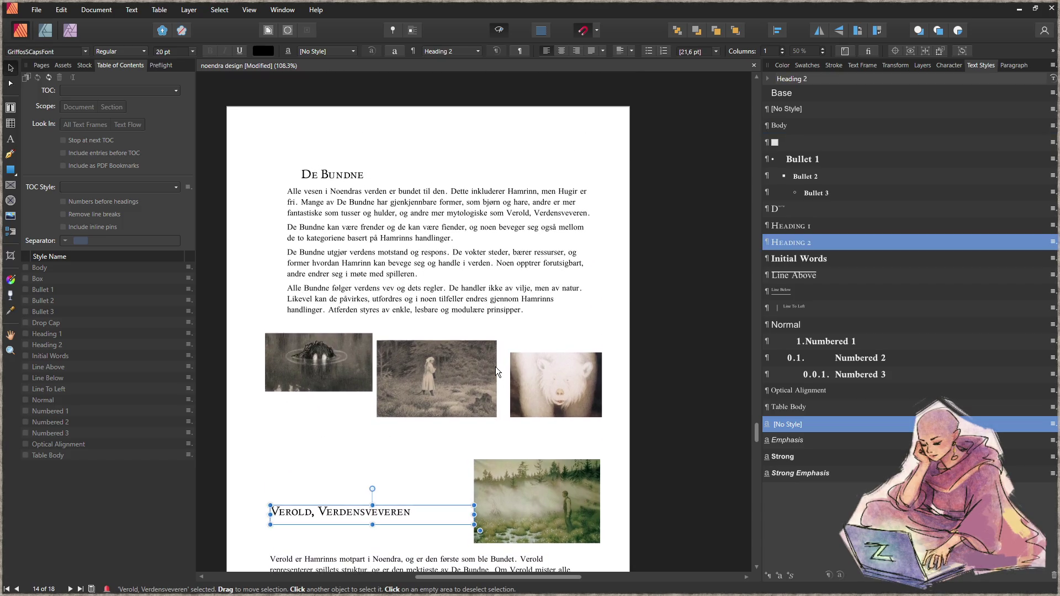
pyautogui.moveTo(342, 176); pyautogui.dragTo(329, 183)
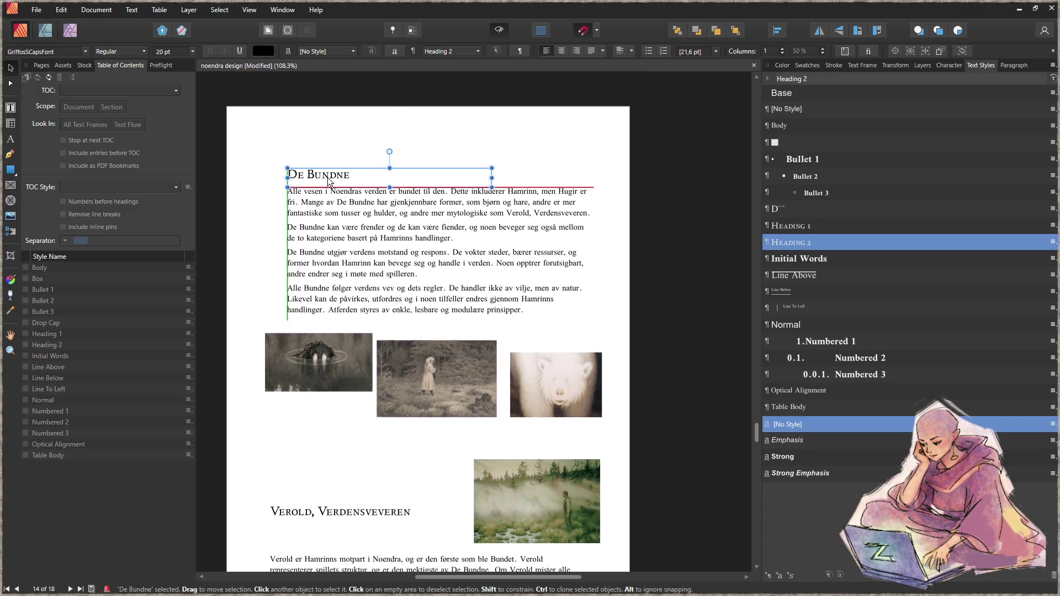
pyautogui.keyDown('shift'); pyautogui.click(386, 255); pyautogui.keyUp('shift')
pyautogui.moveTo(417, 251); pyautogui.dragTo(394, 212)
pyautogui.moveTo(308, 354); pyautogui.dragTo(308, 326)
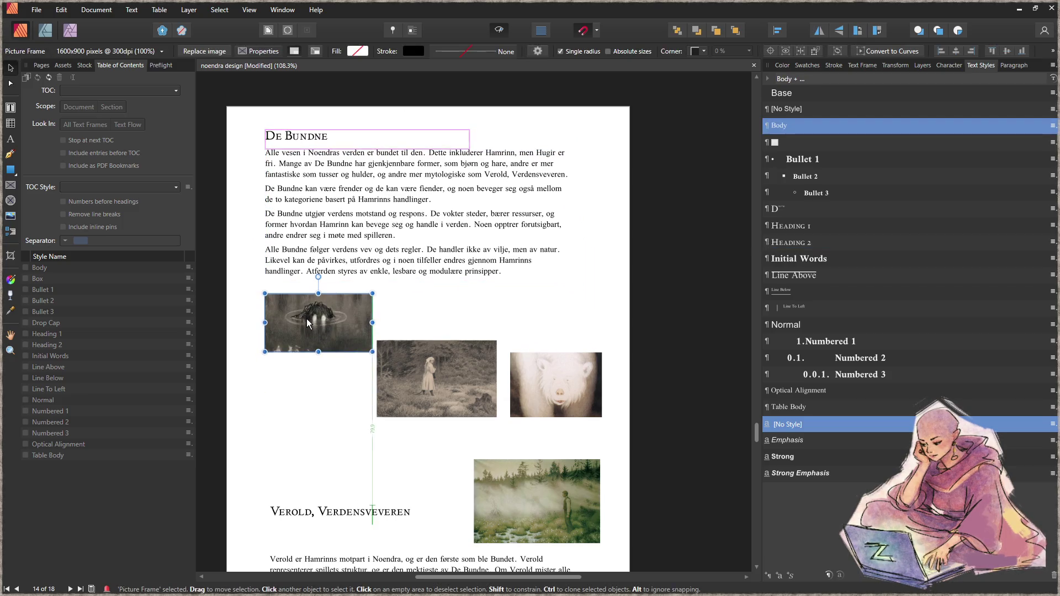
# - Shrink the forest girl picture
pyautogui.click(418, 374)
pyautogui.moveTo(496, 417)
pyautogui.mouseDown()
pyautogui.moveTo(442, 324)
pyautogui.moveTo(441, 339)
pyautogui.moveTo(470, 347)
pyautogui.moveTo(507, 301)
pyautogui.moveTo(493, 304)
pyautogui.mouseUp()
pyautogui.click(522, 361)
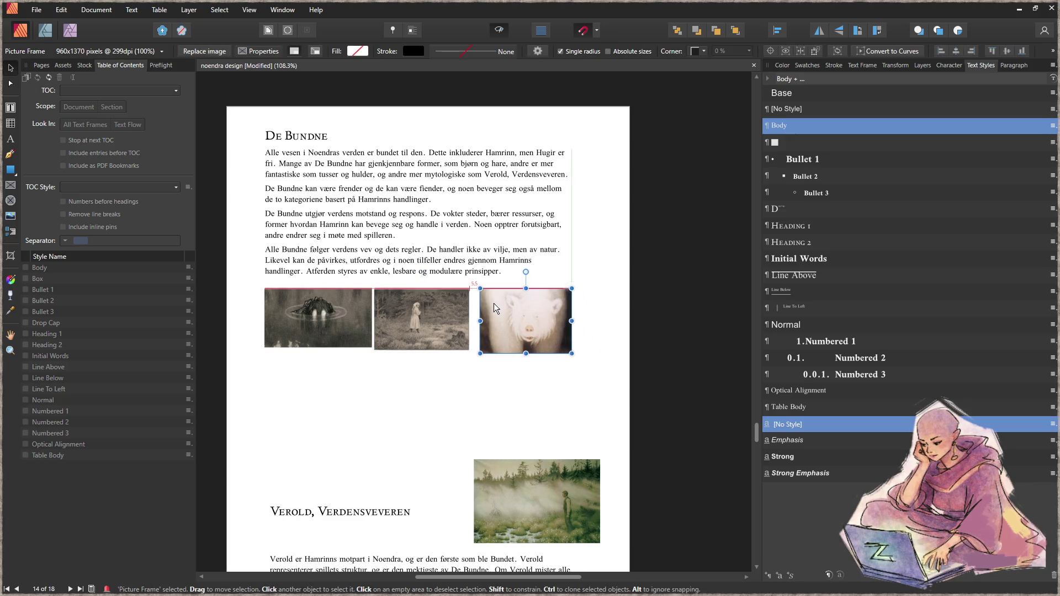
pyautogui.click(447, 334)
pyautogui.moveTo(469, 350); pyautogui.dragTo(465, 347)
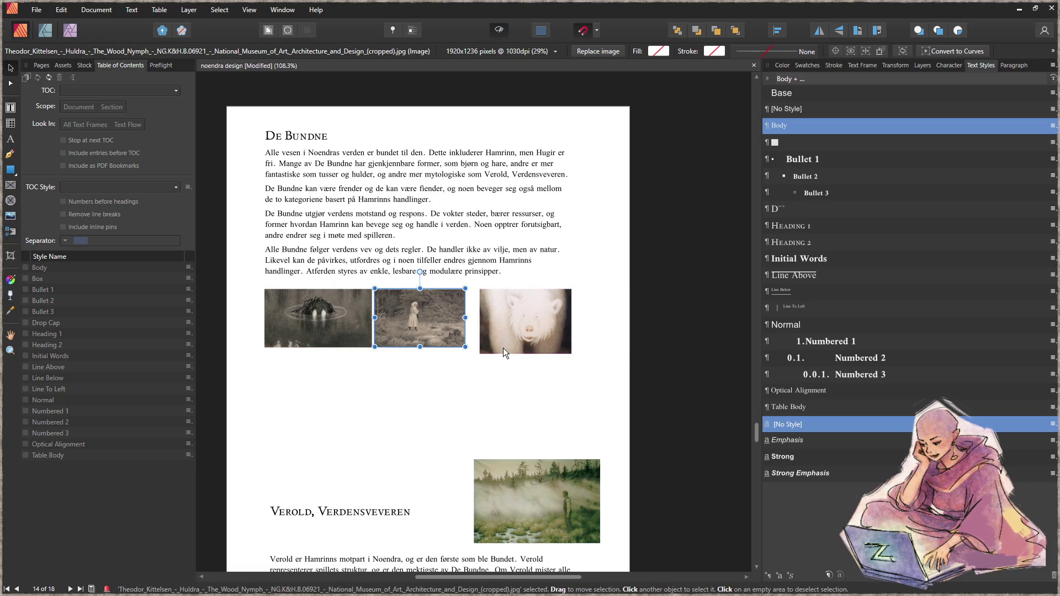
# - Size the bear frame to its content, trim it and shrink it beside the others
pyautogui.click(502, 350)
pyautogui.moveTo(526, 327); pyautogui.dragTo(539, 338)
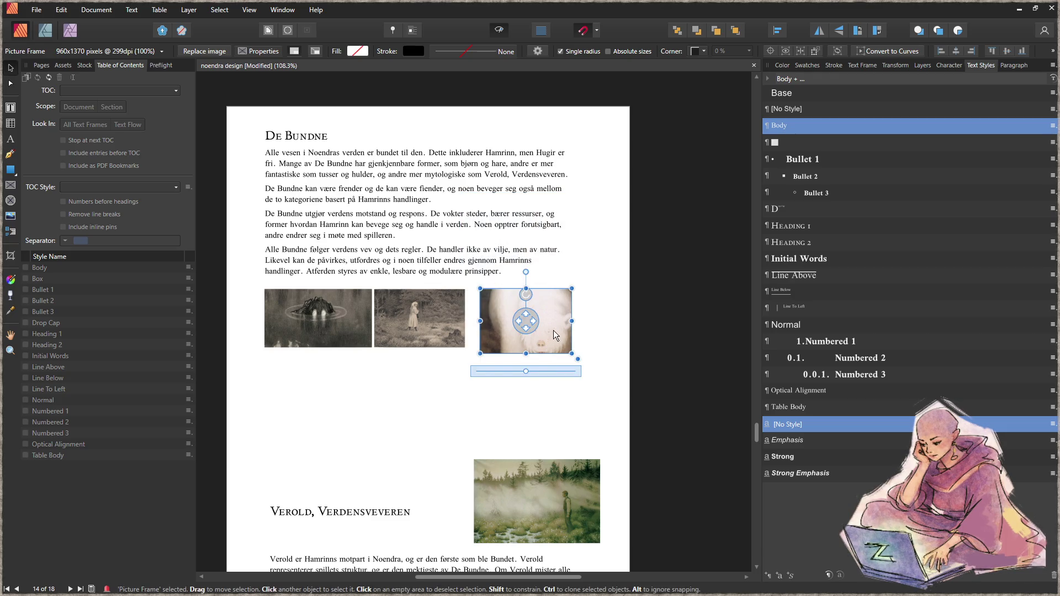
pyautogui.rightClick(553, 330)
pyautogui.moveTo(445, 134)
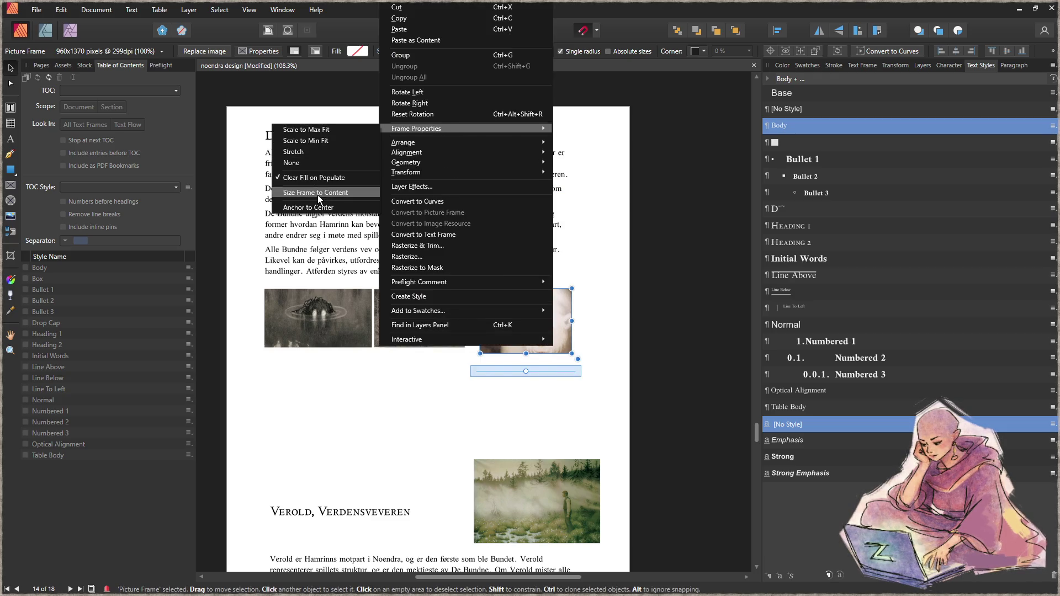
pyautogui.click(317, 194)
pyautogui.moveTo(465, 194)
pyautogui.mouseDown()
pyautogui.moveTo(470, 223)
pyautogui.moveTo(460, 192)
pyautogui.mouseUp()
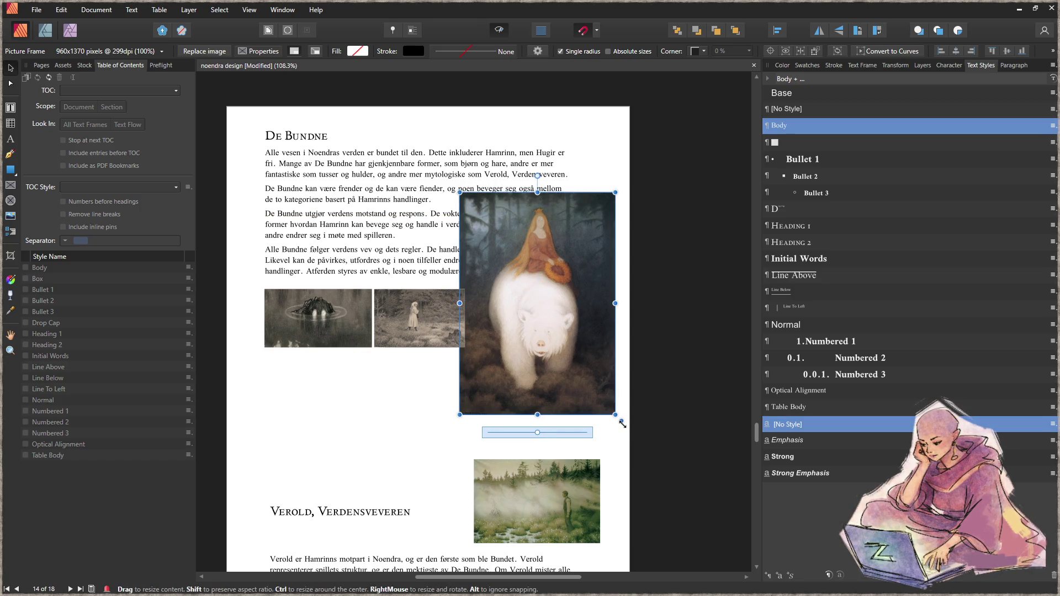
pyautogui.moveTo(615, 414)
pyautogui.mouseDown()
pyautogui.moveTo(549, 304)
pyautogui.moveTo(571, 346)
pyautogui.moveTo(547, 380)
pyautogui.mouseUp()
# - Move the misty landscape under the first two pictures, shrink it to about 43 × 29 mm, and select everything
pyautogui.moveTo(555, 482)
pyautogui.mouseDown()
pyautogui.moveTo(416, 413)
pyautogui.moveTo(421, 380)
pyautogui.mouseUp()
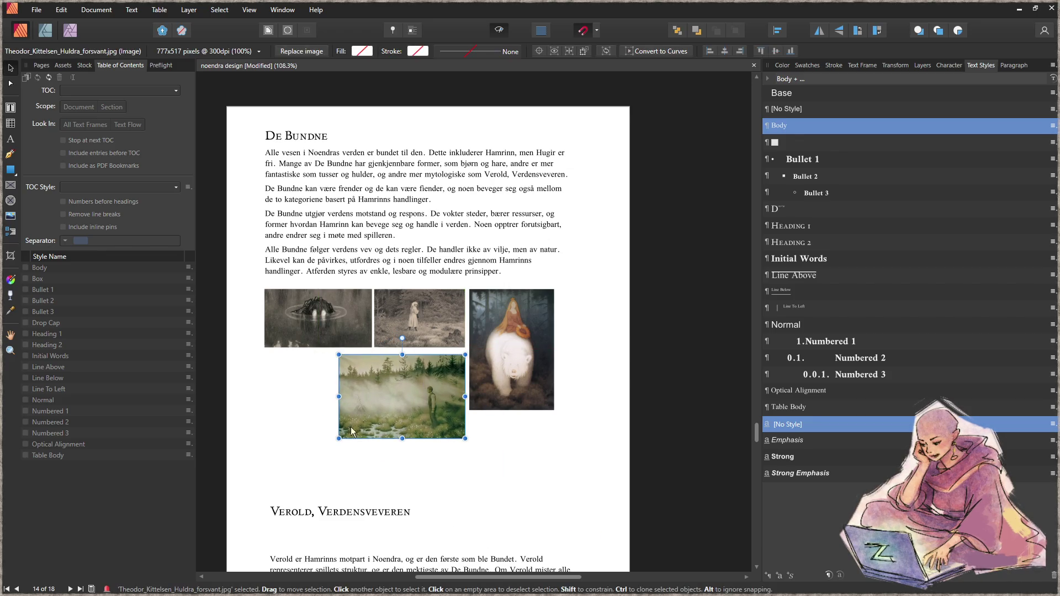
pyautogui.moveTo(340, 440); pyautogui.dragTo(378, 407)
pyautogui.click(324, 419)
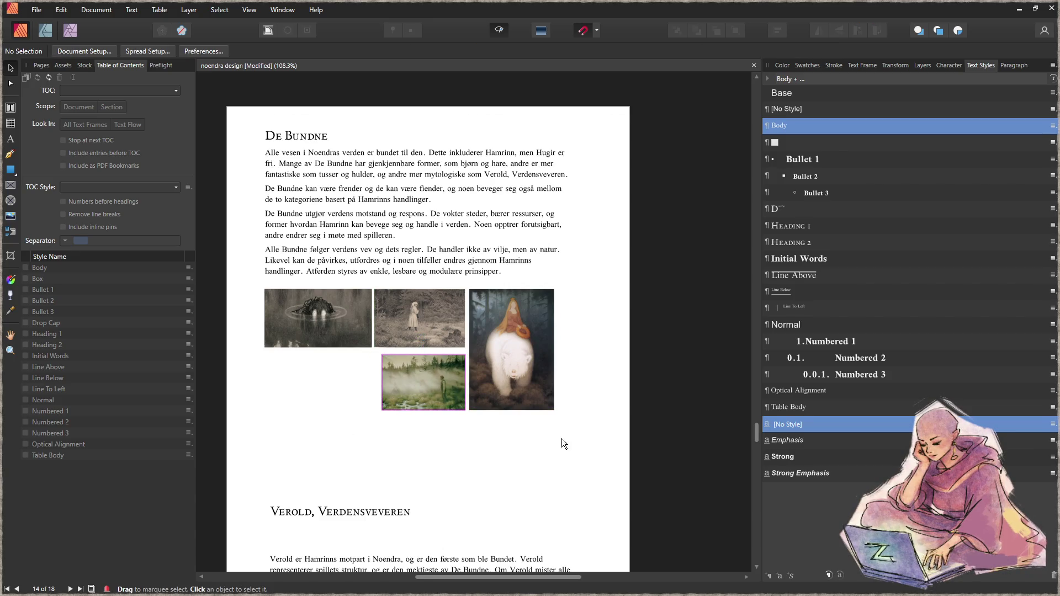
pyautogui.moveTo(575, 426)
pyautogui.mouseDown()
pyautogui.moveTo(266, 110)
pyautogui.moveTo(247, 110)
pyautogui.mouseUp()
pyautogui.moveTo(502, 338)
pyautogui.mouseDown()
pyautogui.moveTo(522, 340)
pyautogui.moveTo(515, 347)
pyautogui.mouseUp()
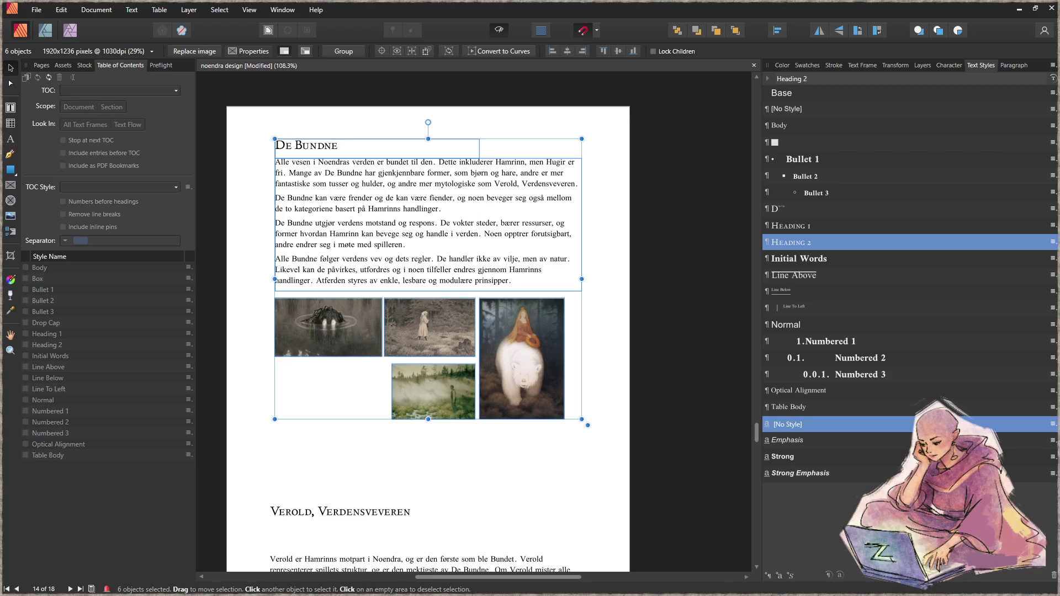
# - In the John Bauer article's gallery, open 'Troll med bortført prinsesse' at full size
pyautogui.hotkey('alt', 'Tab')
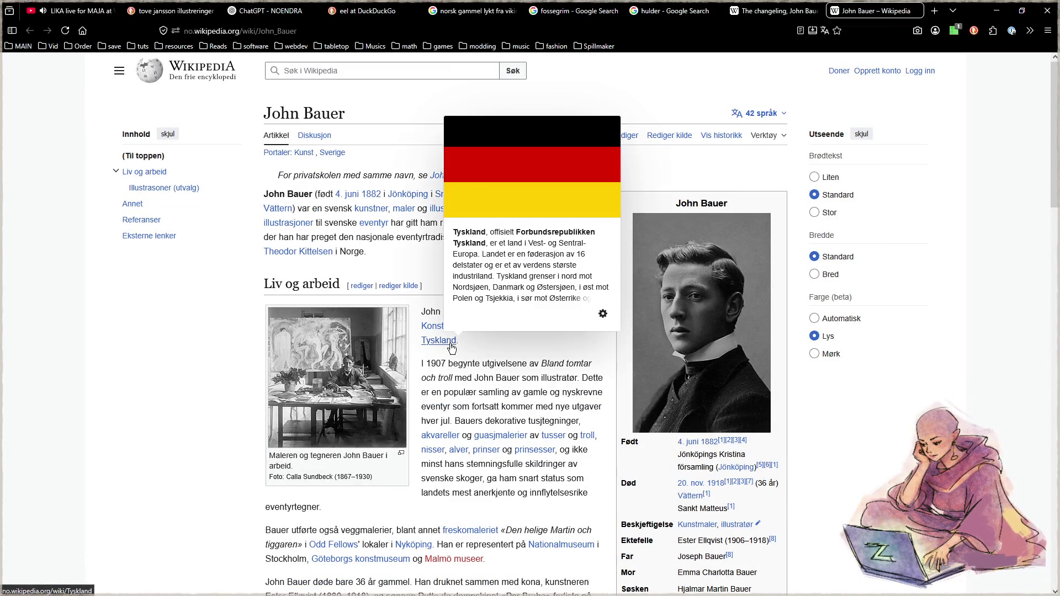
pyautogui.scroll(-2, 443, 379)
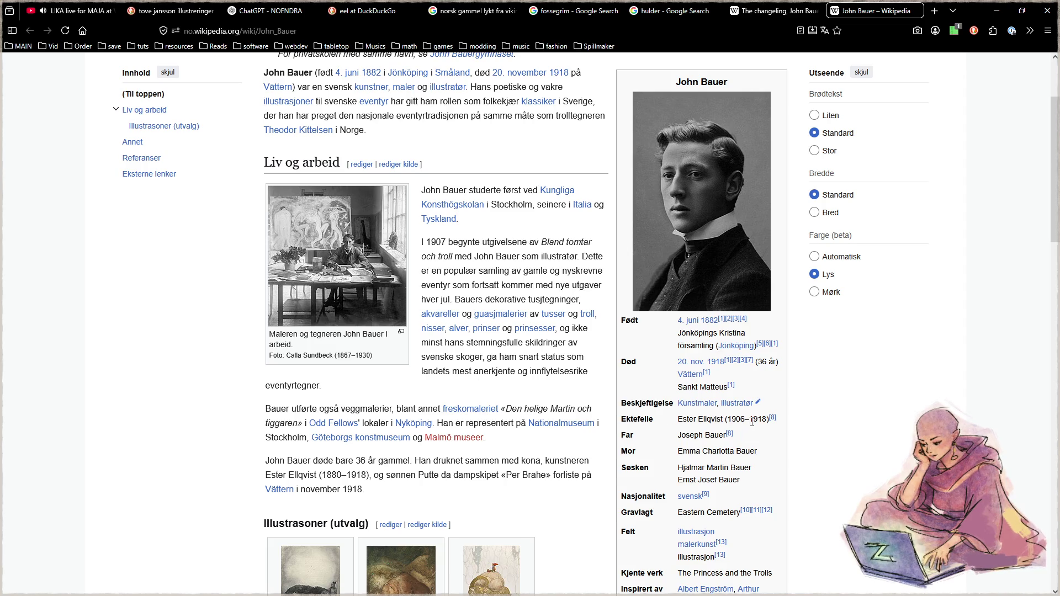
pyautogui.moveTo(711, 369)
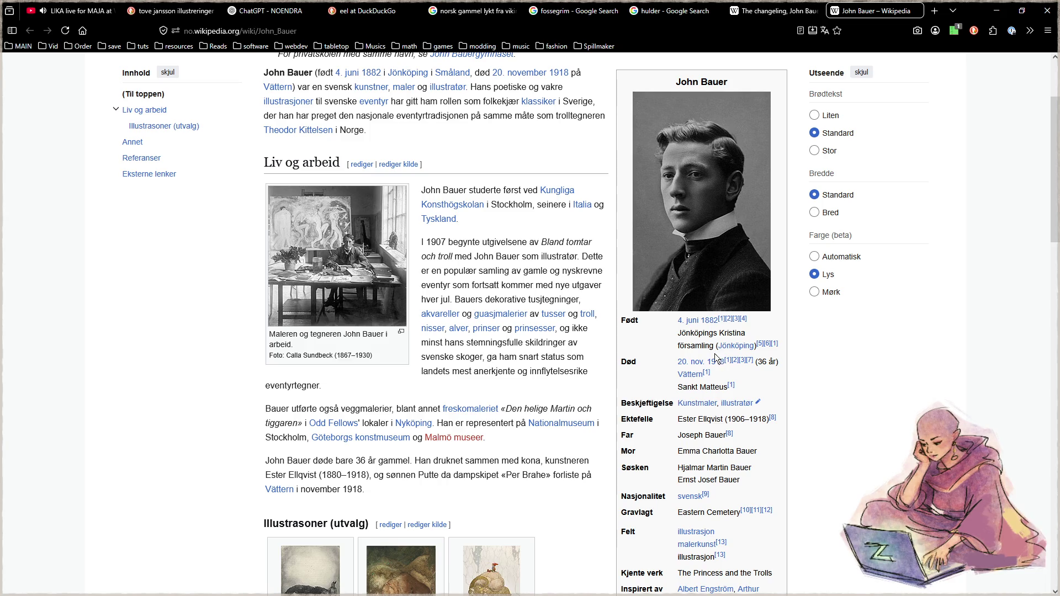
pyautogui.moveTo(552, 78)
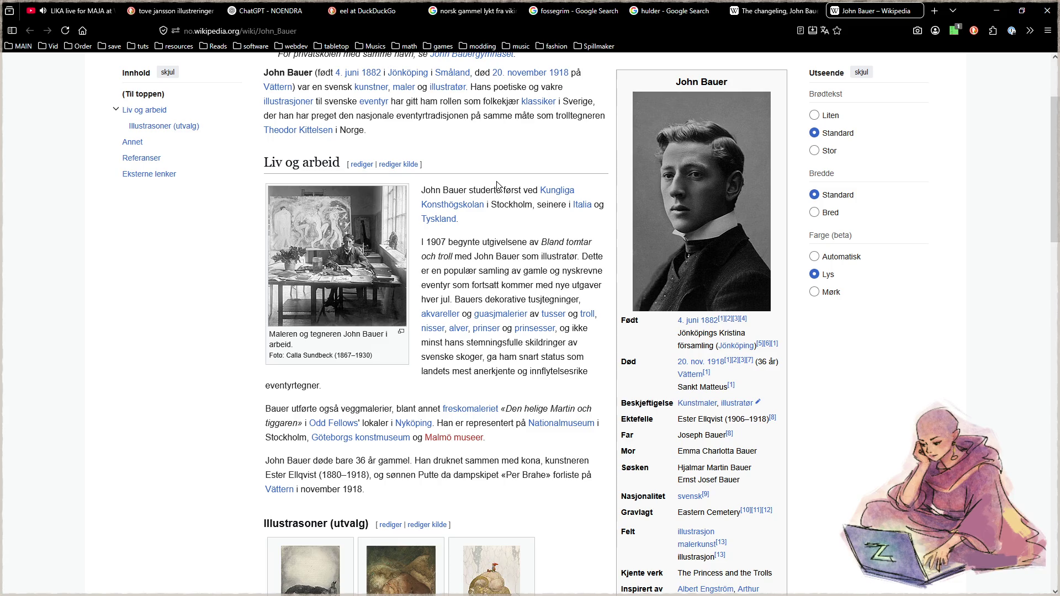
pyautogui.scroll(-4, 496, 181)
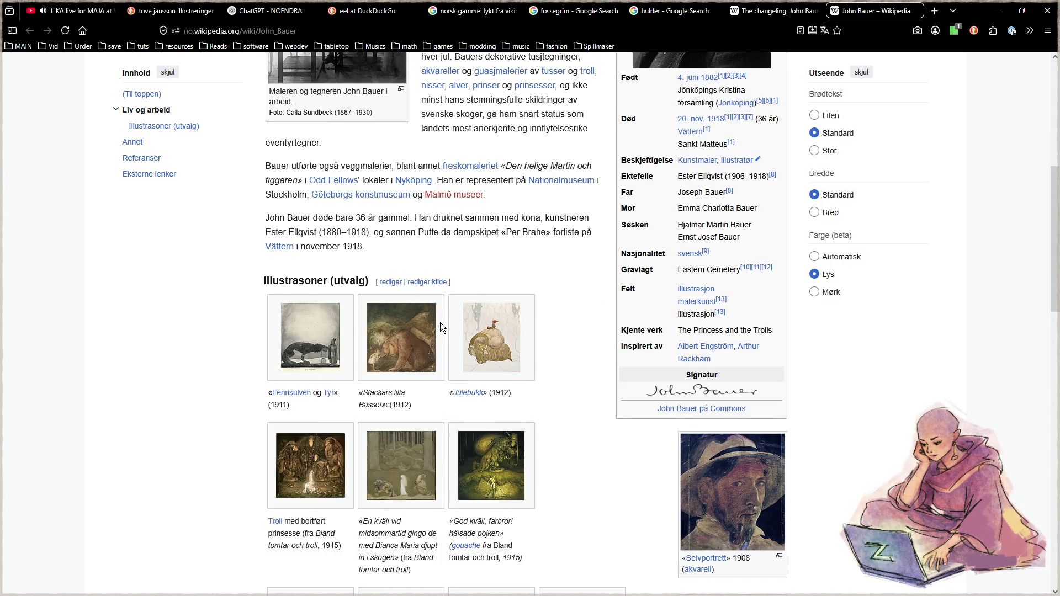
pyautogui.scroll(-4, 438, 328)
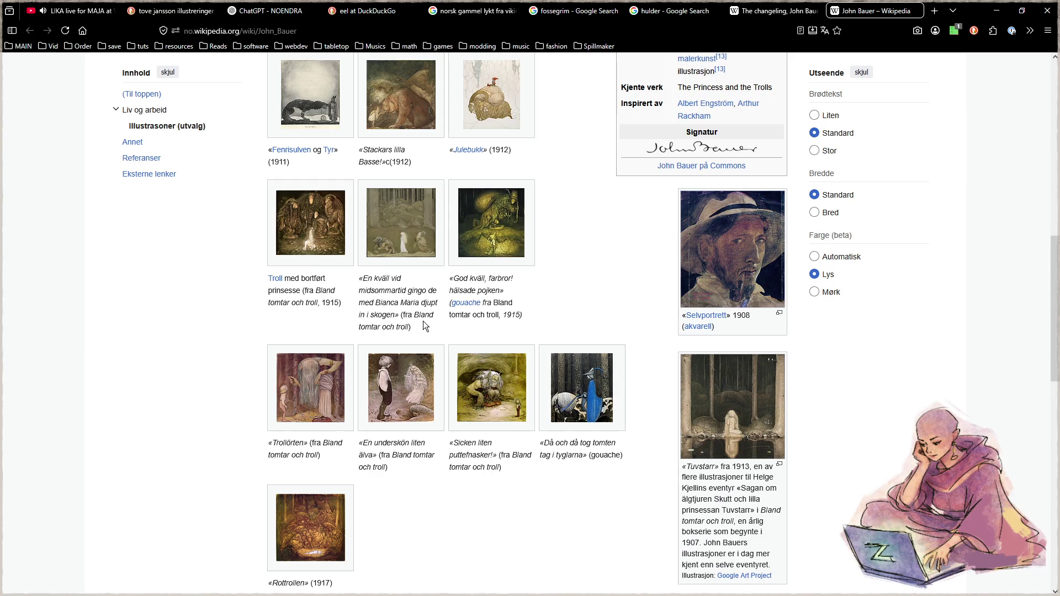
pyautogui.click(319, 228)
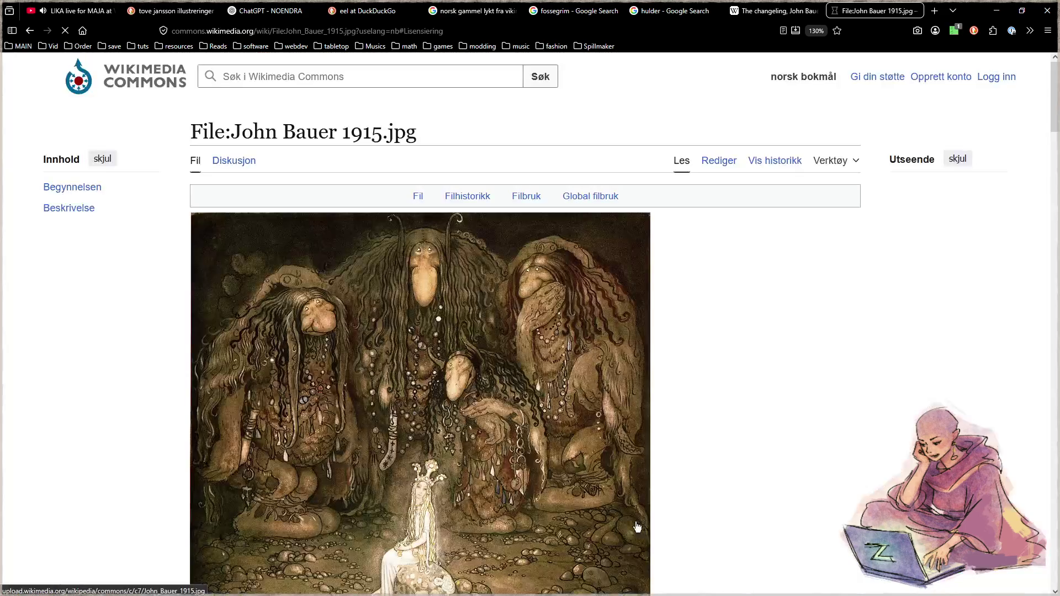
pyautogui.click(766, 197)
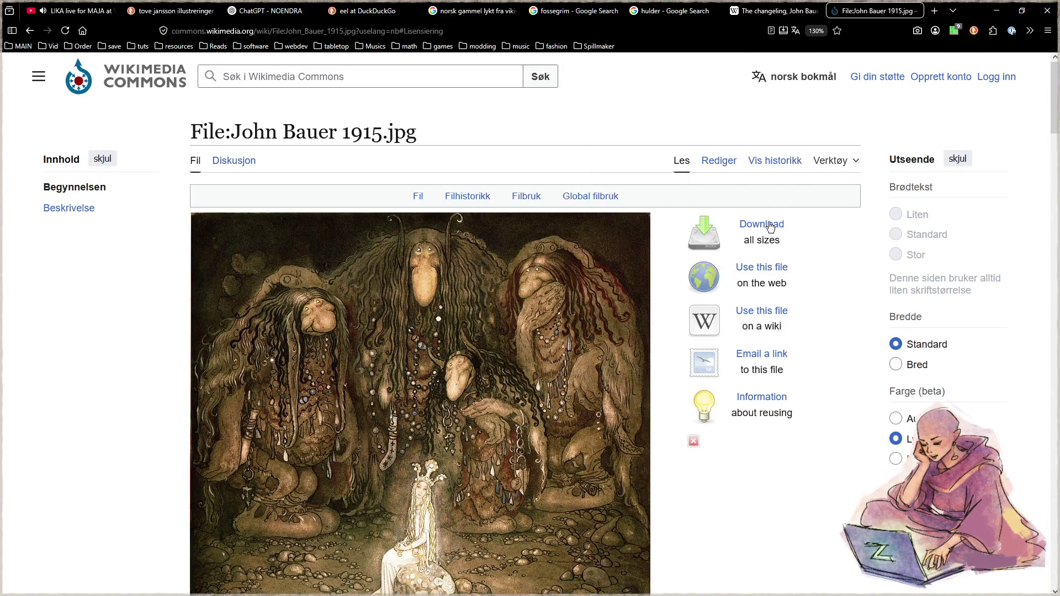
pyautogui.scroll(-8, 716, 363)
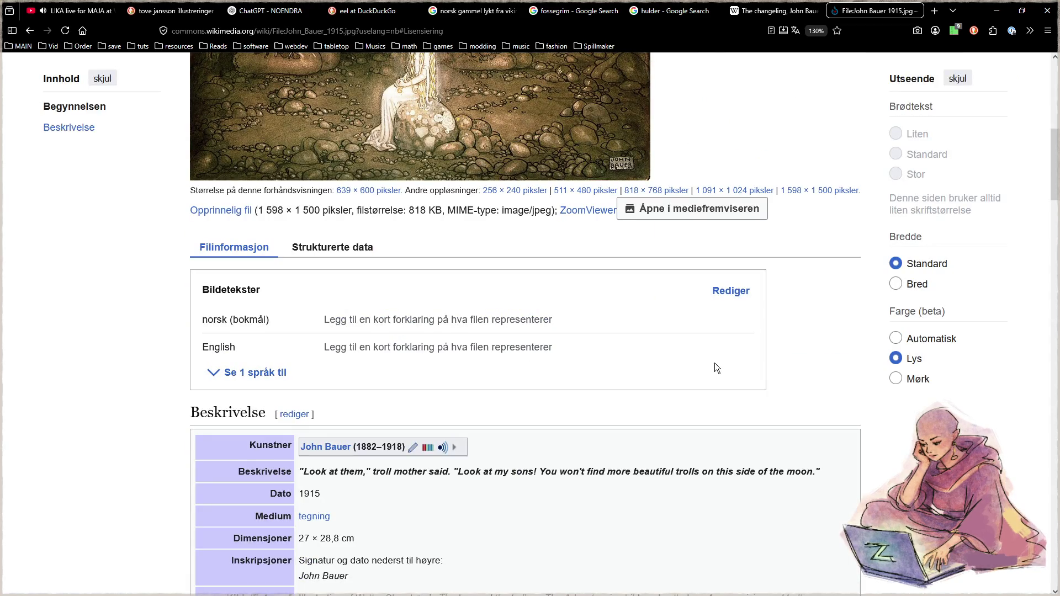
pyautogui.scroll(-8, 712, 362)
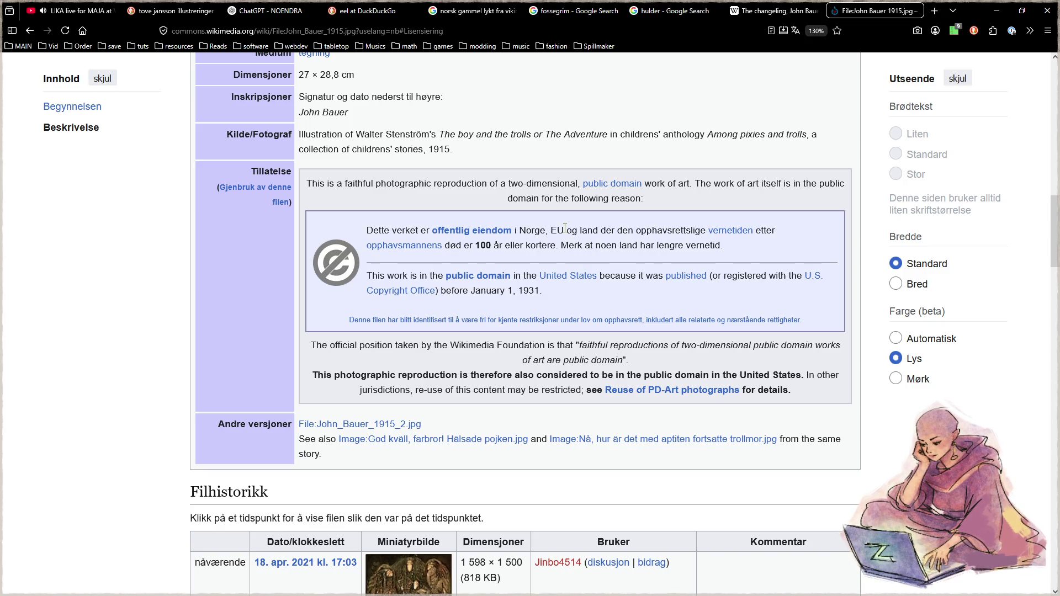
pyautogui.scroll(5, 587, 364)
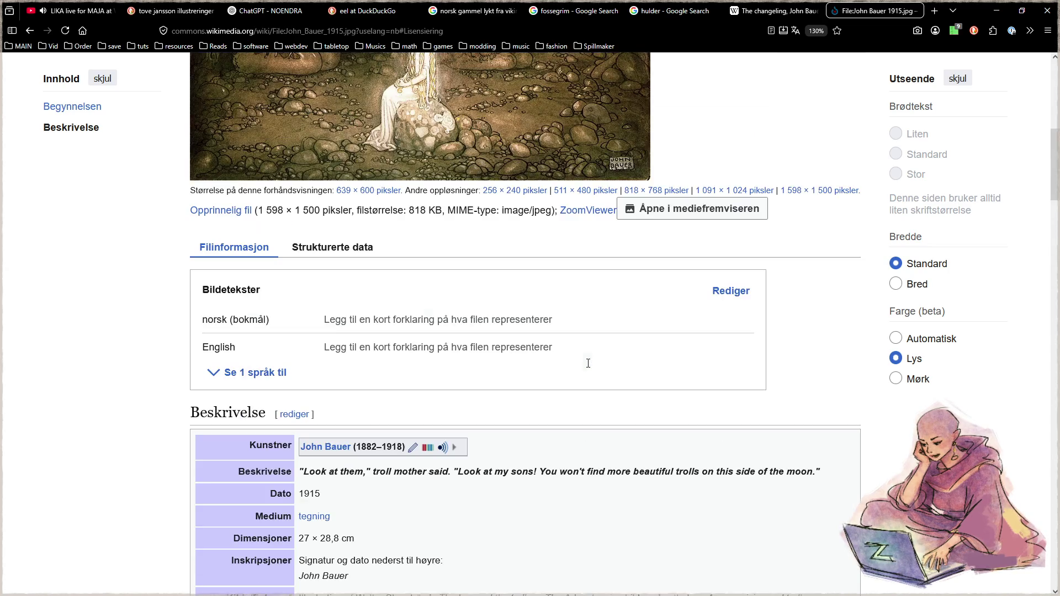
pyautogui.scroll(5, 587, 364)
pyautogui.scroll(-3, 588, 365)
pyautogui.scroll(3, 588, 368)
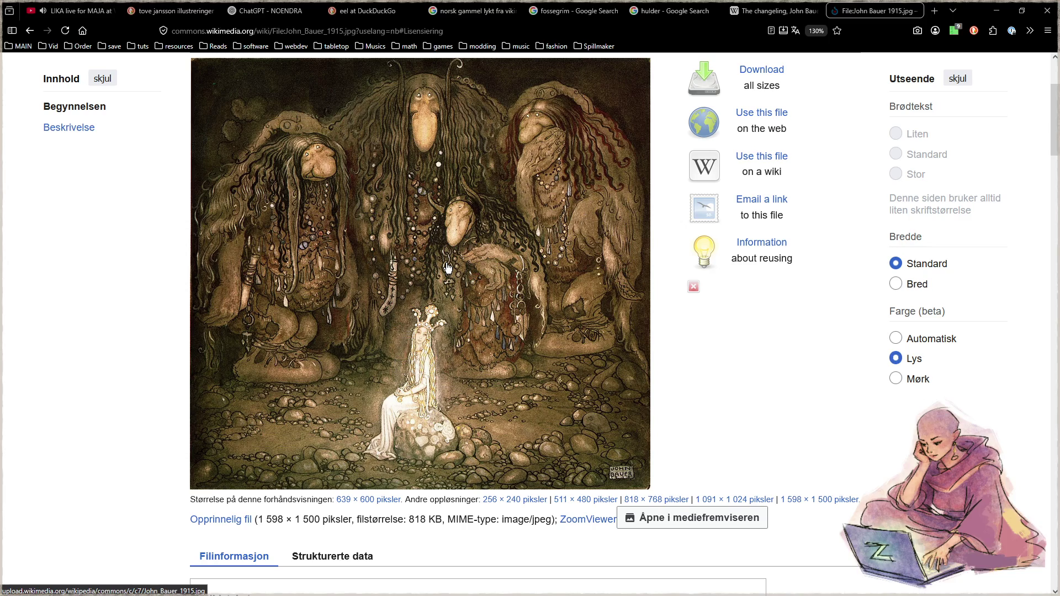
# - Copy the John Bauer 1915 troll image twice with Copy Image, then return to the layout
pyautogui.rightClick(447, 268)
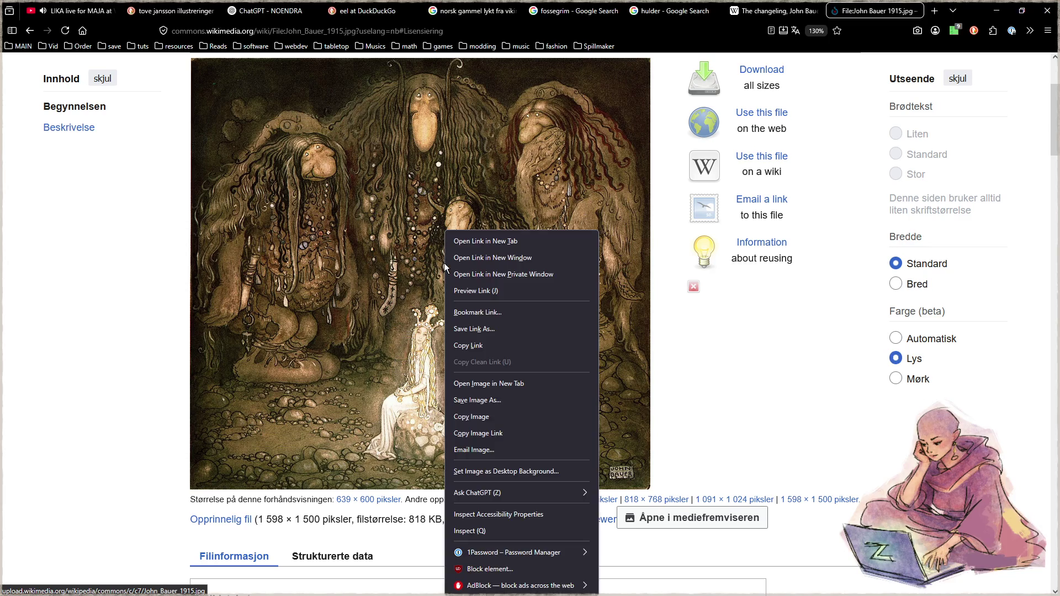
pyautogui.click(479, 424)
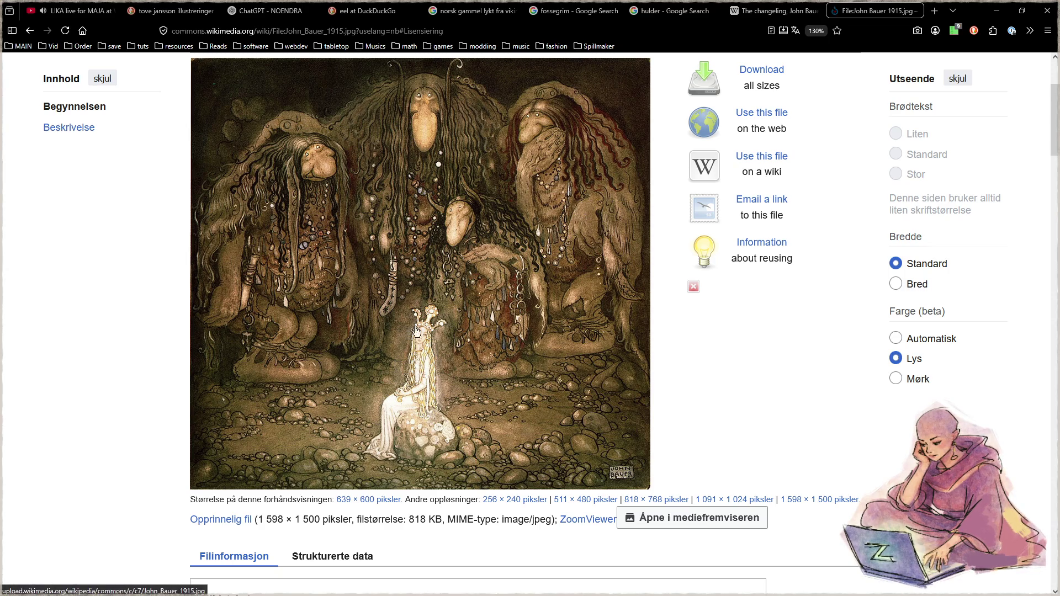
pyautogui.rightClick(501, 294)
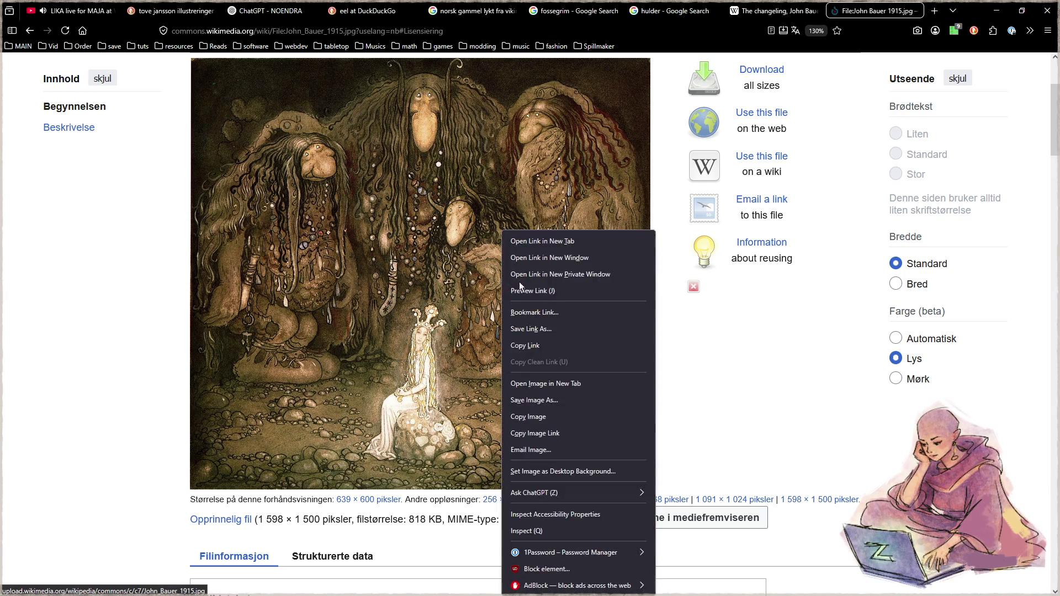
pyautogui.click(548, 422)
pyautogui.click(996, 10)
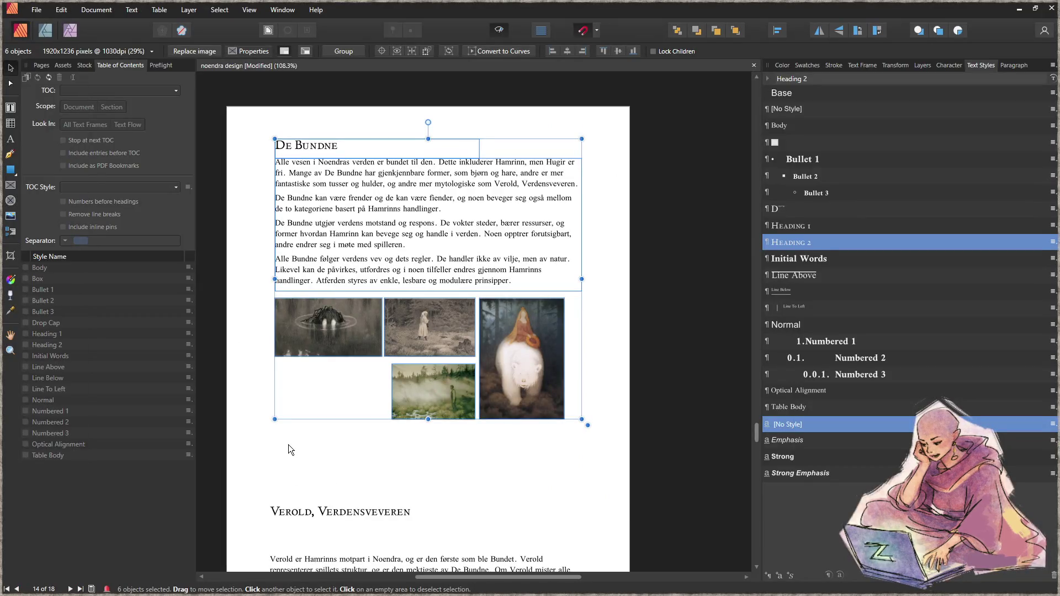
# - Paste the troll illustration and shrink it into the gap below the first picture
pyautogui.click(289, 445)
pyautogui.click(315, 439)
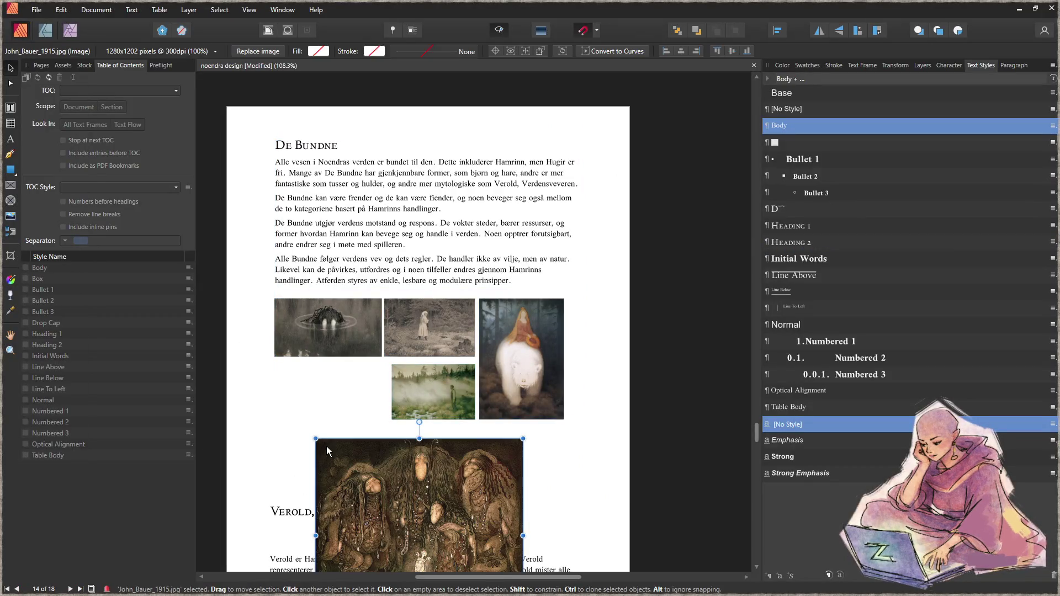
pyautogui.moveTo(319, 442)
pyautogui.mouseDown()
pyautogui.moveTo(424, 497)
pyautogui.moveTo(294, 382)
pyautogui.mouseUp()
pyautogui.moveTo(267, 472); pyautogui.dragTo(310, 426)
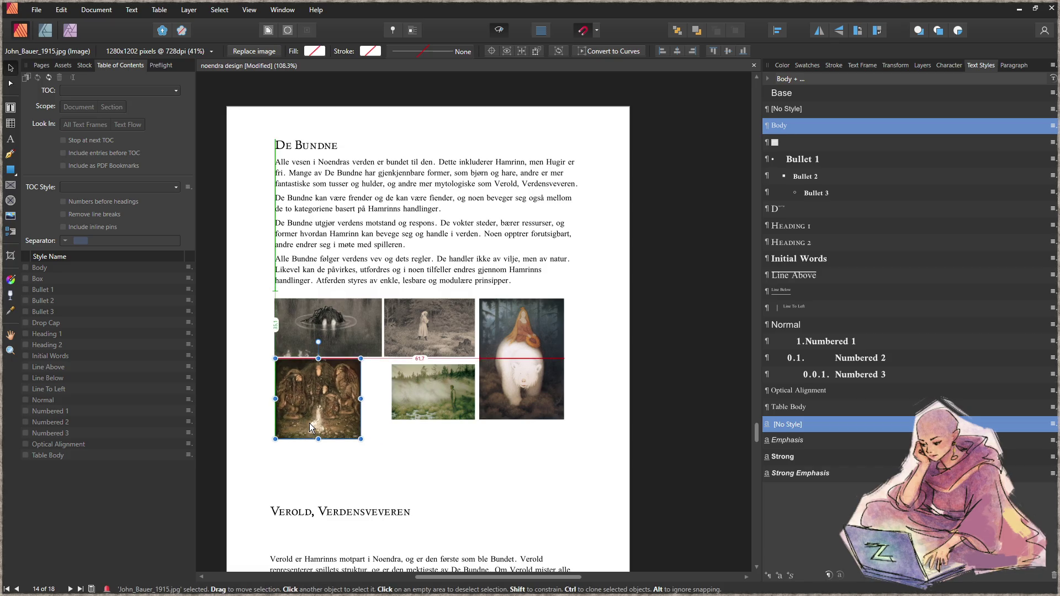
pyautogui.click(485, 466)
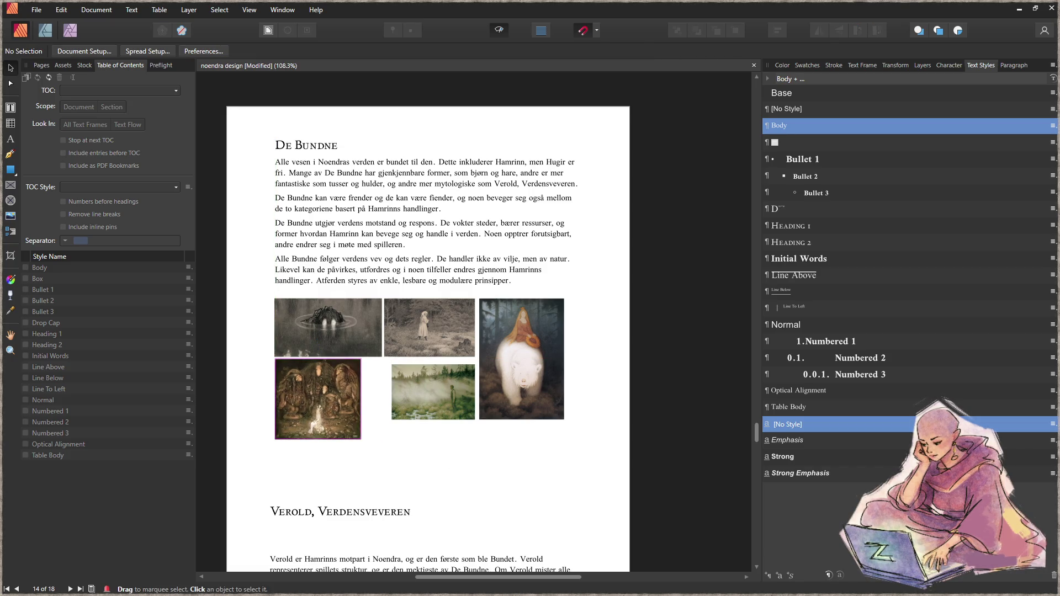
# - Draw a caption frame below the pictures reading 'Kunstverk av Theodor Kittelsen og John Bauer' and widen it
pyautogui.click(10, 108)
pyautogui.moveTo(485, 450)
pyautogui.mouseDown()
pyautogui.moveTo(529, 467)
pyautogui.moveTo(572, 465)
pyautogui.mouseUp()
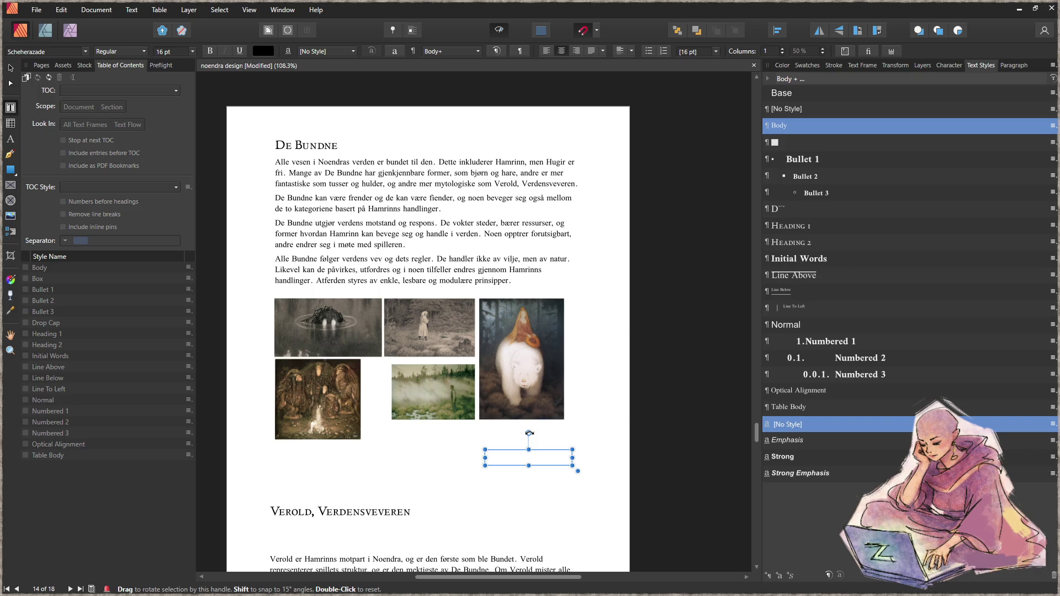
pyautogui.write('k')
pyautogui.press('BackSpace')
pyautogui.write('Kunstverk av')
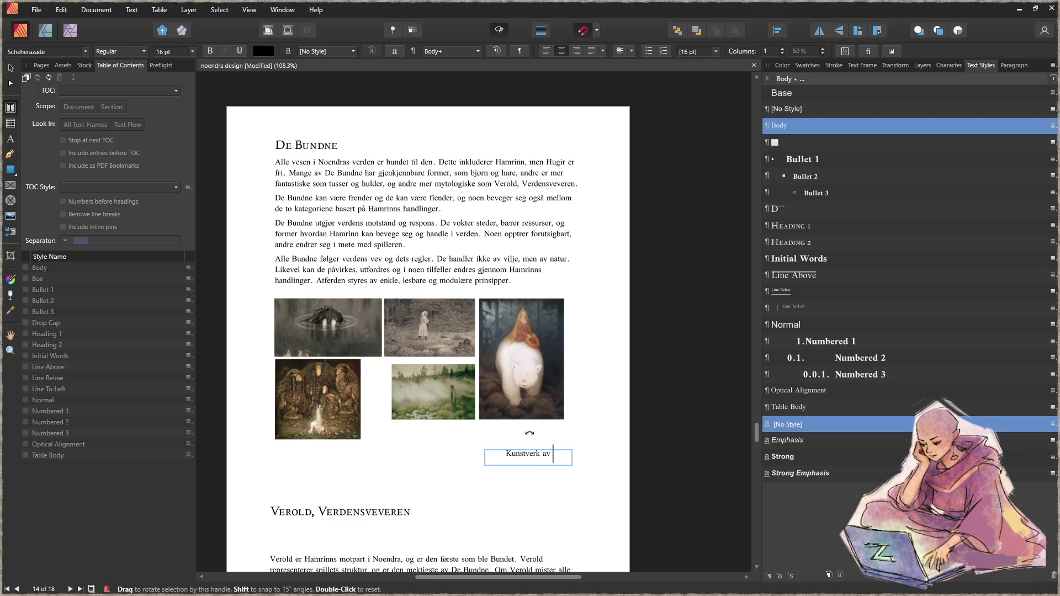
pyautogui.write(' Theodor')
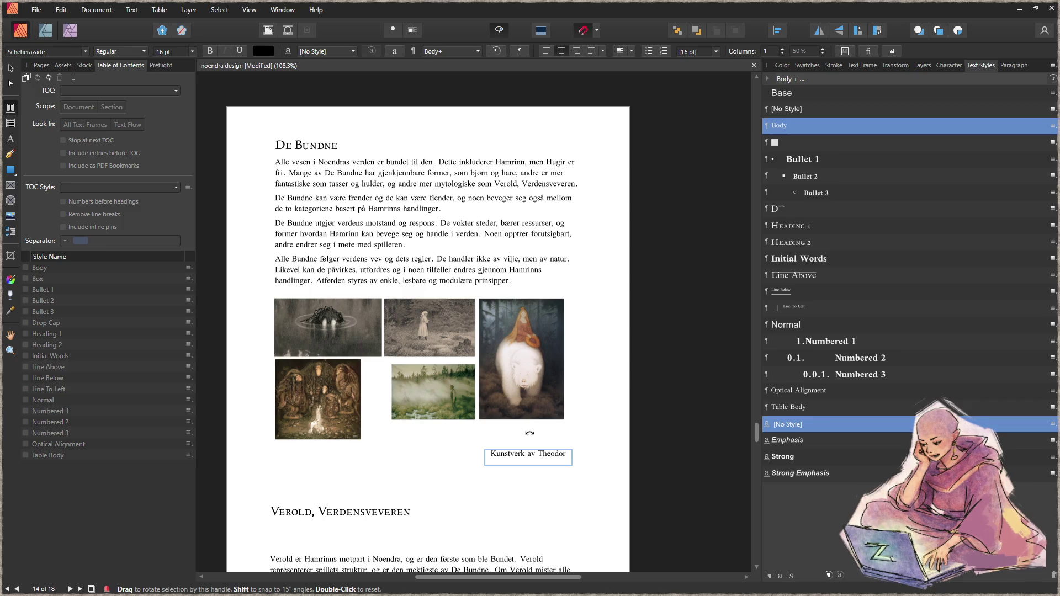
pyautogui.press('Escape')
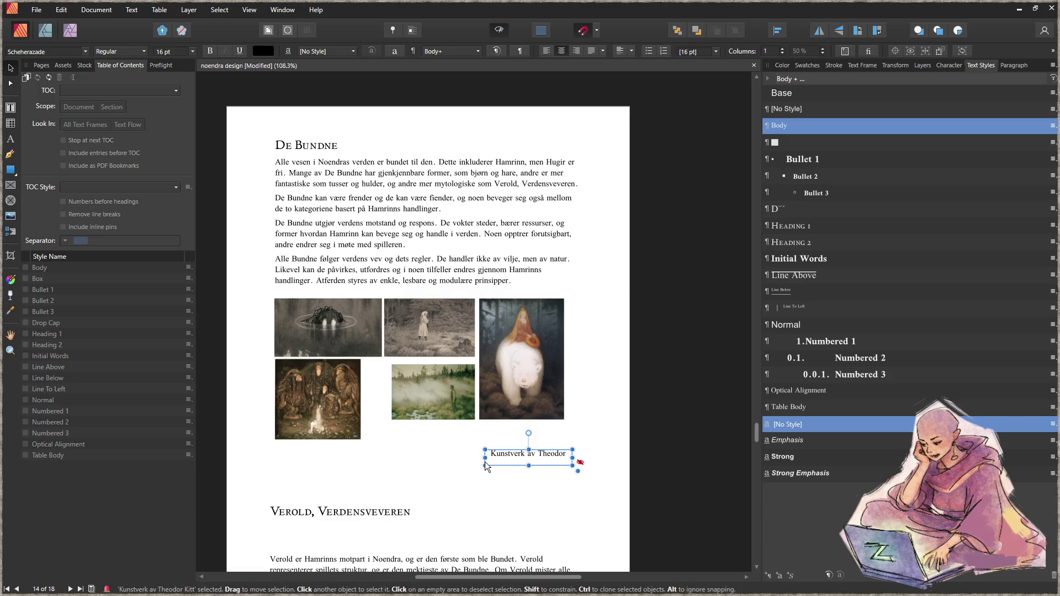
pyautogui.moveTo(486, 458); pyautogui.dragTo(392, 458)
# - Select all the caption text for formatting
pyautogui.press('t')
pyautogui.hotkey('ctrl', 'a')
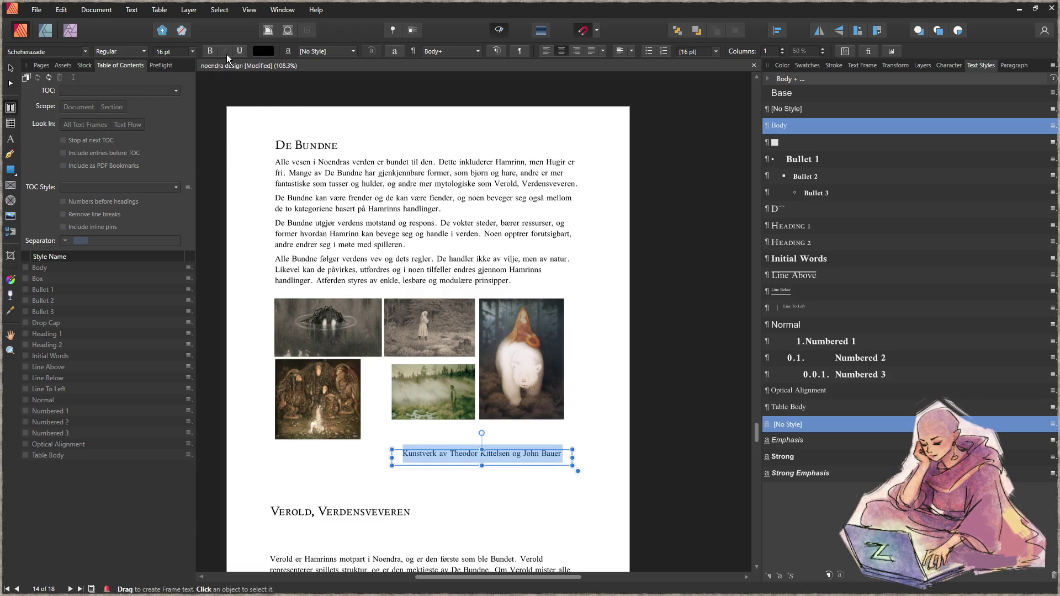
pyautogui.click(188, 52)
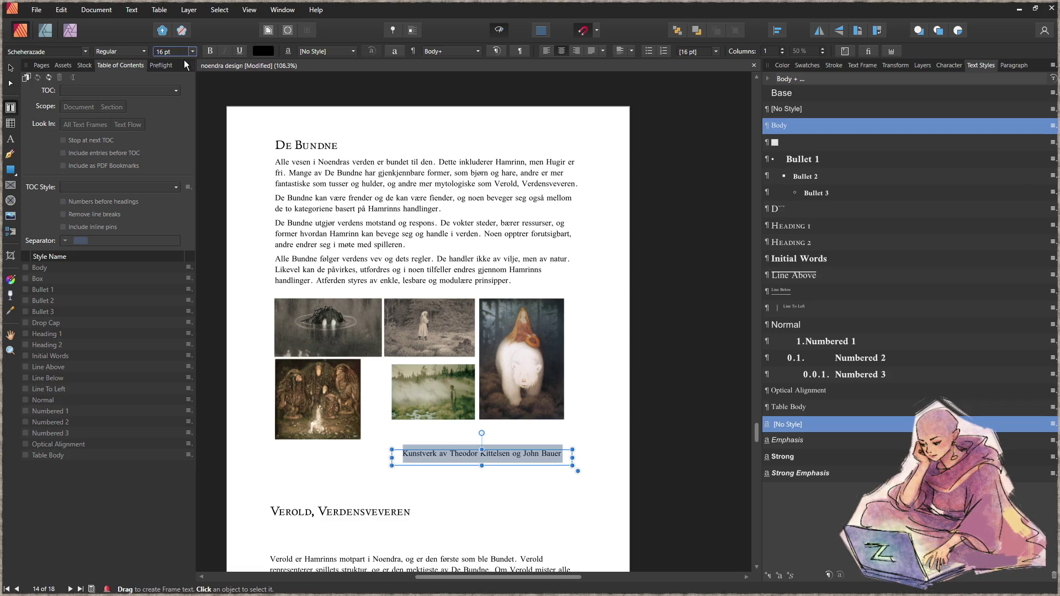
# - Set the caption text to 12 pt
pyautogui.click(192, 51)
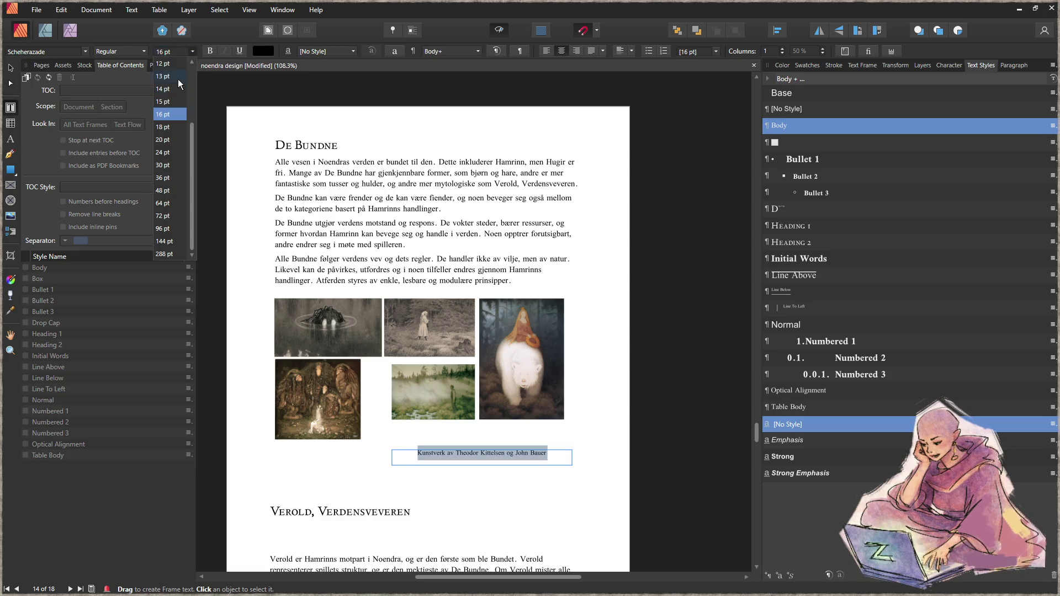
pyautogui.click(178, 66)
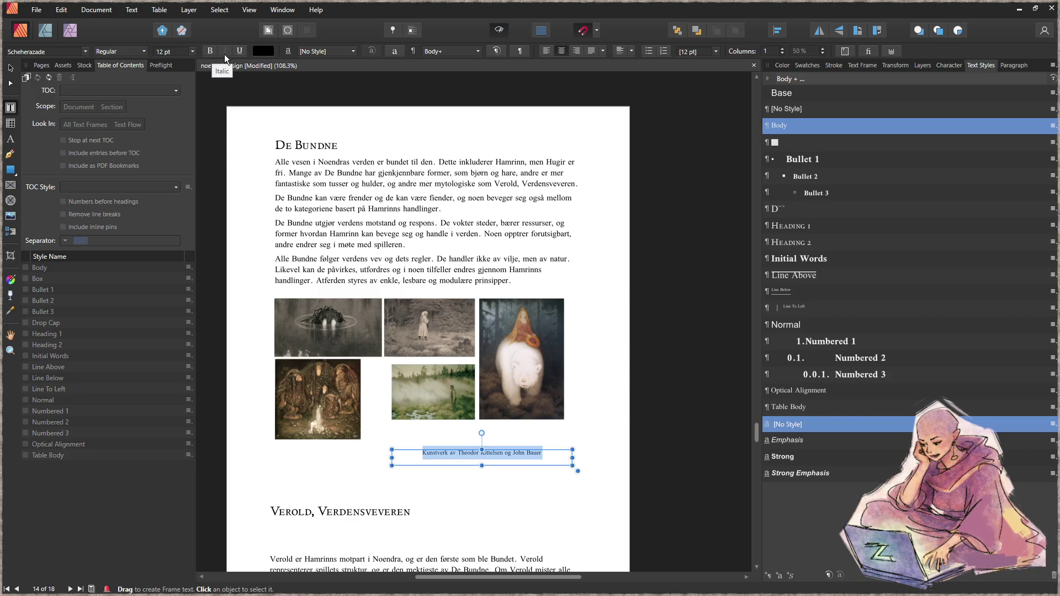
pyautogui.click(86, 52)
pyautogui.click(109, 52)
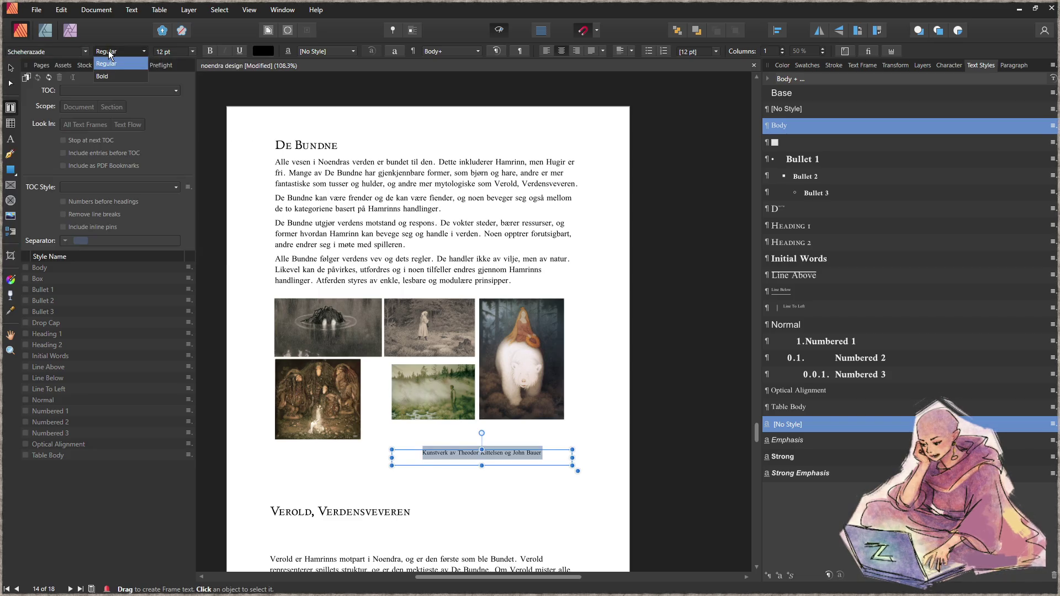
pyautogui.click(98, 63)
# - Set the caption in Perpetua Italic and deselect the frame
pyautogui.click(85, 51)
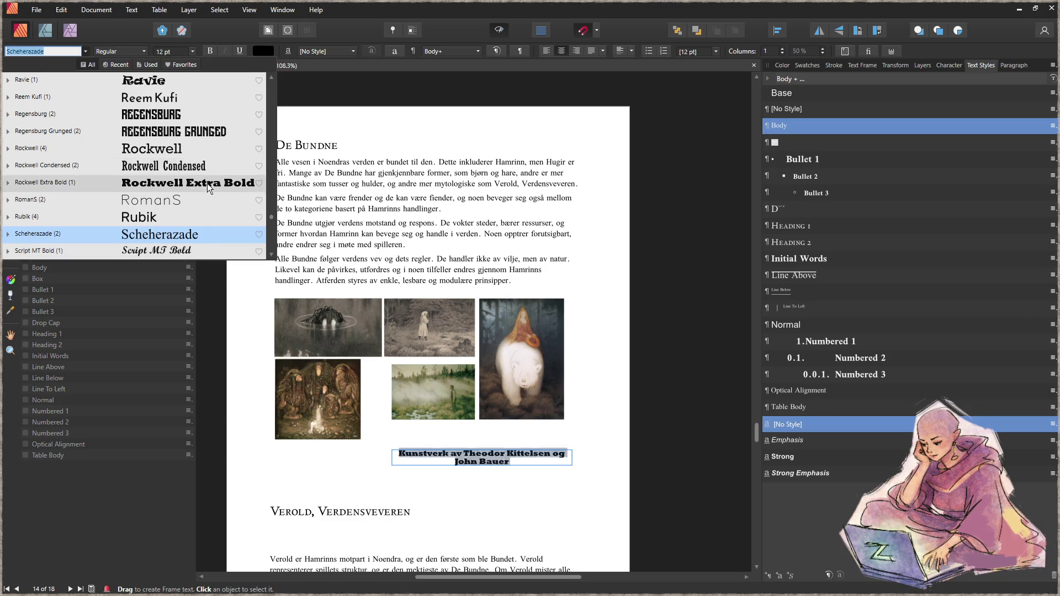
pyautogui.scroll(2, 191, 131)
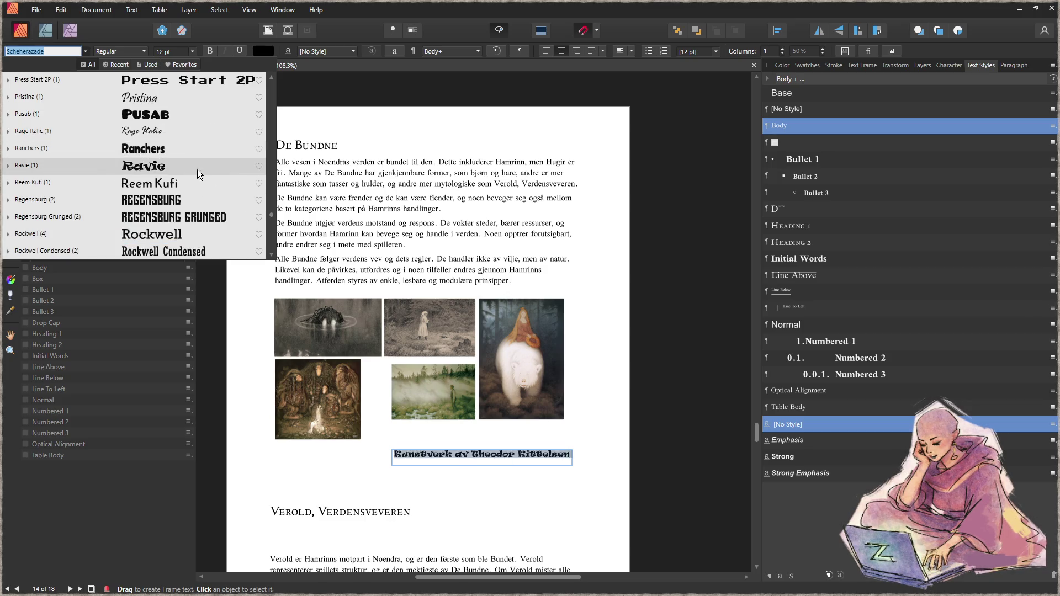
pyautogui.scroll(3, 197, 184)
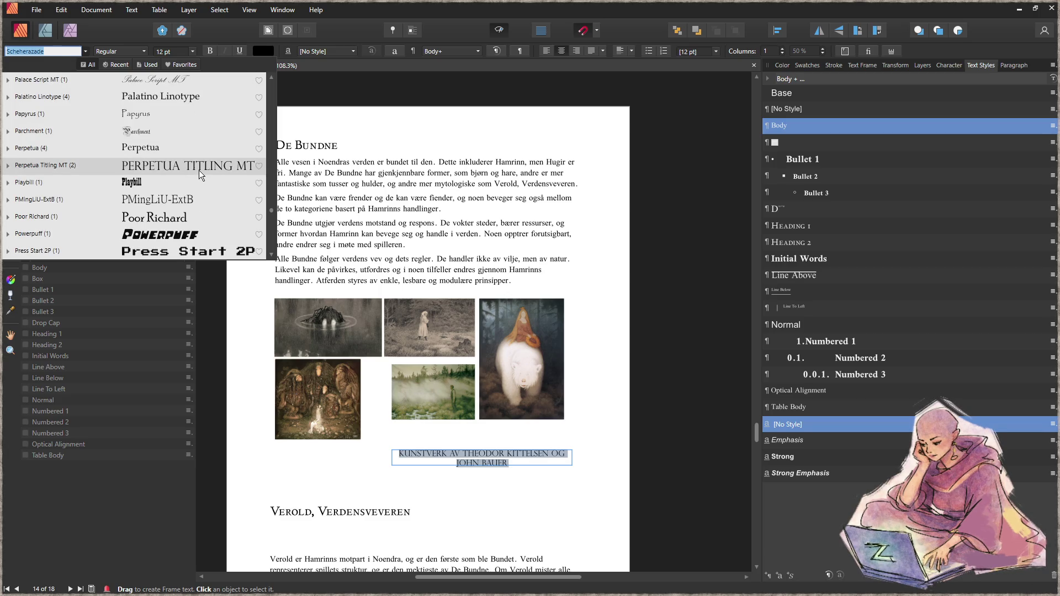
pyautogui.click(185, 148)
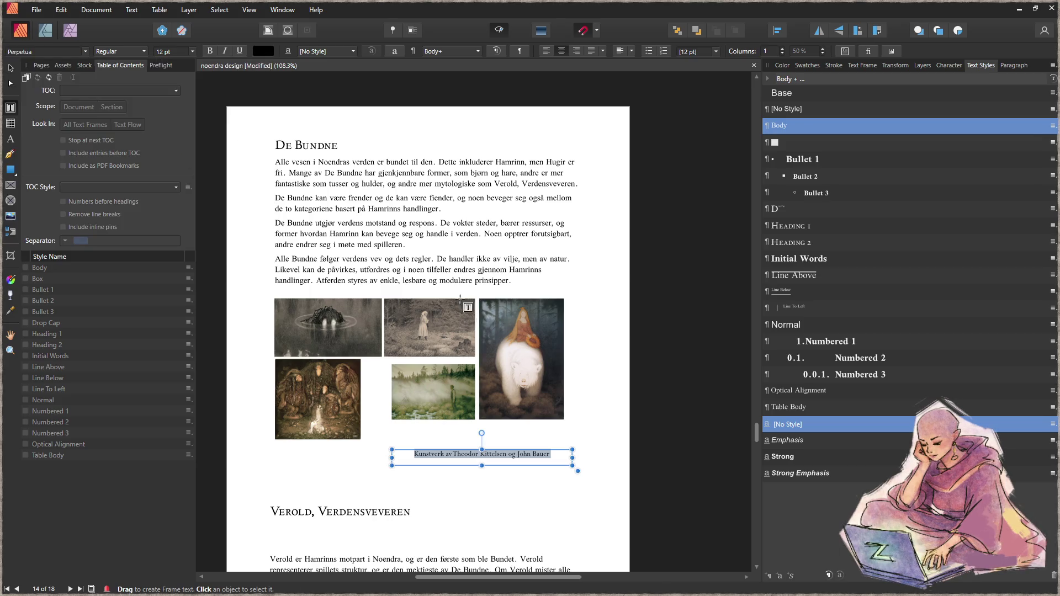
pyautogui.click(224, 50)
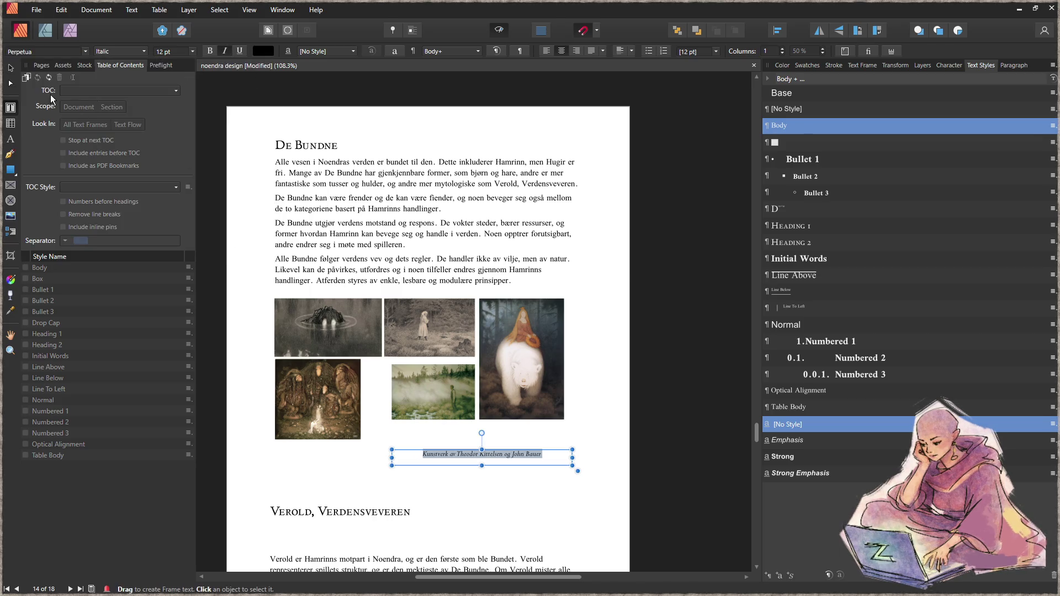
pyautogui.click(11, 68)
pyautogui.click(516, 472)
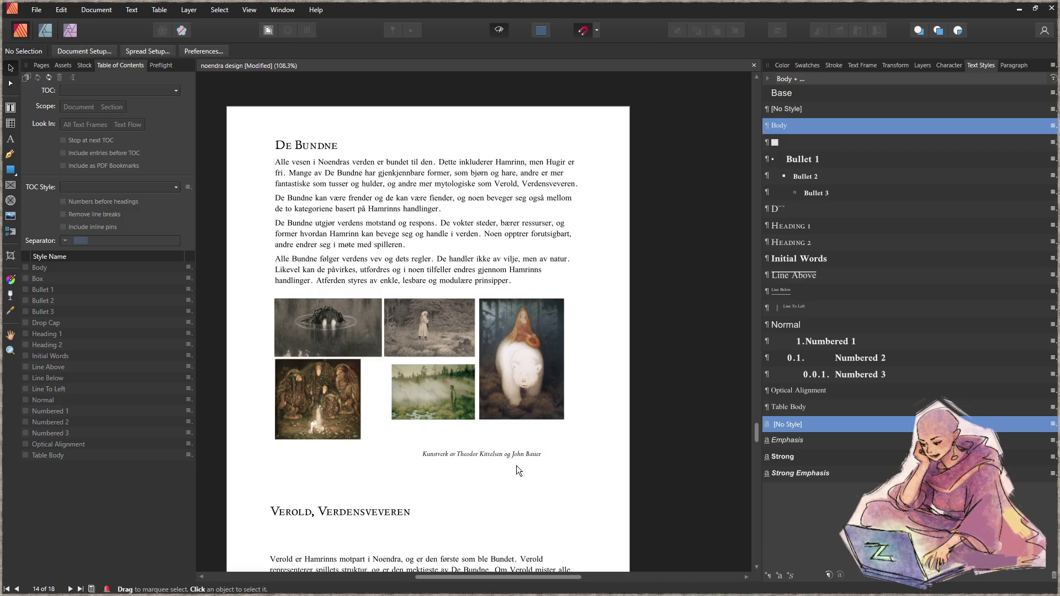
# - Move the credit caption under the grid's right side and enlarge the misty forest image down and left
pyautogui.moveTo(519, 456)
pyautogui.mouseDown()
pyautogui.moveTo(558, 457)
pyautogui.moveTo(512, 457)
pyautogui.moveTo(543, 456)
pyautogui.mouseUp()
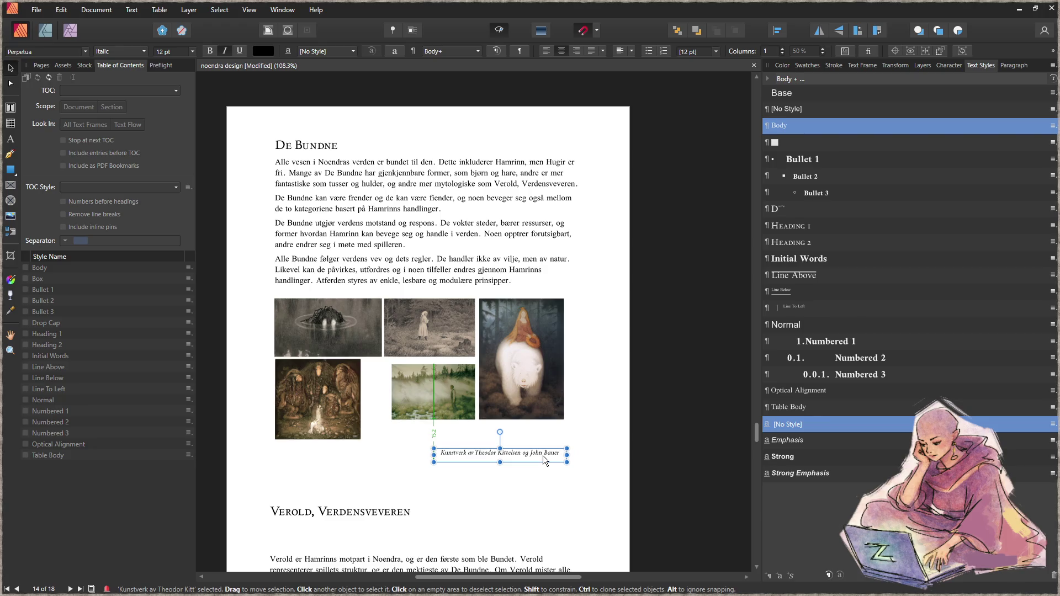
pyautogui.click(413, 402)
pyautogui.moveTo(399, 419); pyautogui.dragTo(373, 450)
pyautogui.click(384, 467)
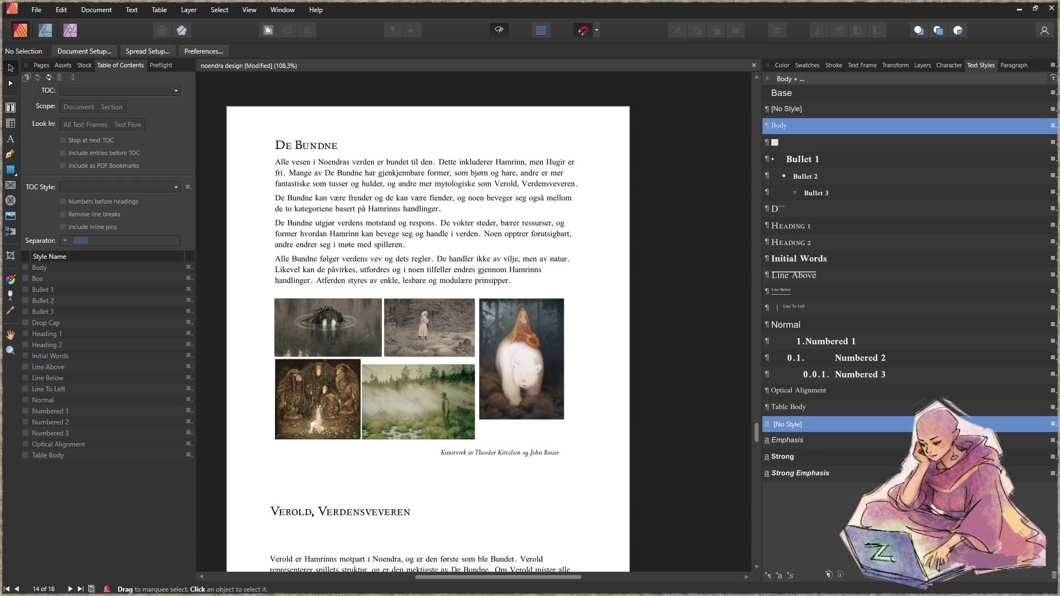
pyautogui.hotkey('alt', 'Tab')
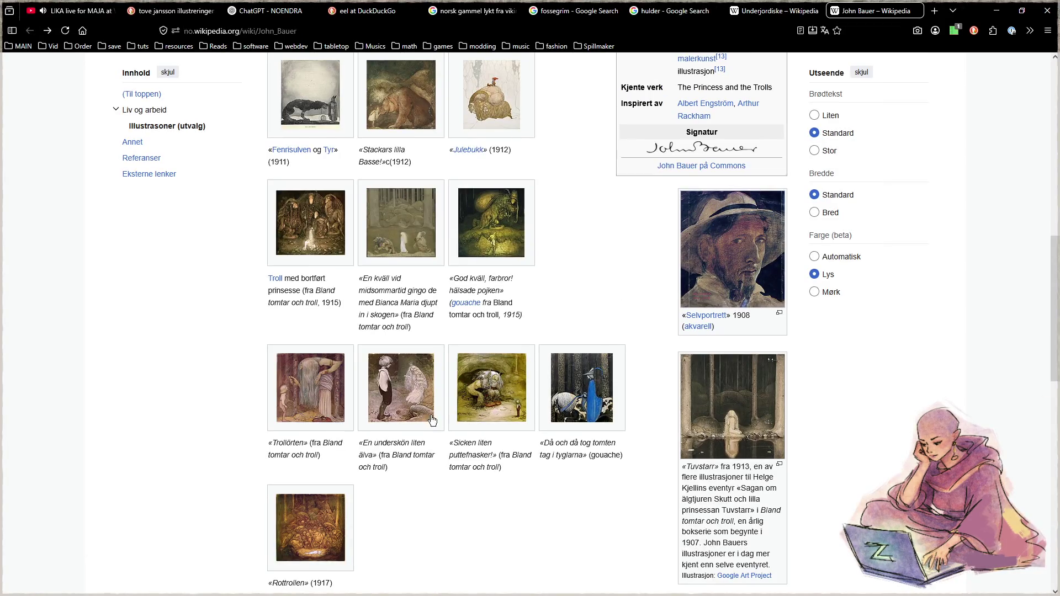
pyautogui.click(319, 386)
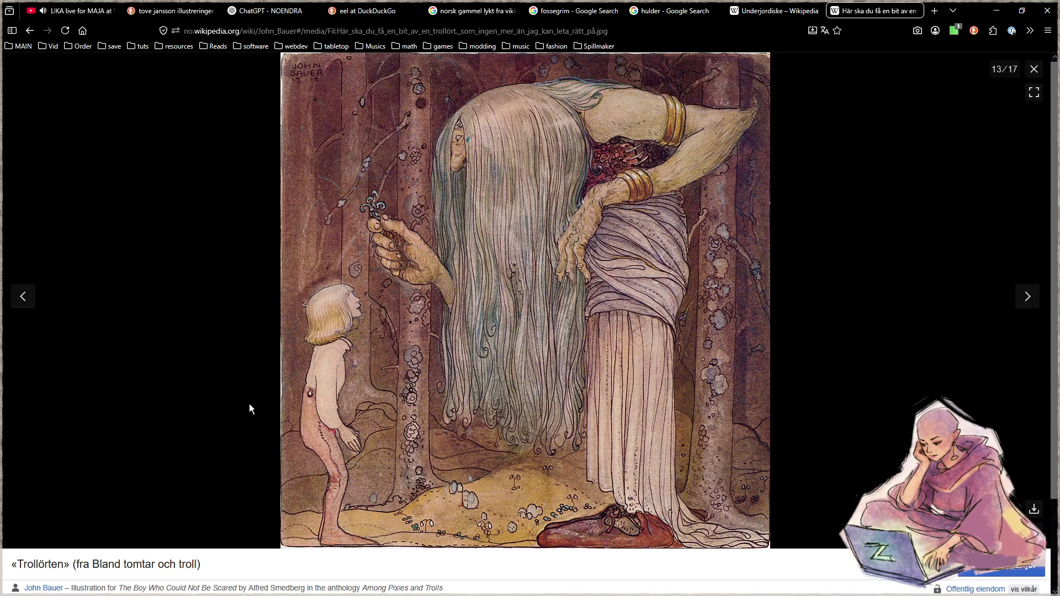
pyautogui.click(1030, 74)
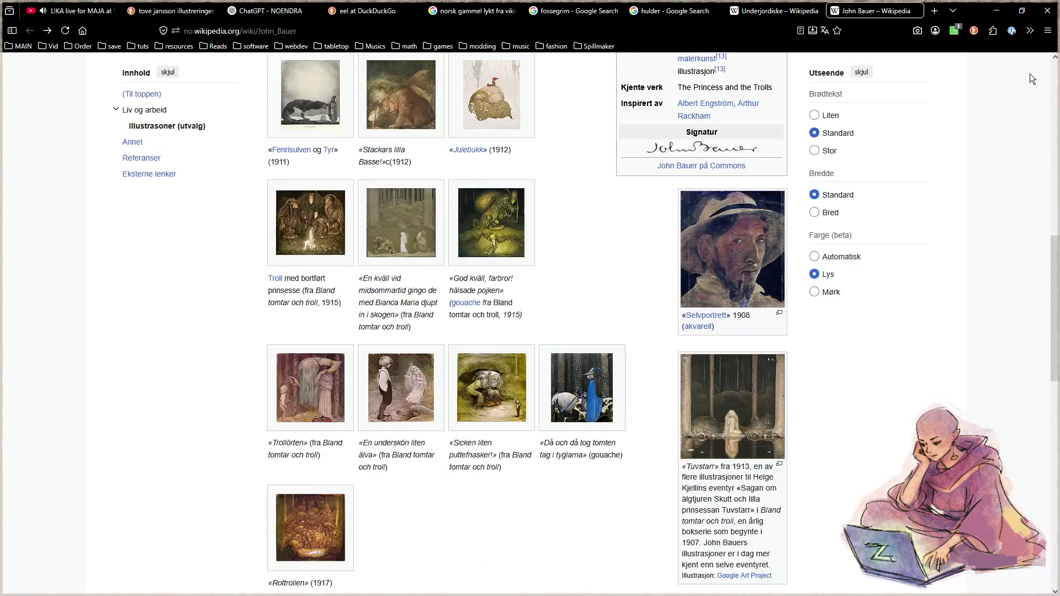
pyautogui.click(584, 400)
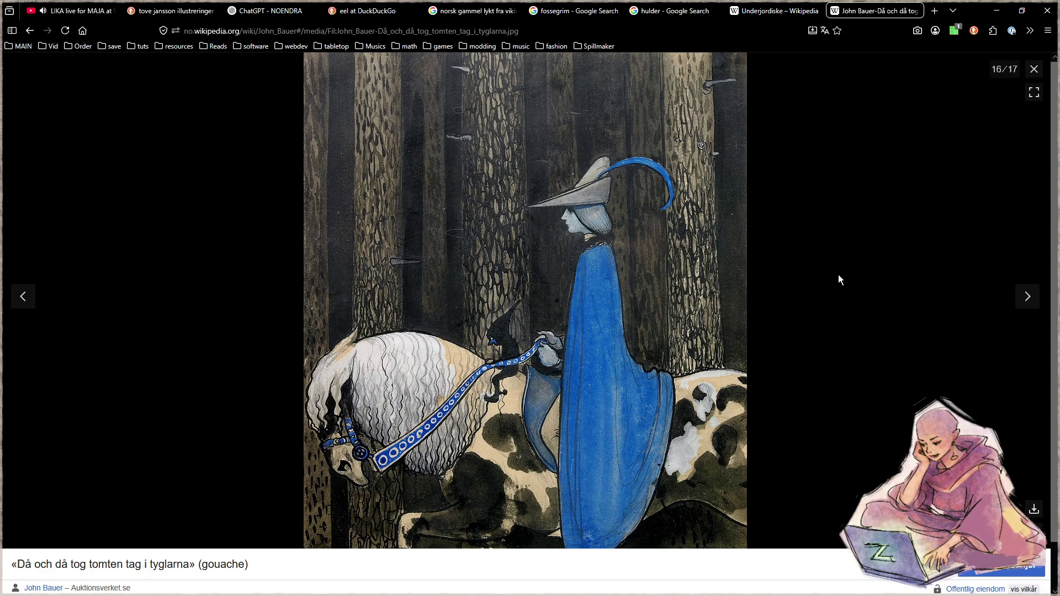
pyautogui.click(1033, 69)
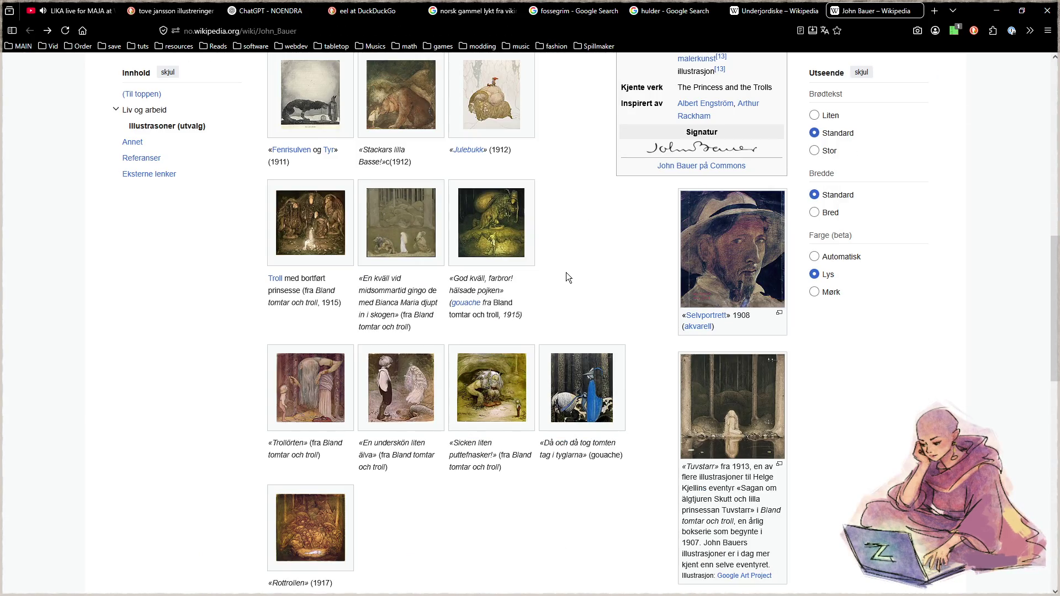
pyautogui.scroll(4, 568, 276)
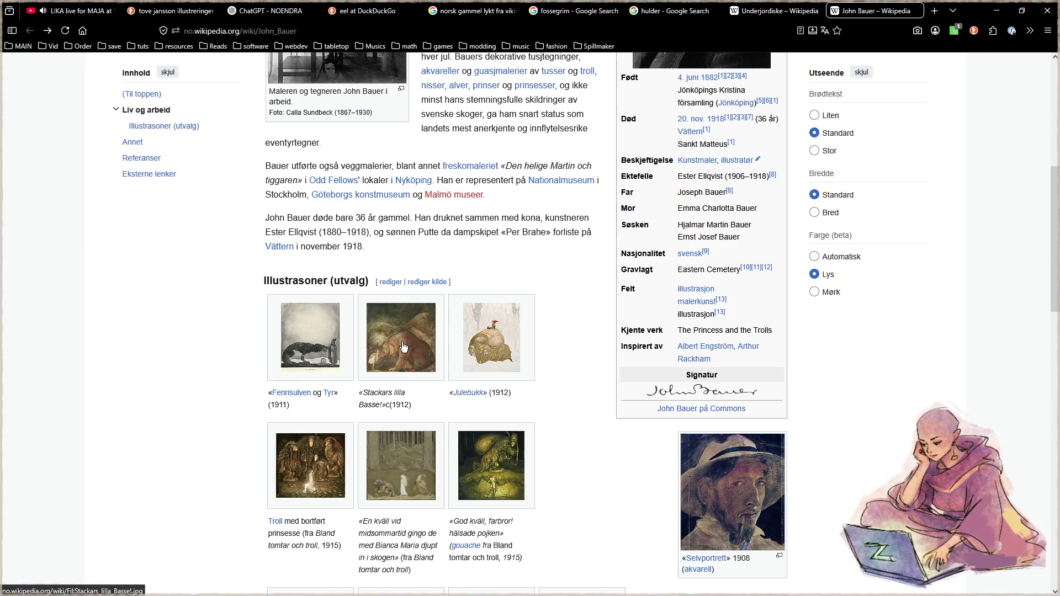
# - View the Stackars lilla Basse, Julebukk and Fenrisulven og Tyr illustrations full size, closing each in turn
pyautogui.click(403, 346)
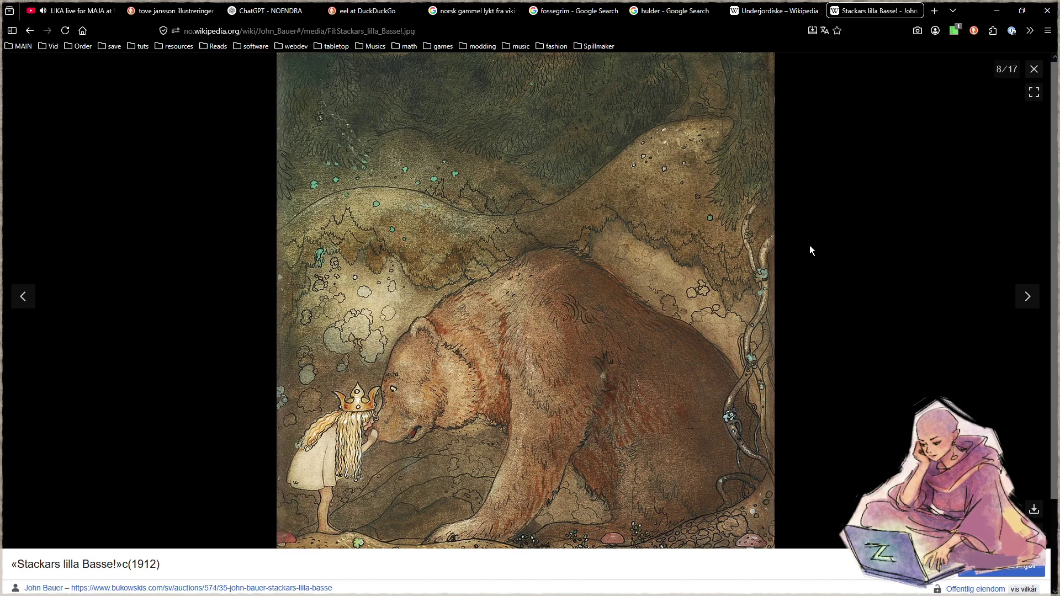
pyautogui.click(1034, 69)
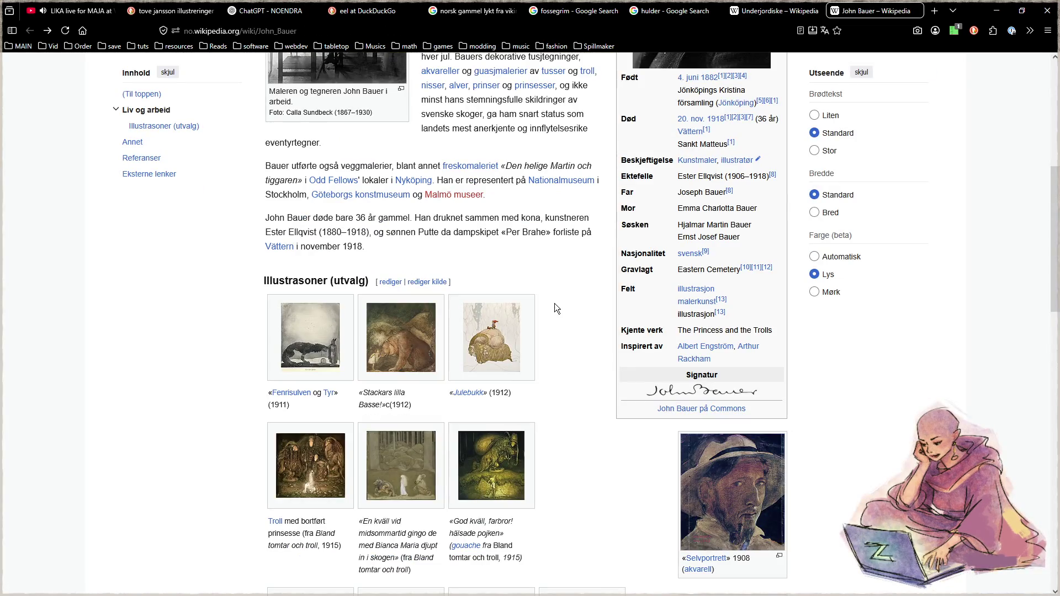
pyautogui.click(500, 333)
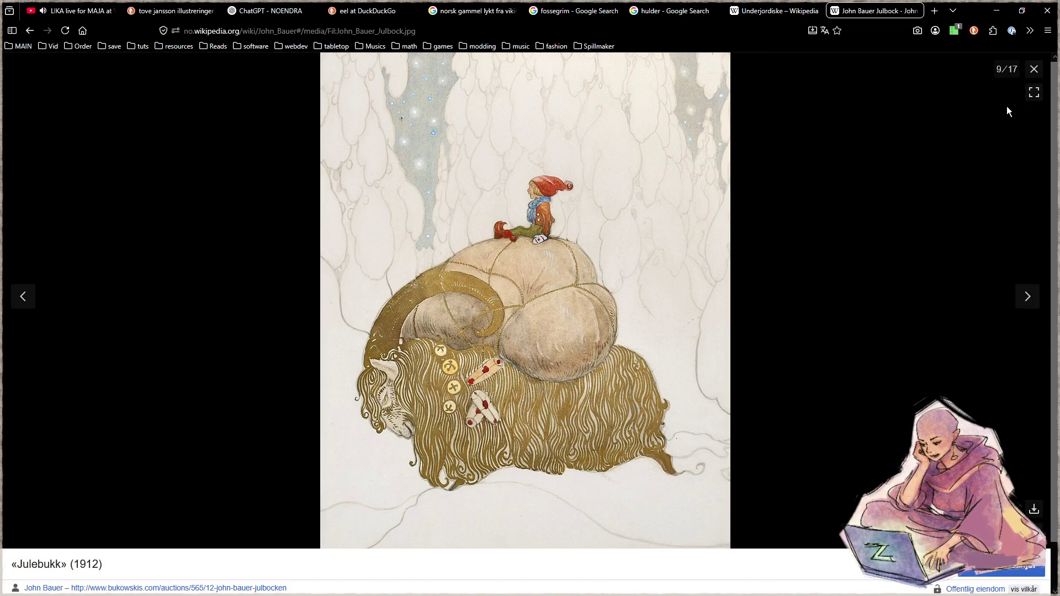
pyautogui.click(1034, 70)
pyautogui.scroll(-2, 533, 331)
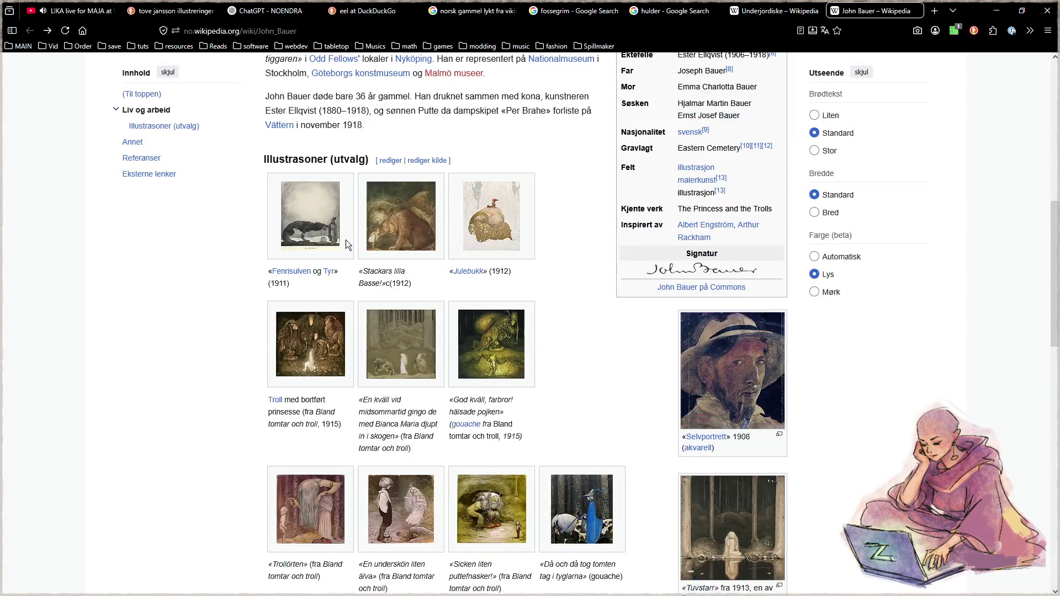
pyautogui.click(350, 239)
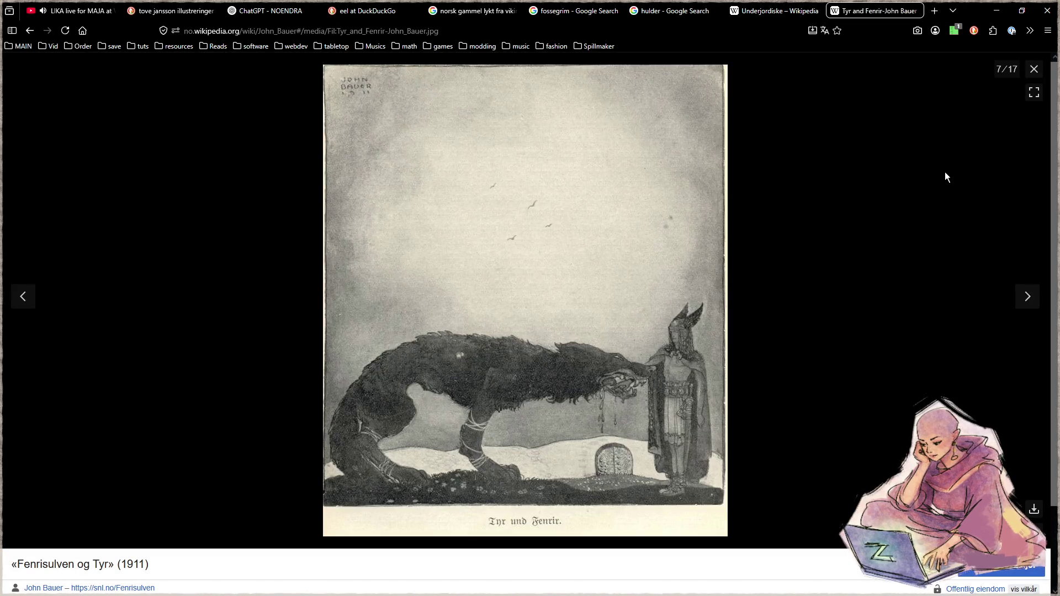
pyautogui.click(1034, 69)
pyautogui.scroll(-2, 555, 256)
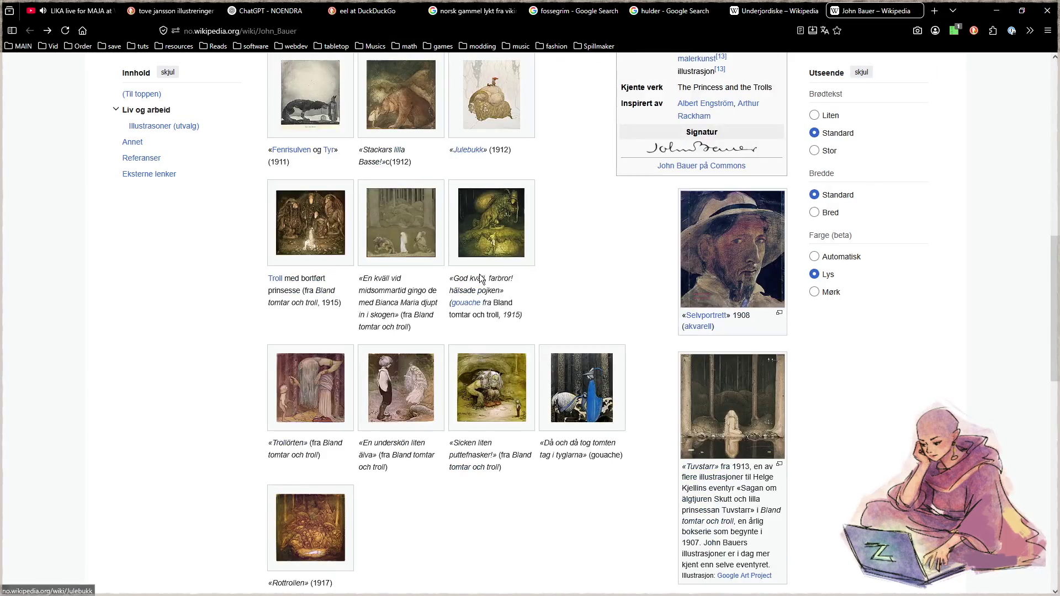
pyautogui.scroll(-2, 558, 278)
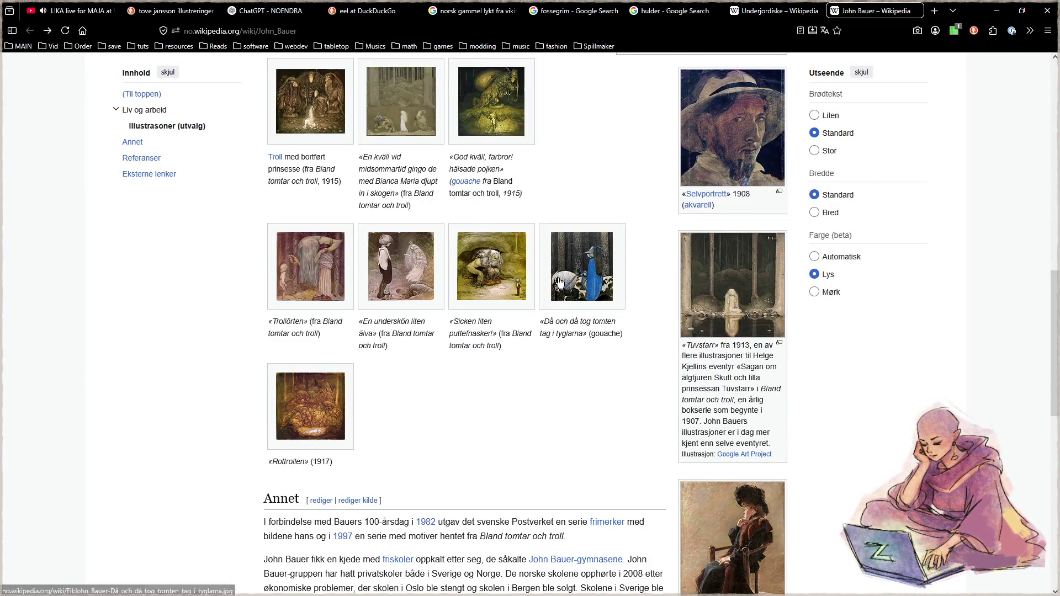
# - Open En underskön liten älva and step through the gallery to end on Rottrollen (17/17)
pyautogui.click(400, 262)
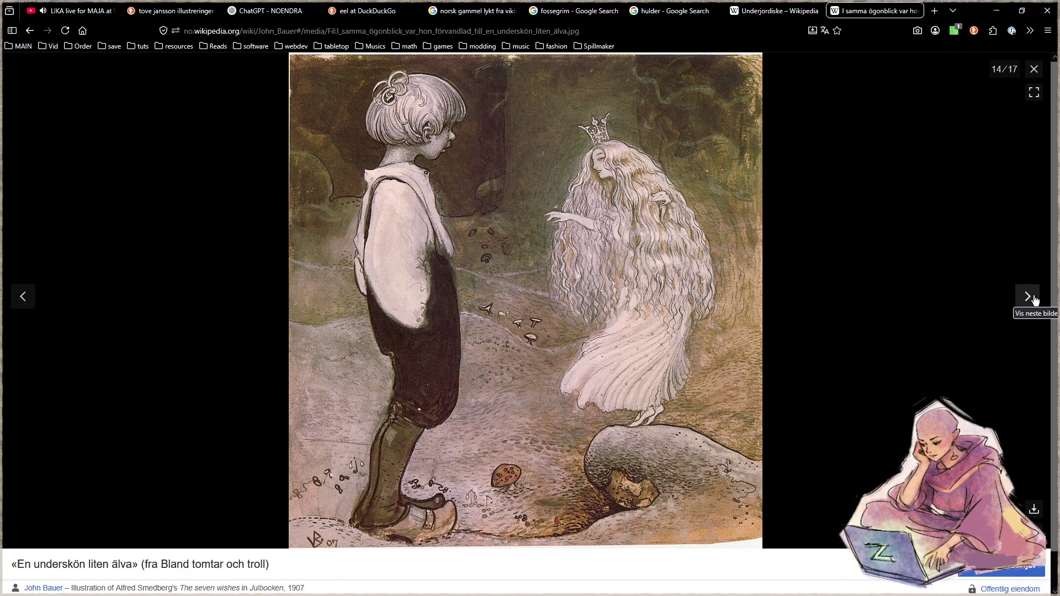
pyautogui.click(1028, 297)
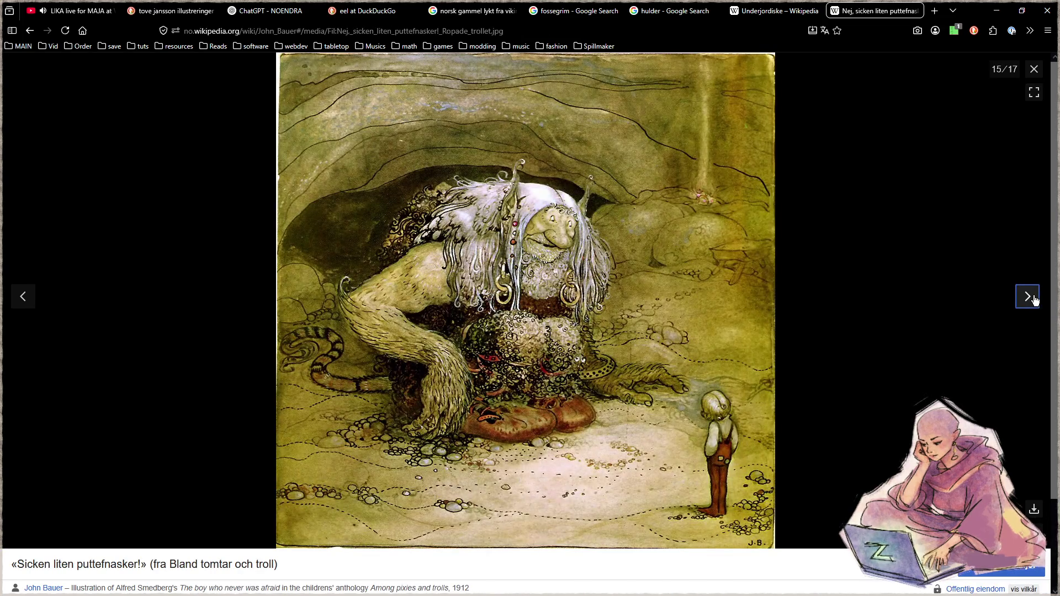
pyautogui.click(1028, 297)
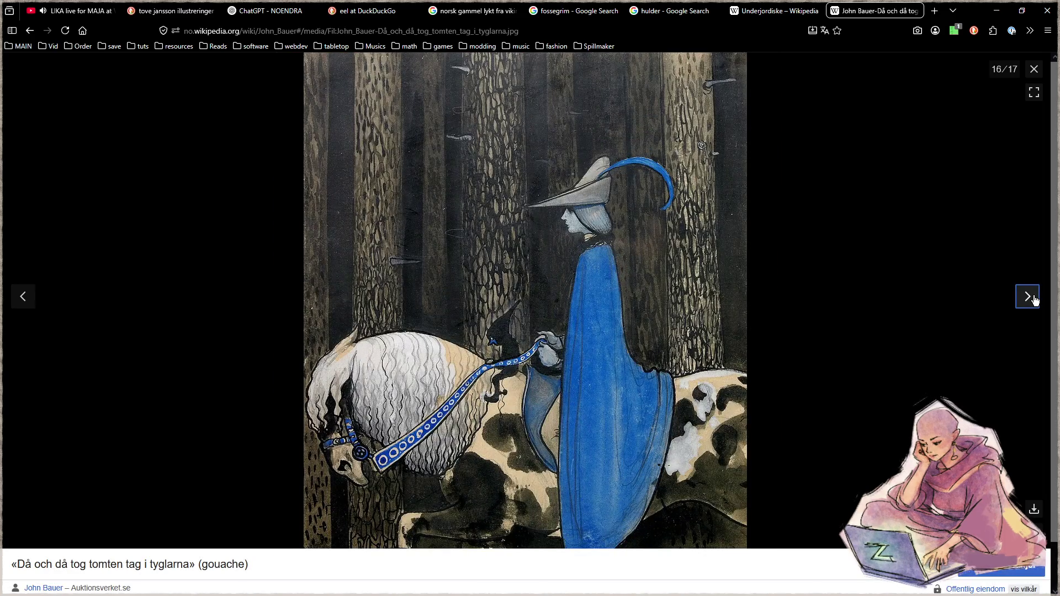
pyautogui.click(1034, 300)
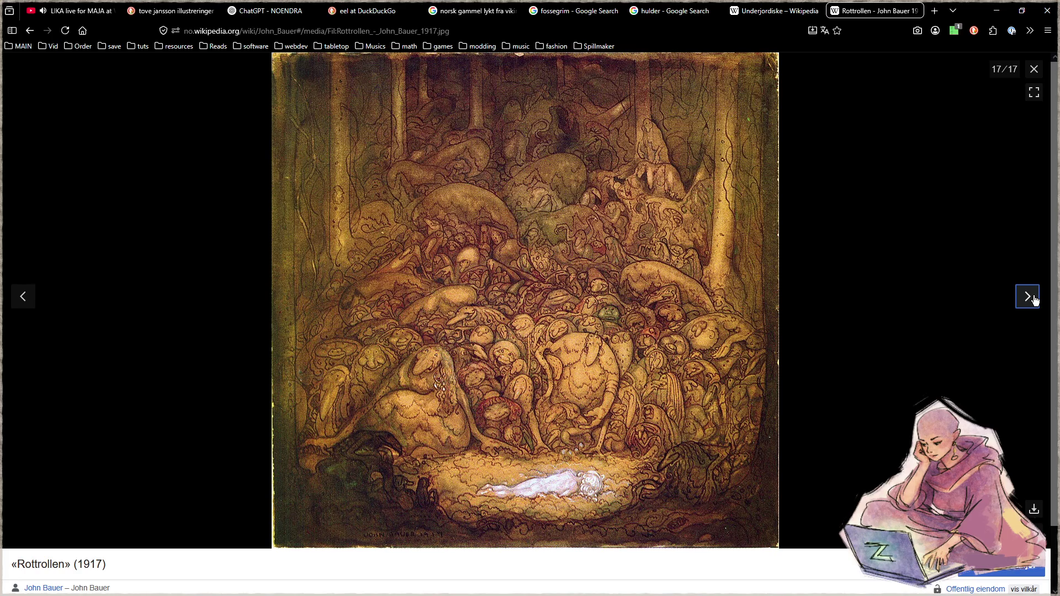
pyautogui.click(1035, 299)
pyautogui.click(1035, 300)
pyautogui.click(1035, 300)
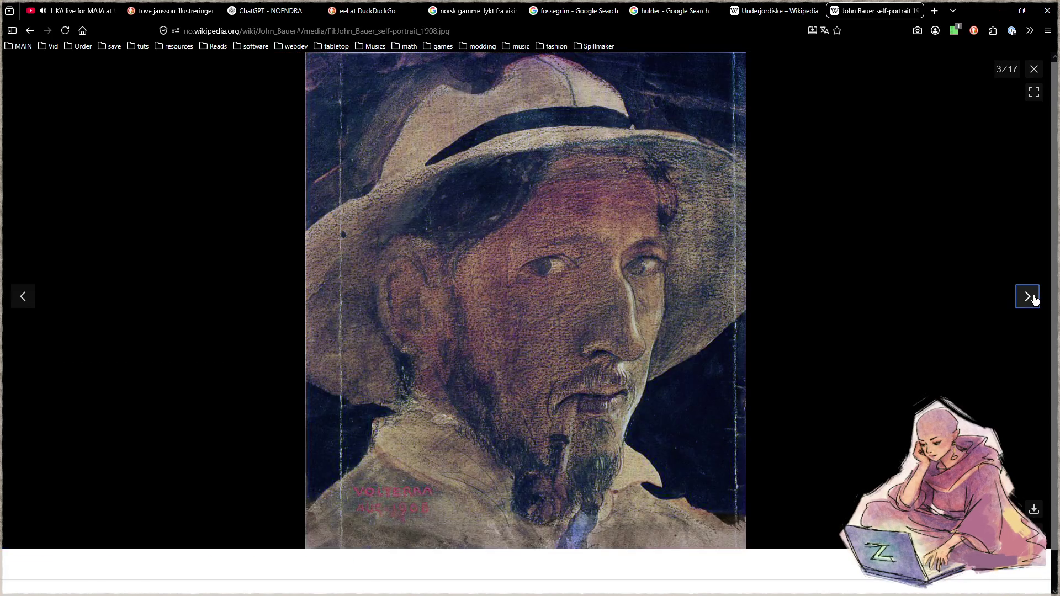
pyautogui.click(29, 298)
pyautogui.click(29, 299)
pyautogui.click(29, 299)
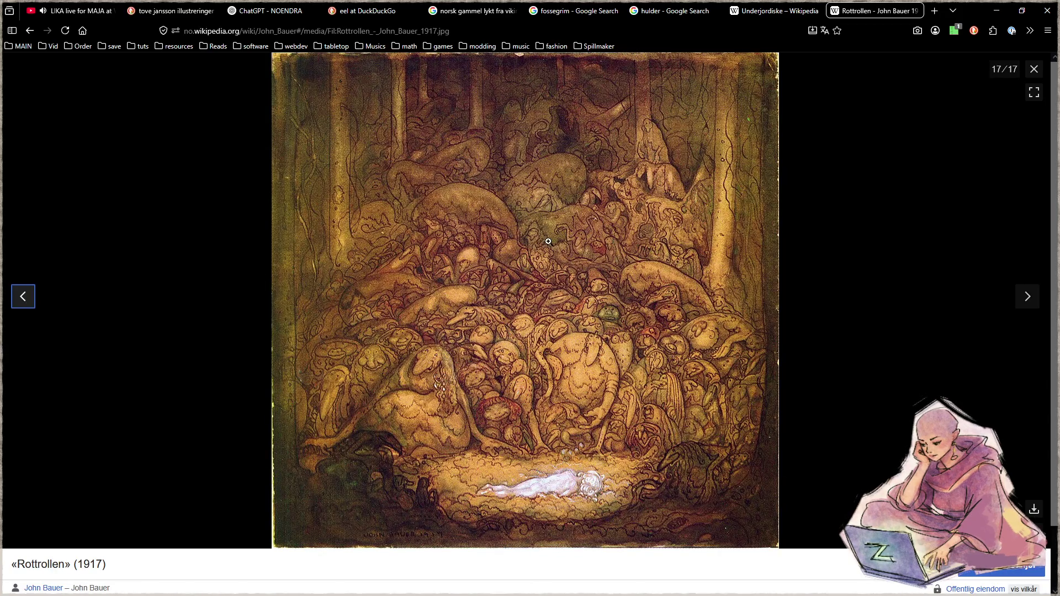
pyautogui.click(954, 32)
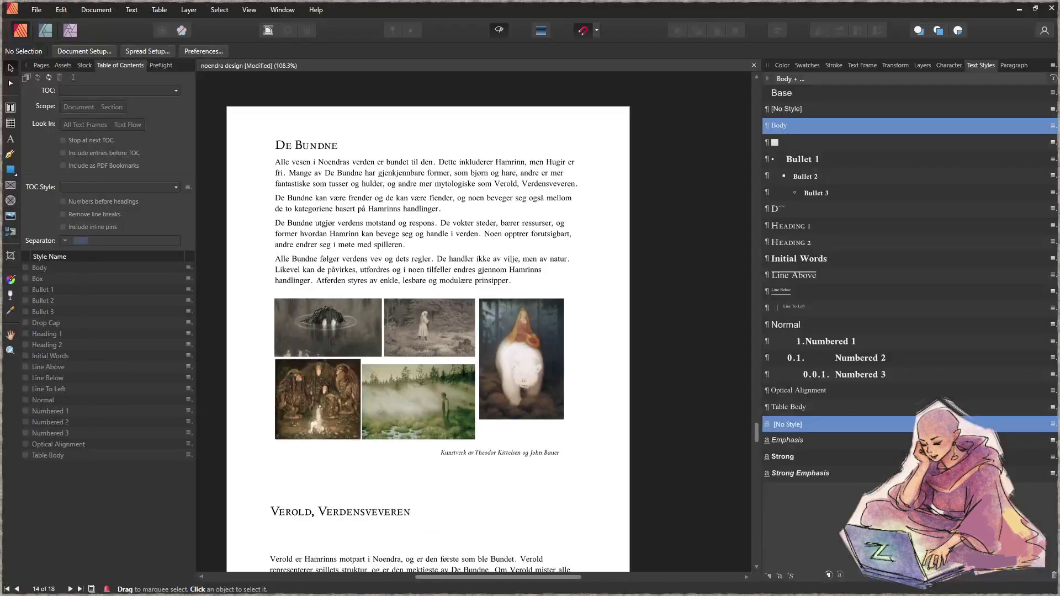
# - Place the Rottrollen image on the page, shrink it and move it beneath the image grid
pyautogui.moveTo(283, 447)
pyautogui.mouseDown()
pyautogui.moveTo(425, 451)
pyautogui.moveTo(383, 468)
pyautogui.mouseUp()
pyautogui.scroll(-4, 284, 445)
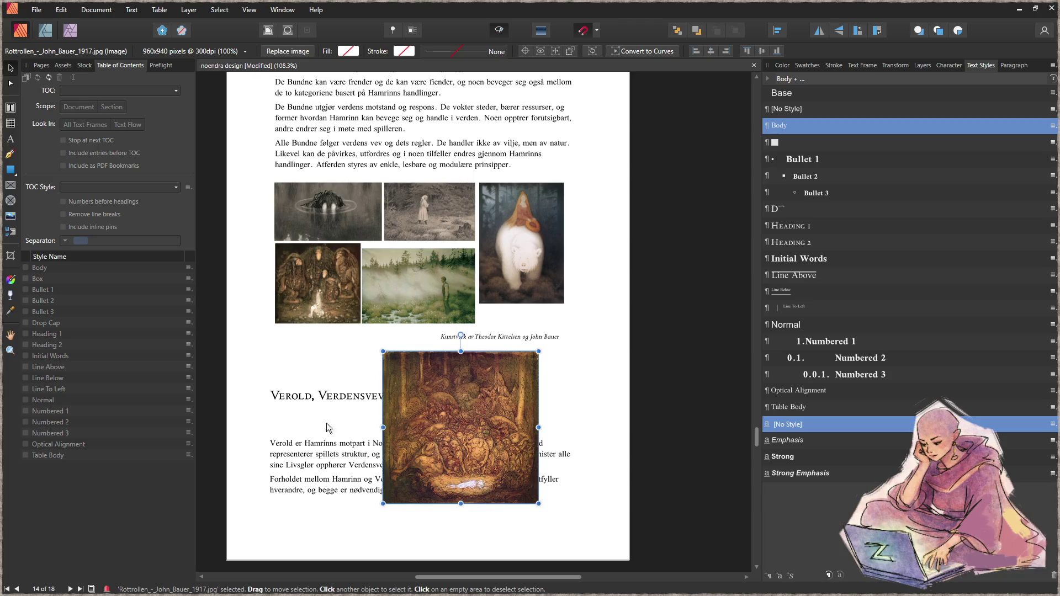
pyautogui.moveTo(540, 505); pyautogui.dragTo(460, 423)
pyautogui.moveTo(421, 392)
pyautogui.mouseDown()
pyautogui.moveTo(299, 353)
pyautogui.moveTo(319, 369)
pyautogui.mouseUp()
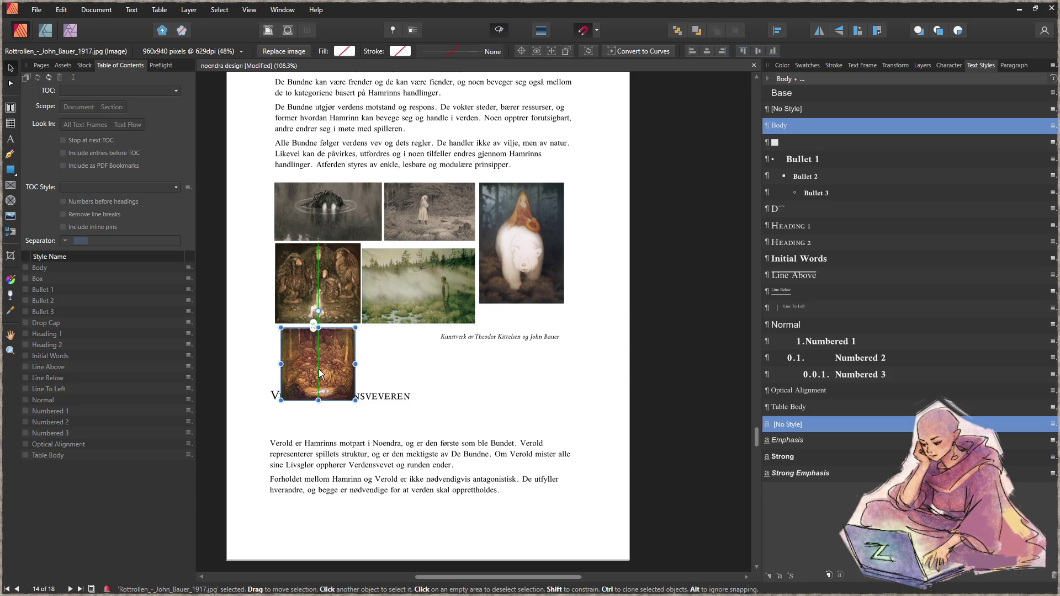
pyautogui.moveTo(320, 370); pyautogui.dragTo(320, 370)
# - Delete the lone troll painting sitting below the image grid, above the Verold heading
pyautogui.click(419, 301)
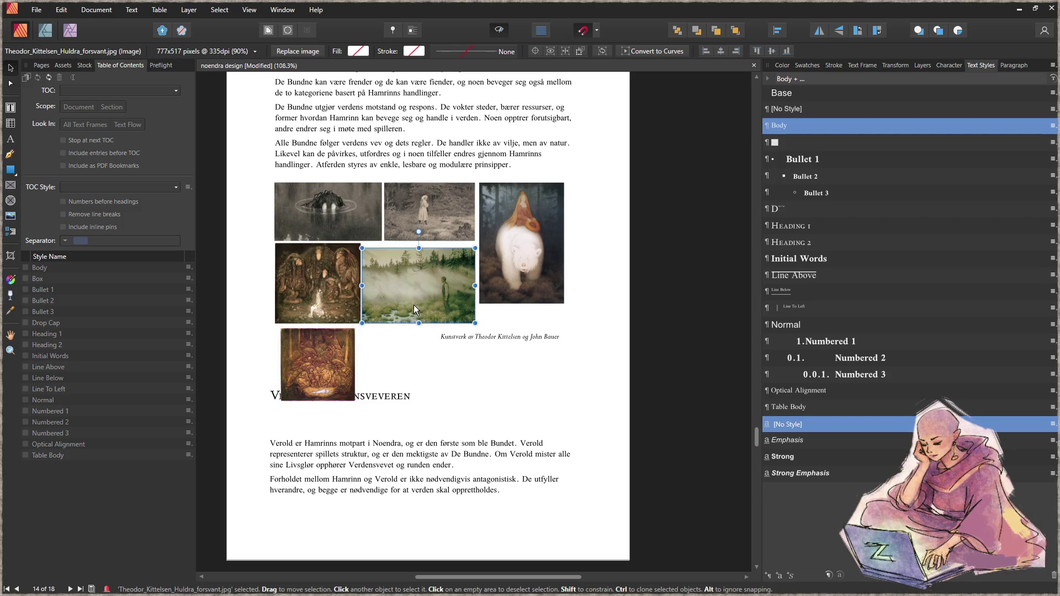
pyautogui.scroll(3, 333, 370)
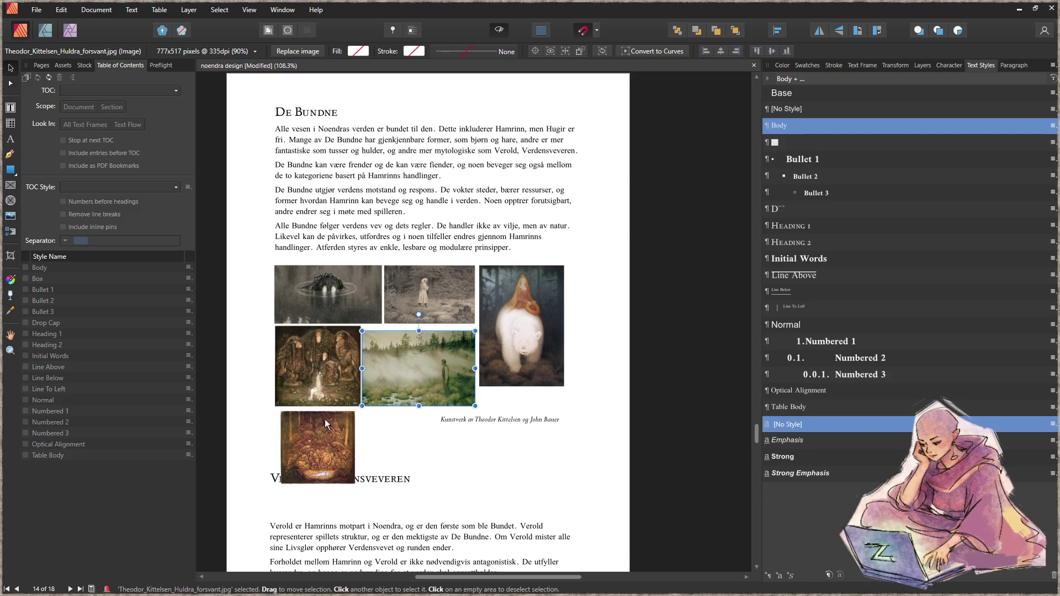
pyautogui.scroll(5, 312, 464)
pyautogui.scroll(-2, 317, 471)
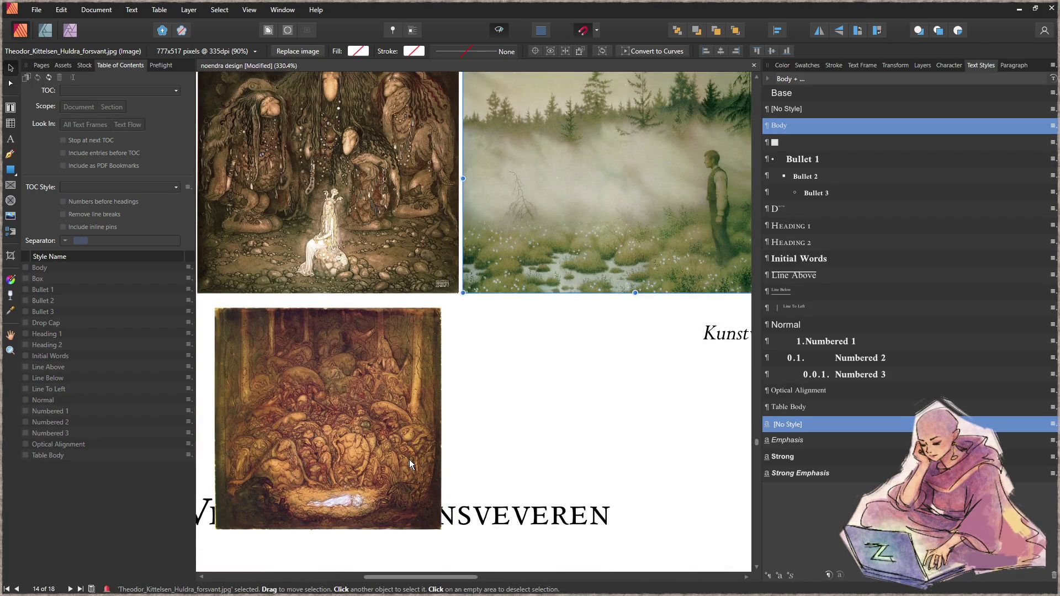
pyautogui.scroll(-2, 409, 460)
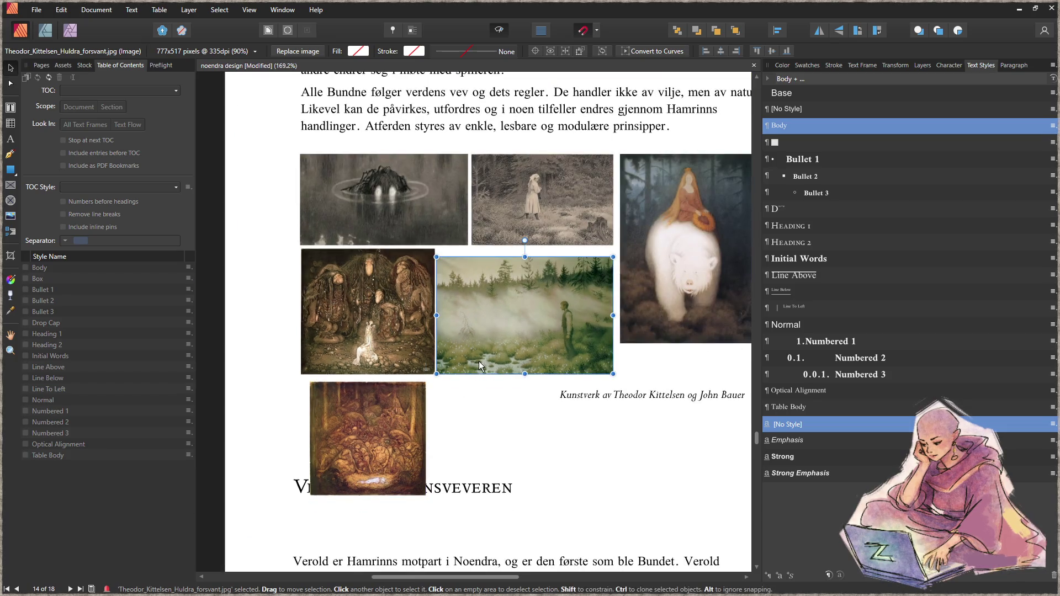
pyautogui.click(394, 425)
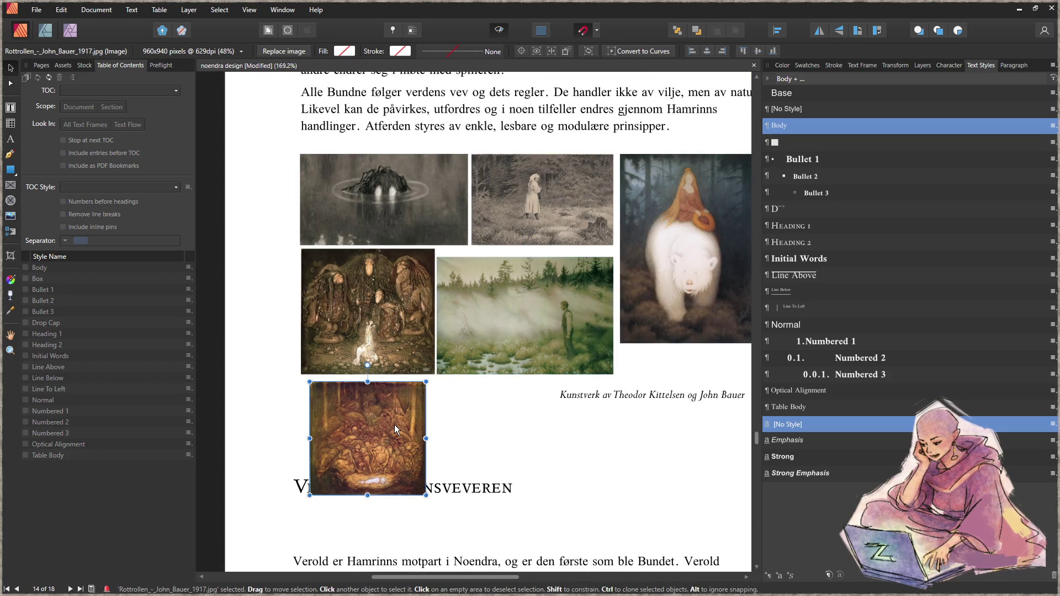
pyautogui.press('Delete')
pyautogui.hscroll(2, 565, 409)
pyautogui.click(630, 313)
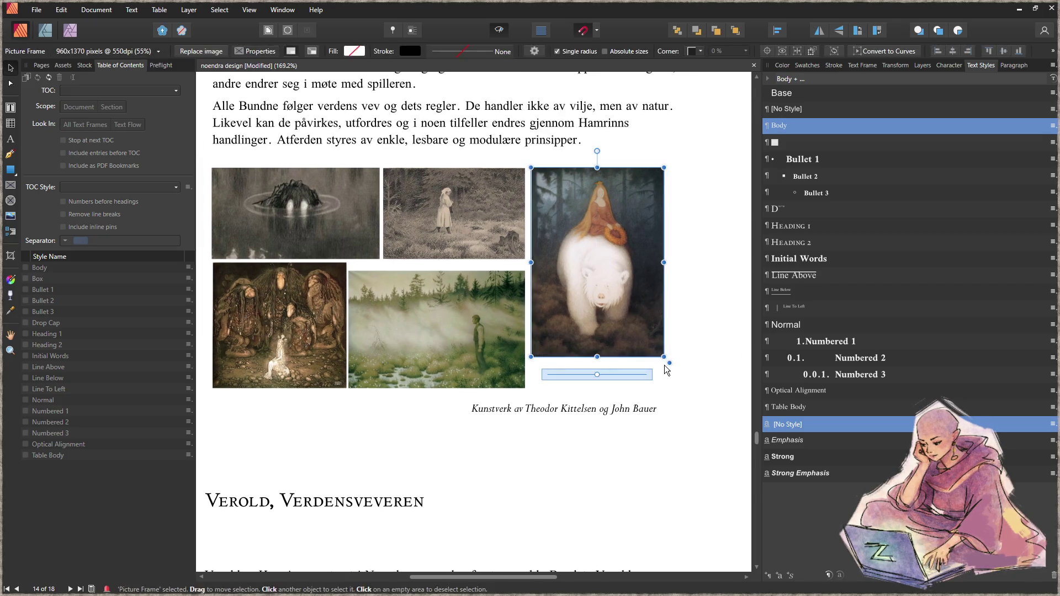
# - Enlarge the bear painting so it reaches down to the bottom of the grid
pyautogui.moveTo(670, 370); pyautogui.dragTo(686, 390)
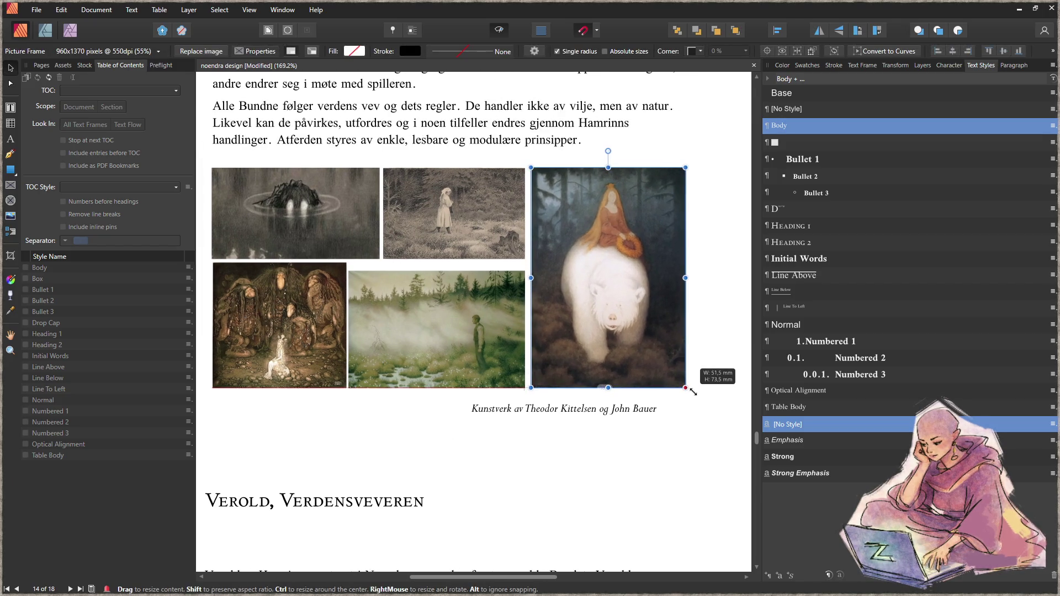
pyautogui.click(539, 446)
pyautogui.scroll(-2, 539, 446)
pyautogui.scroll(-4, 518, 422)
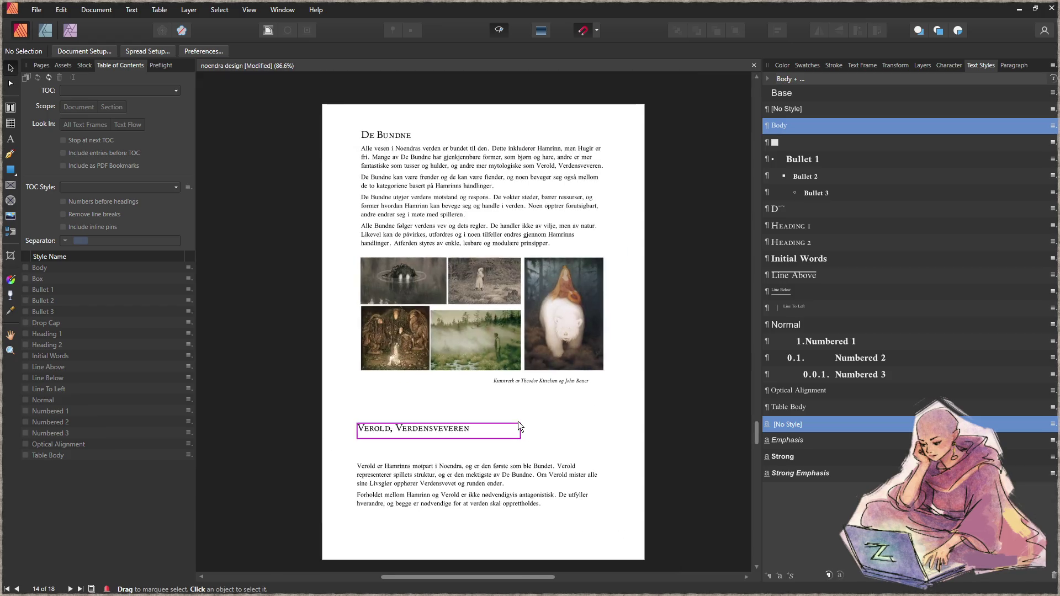
pyautogui.scroll(4, 492, 371)
pyautogui.scroll(2, 492, 374)
# - Try enlarging the misty forest image's frame, then undo the change
pyautogui.click(485, 287)
pyautogui.moveTo(571, 217); pyautogui.dragTo(573, 209)
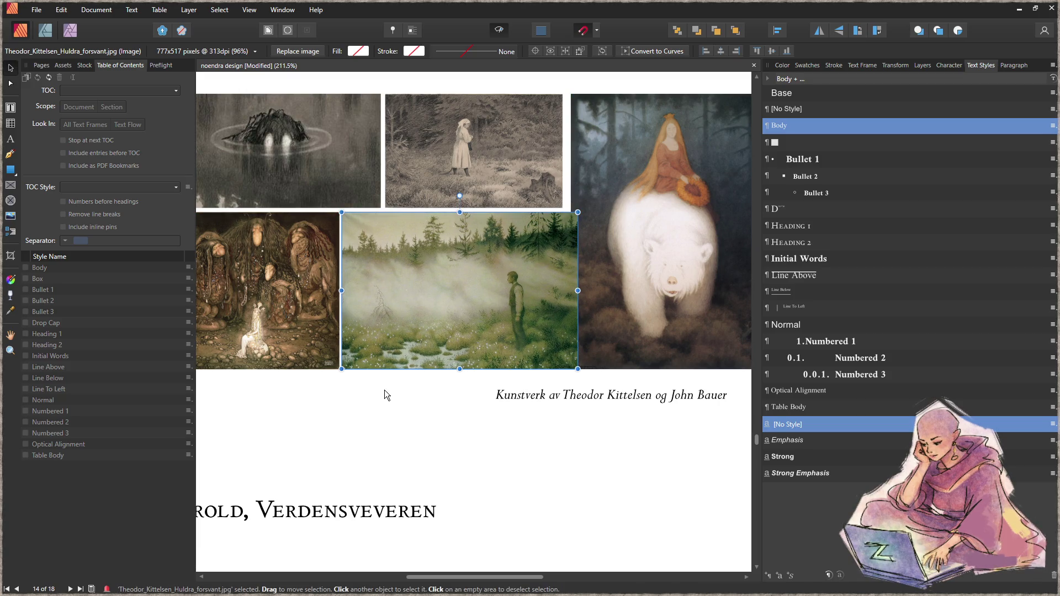
pyautogui.click(611, 336)
pyautogui.scroll(-2, 575, 334)
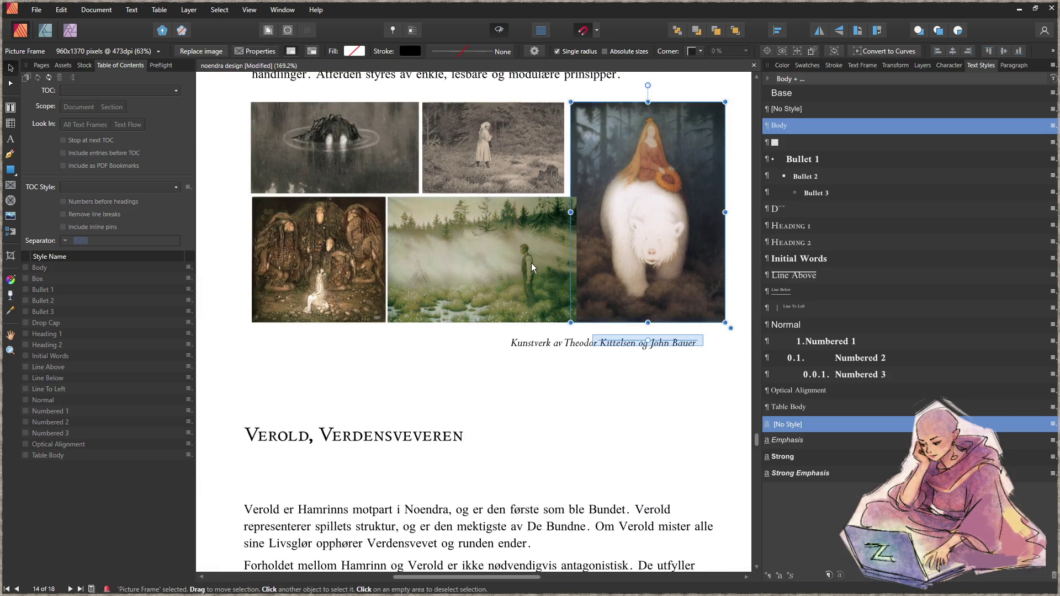
pyautogui.click(514, 263)
pyautogui.hotkey('ctrl', 'z')
pyautogui.click(394, 393)
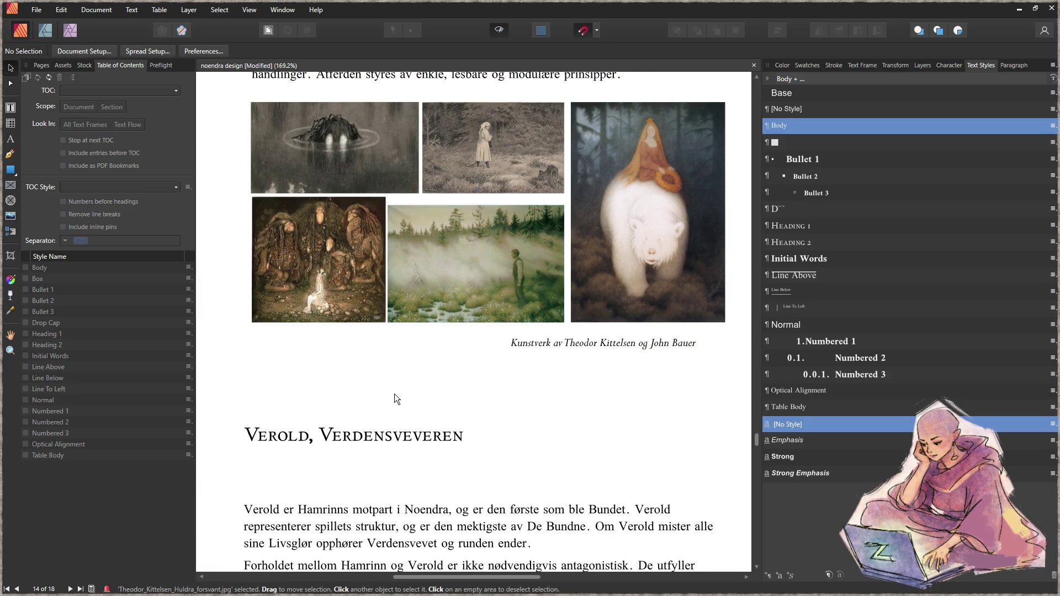
# - Nudge the girl-in-the-forest and misty forest images two steps to the right
pyautogui.scroll(2, 489, 296)
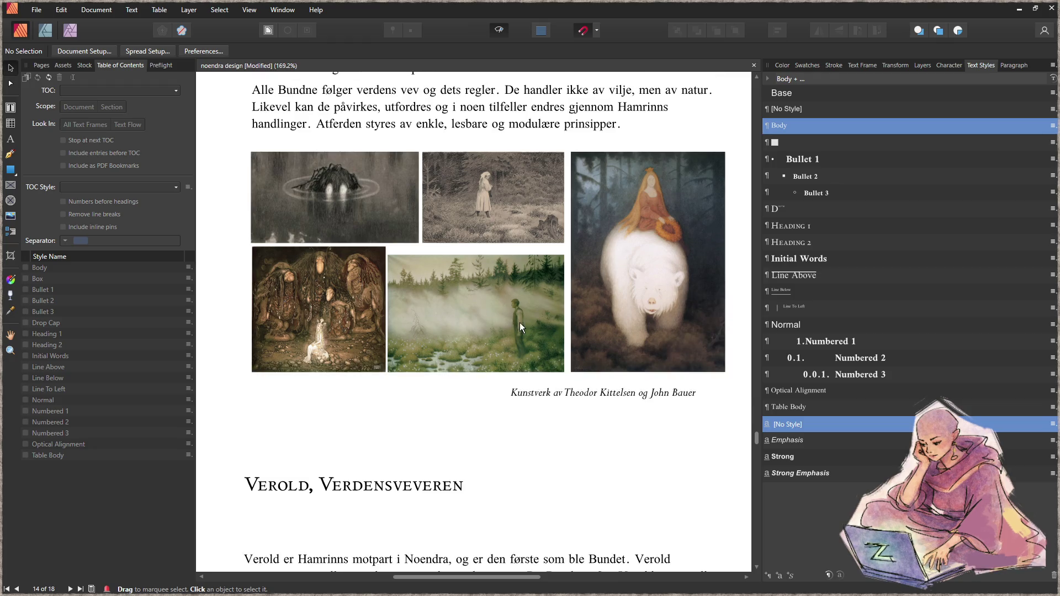
pyautogui.scroll(4, 520, 327)
pyautogui.click(492, 176)
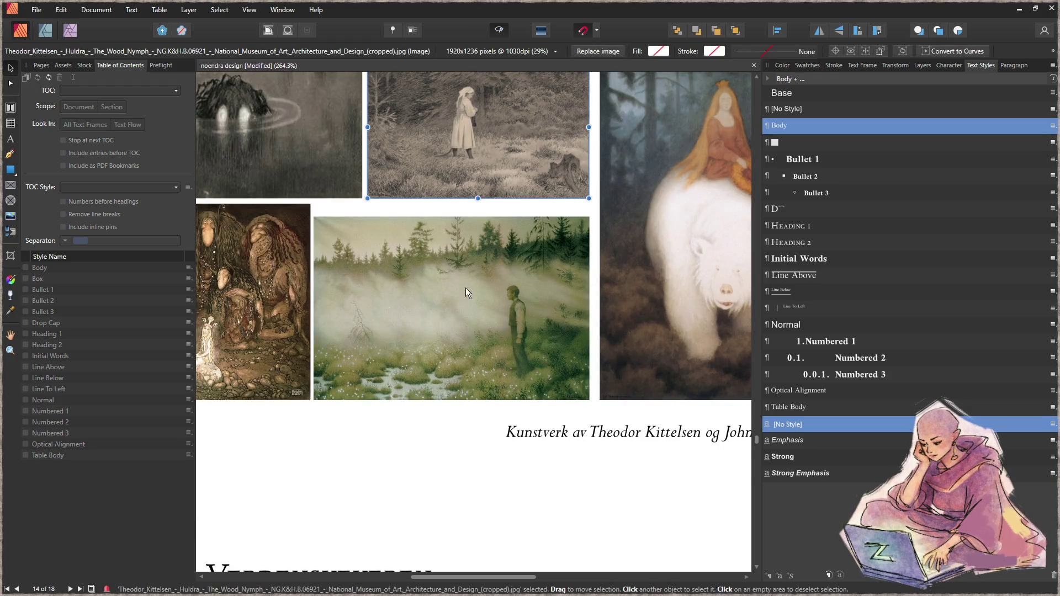
pyautogui.keyDown('shift'); pyautogui.click(435, 307); pyautogui.keyUp('shift')
pyautogui.press('Right')
pyautogui.press('Right')
pyautogui.press('Right')
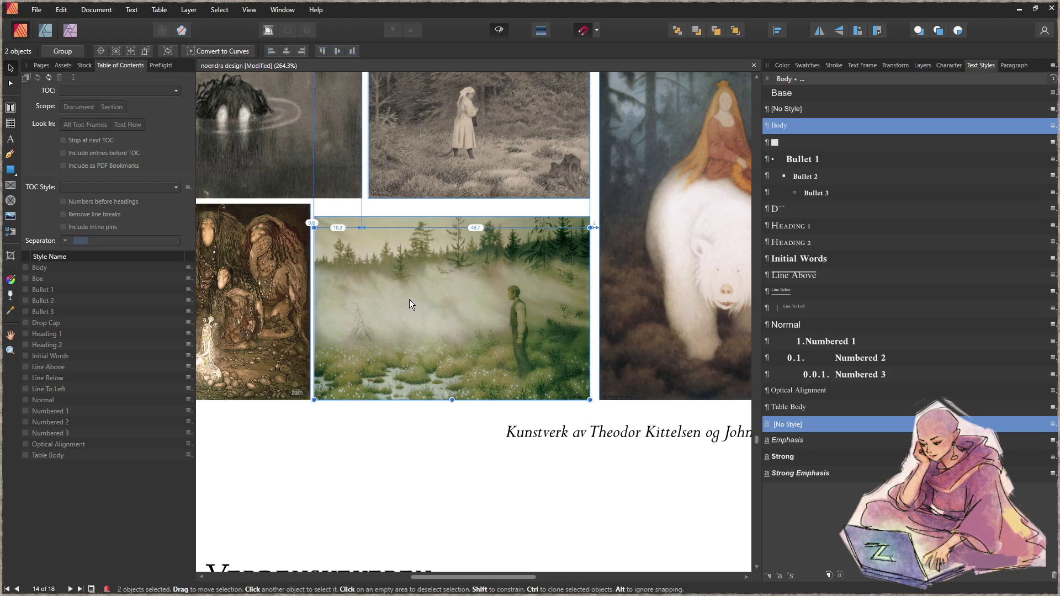
pyautogui.press('Right')
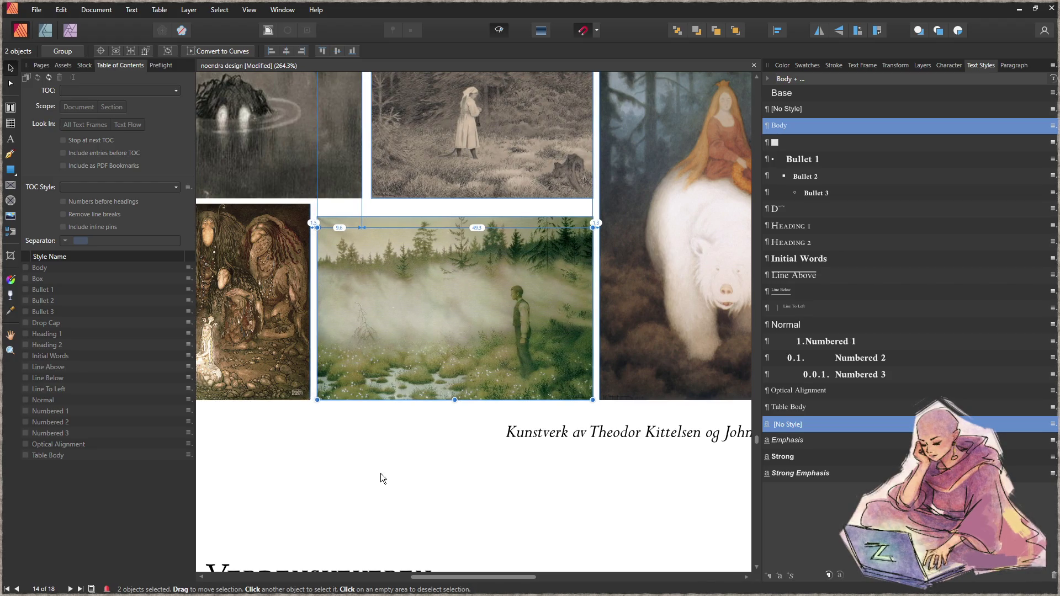
pyautogui.click(429, 468)
# - Move the caption up under the bear painting, aligning its right edge with the painting
pyautogui.scroll(-4, 428, 443)
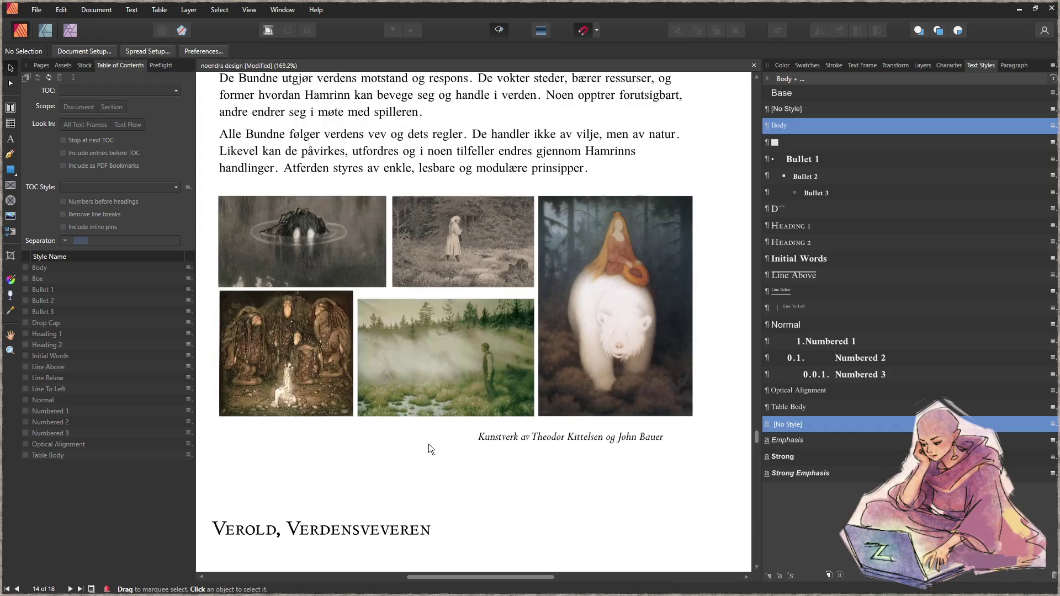
pyautogui.moveTo(528, 433); pyautogui.dragTo(549, 437)
pyautogui.moveTo(645, 435); pyautogui.dragTo(639, 434)
pyautogui.click(681, 446)
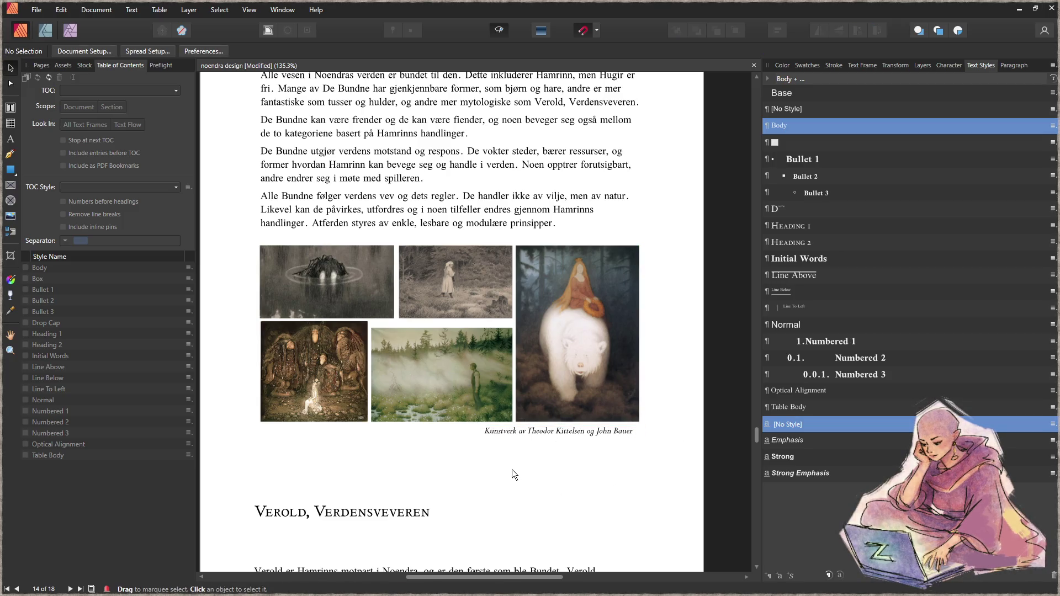
pyautogui.scroll(1, 511, 469)
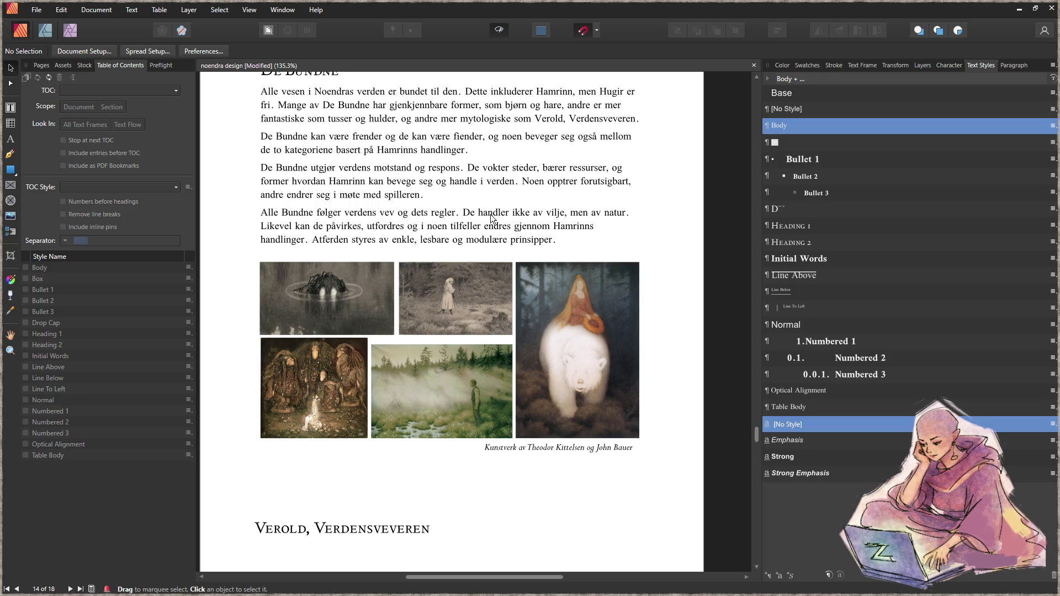
pyautogui.scroll(-4, 492, 218)
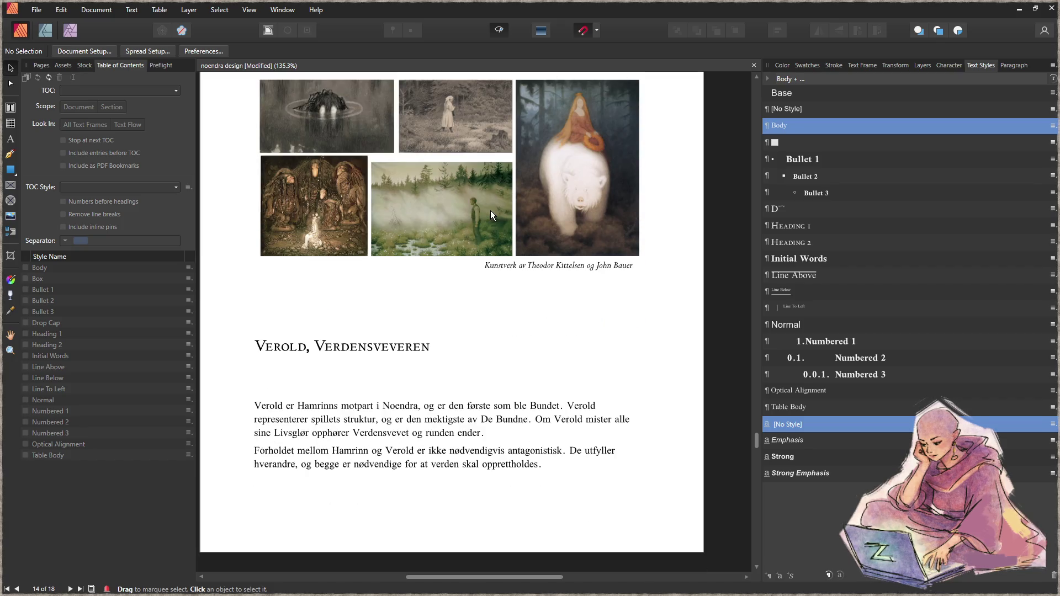
# - Move the Verold, Verdensveveren heading slightly up and left and narrow its frame
pyautogui.keyDown('ctrl'); pyautogui.scroll(-2, 532, 315); pyautogui.keyUp('ctrl')
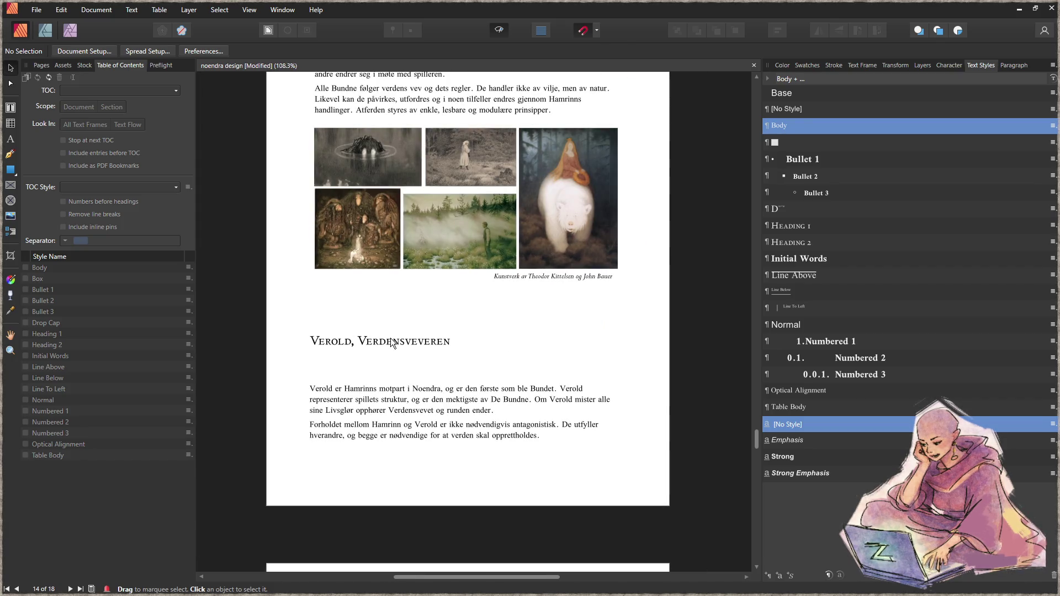
pyautogui.click(411, 334)
pyautogui.moveTo(411, 334); pyautogui.dragTo(395, 323)
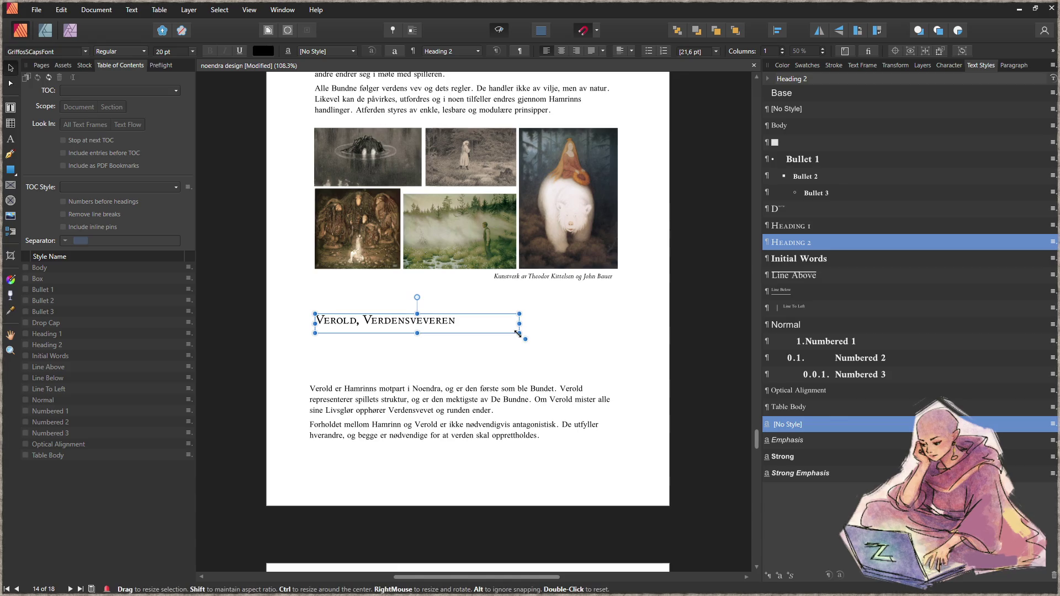
pyautogui.moveTo(518, 333); pyautogui.dragTo(466, 329)
# - Pull the body text up beneath the heading and shorten its frame to fit
pyautogui.moveTo(412, 407); pyautogui.dragTo(418, 352)
pyautogui.moveTo(626, 431); pyautogui.dragTo(618, 398)
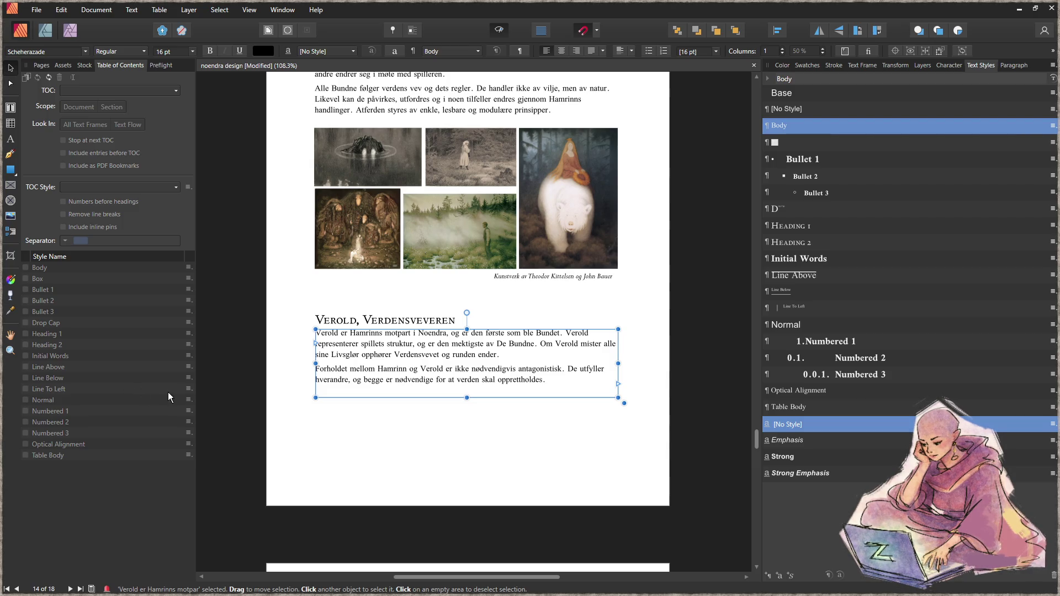
pyautogui.click(421, 460)
pyautogui.keyDown('ctrl'); pyautogui.scroll(-2, 422, 459); pyautogui.keyUp('ctrl')
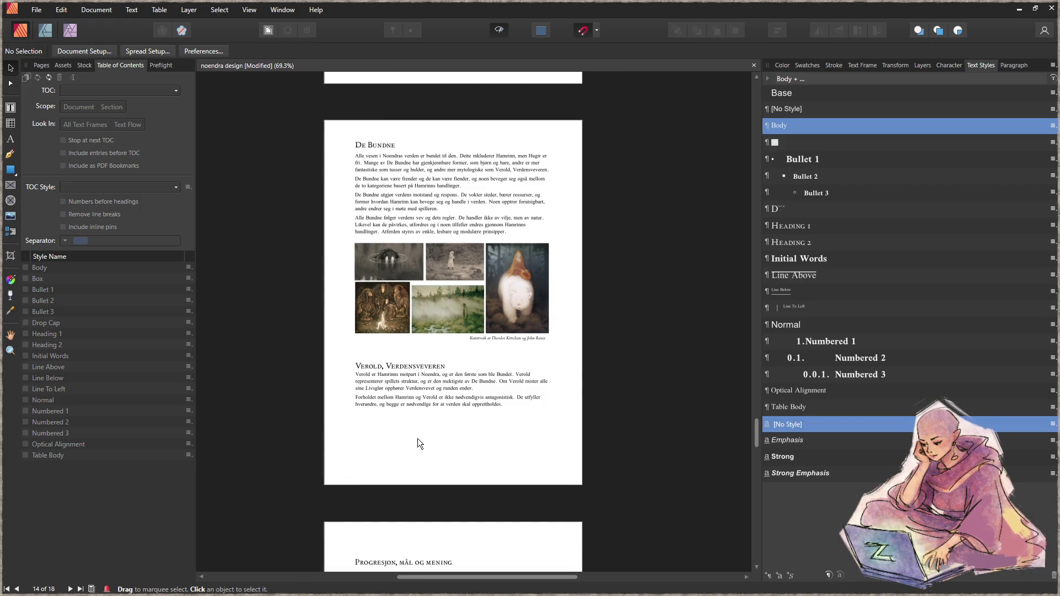
# - Review the revised pages, then move page 15's Progresjon heading into line above its body text
pyautogui.scroll(-5, 428, 440)
pyautogui.scroll(-2, 466, 423)
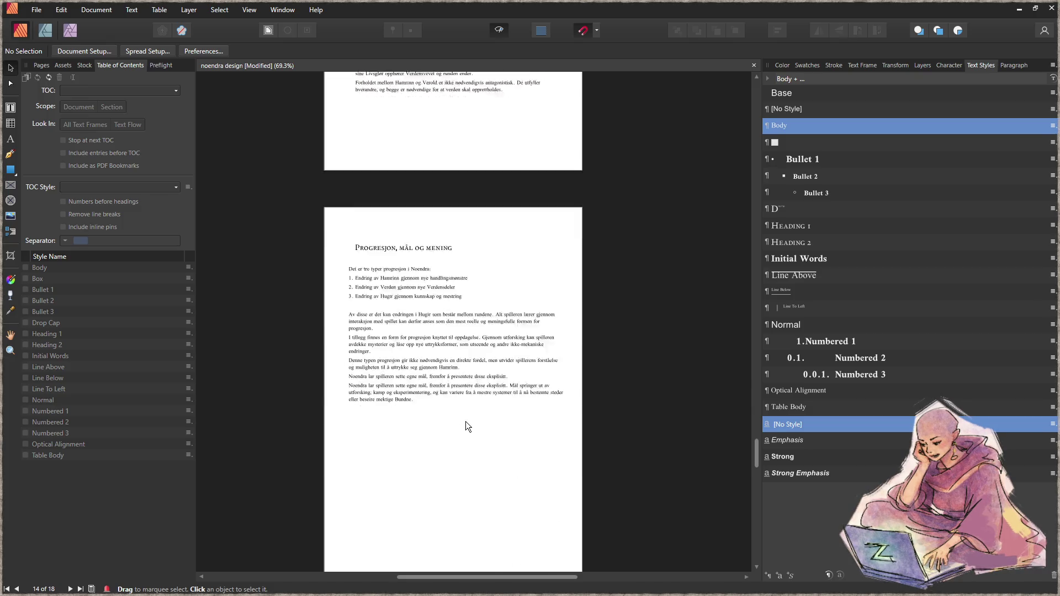
pyautogui.scroll(4, 470, 419)
pyautogui.scroll(3, 465, 413)
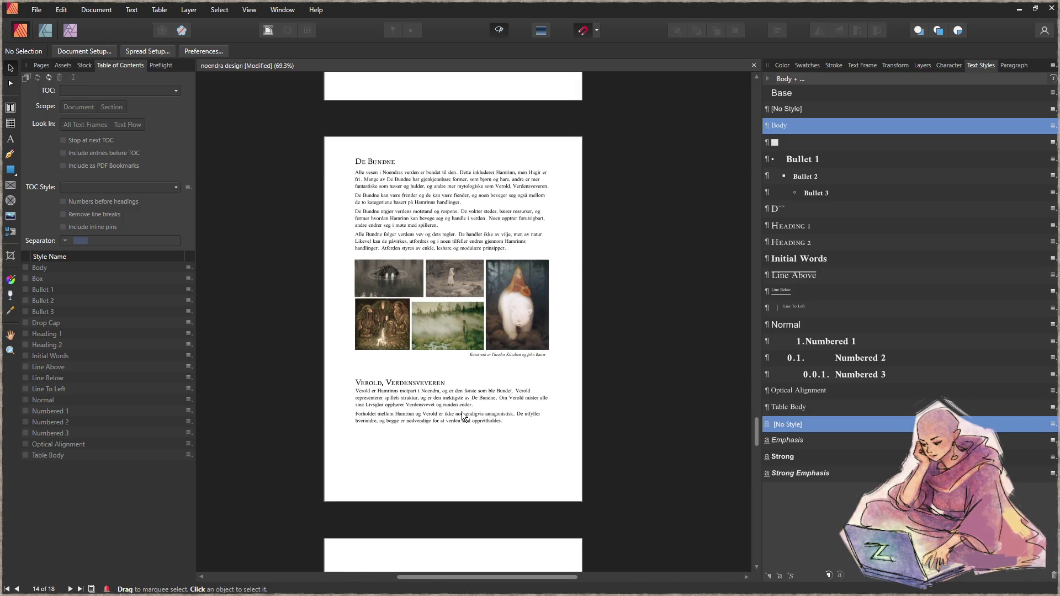
pyautogui.scroll(-2, 458, 412)
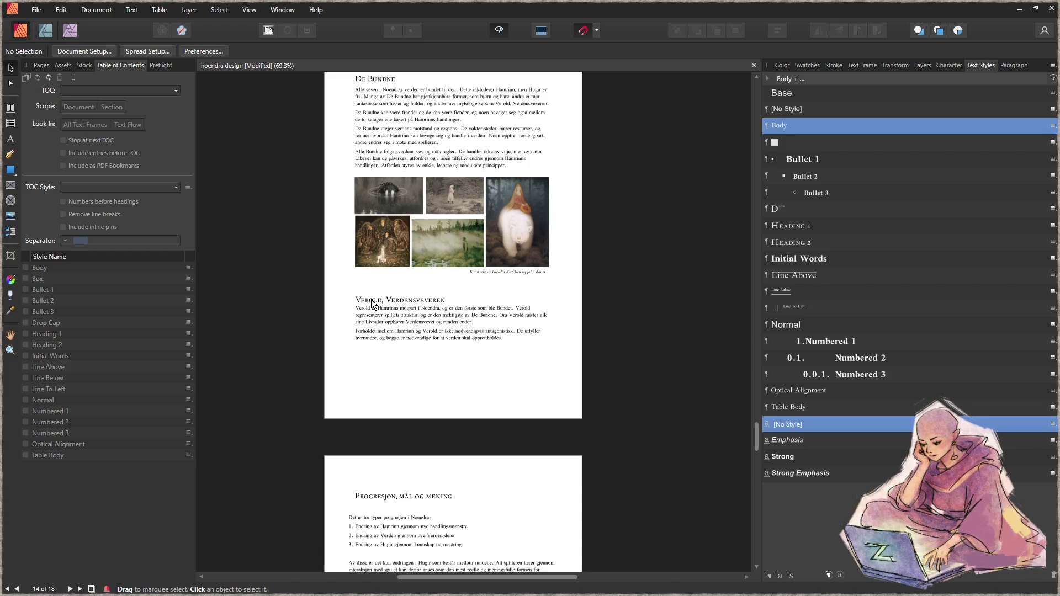
pyautogui.scroll(-5, 473, 389)
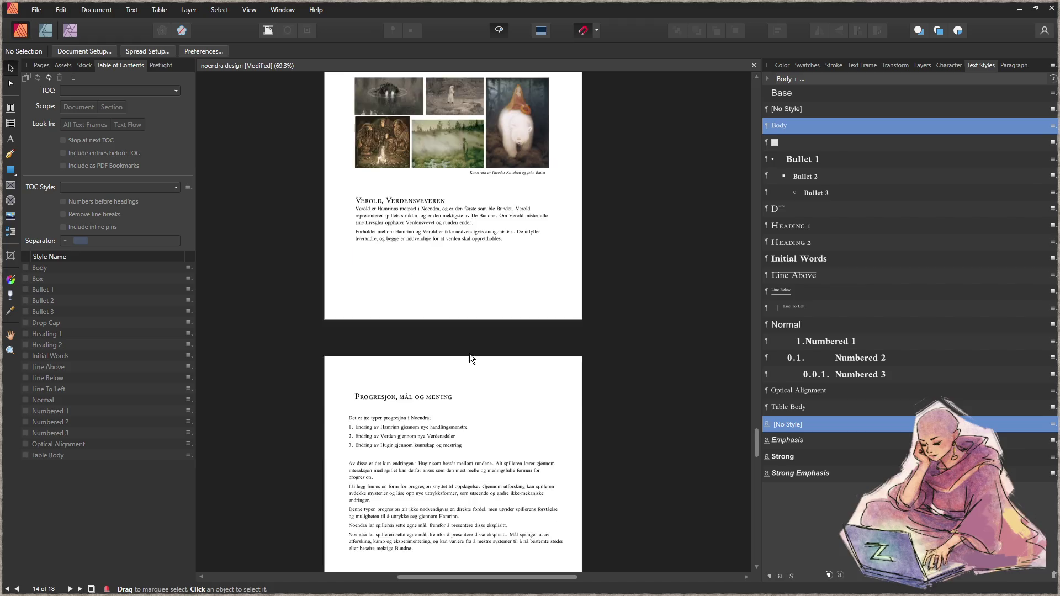
pyautogui.keyDown('ctrl'); pyautogui.scroll(2, 432, 214); pyautogui.keyUp('ctrl')
pyautogui.moveTo(422, 199); pyautogui.dragTo(415, 220)
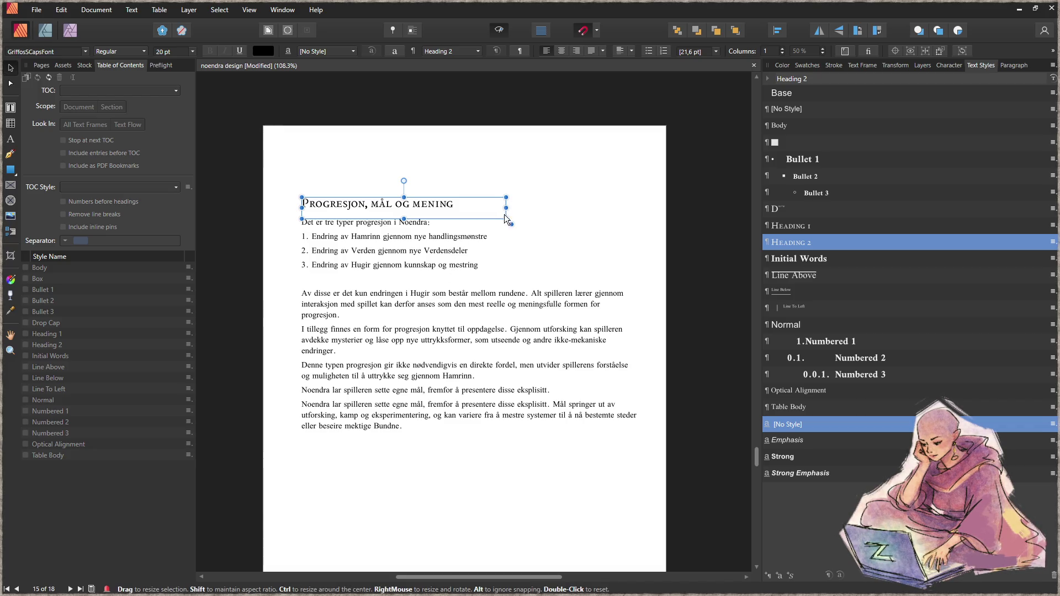
# - Scroll to page 15 and zoom in on the Progresjon page to about 86.6%
pyautogui.scroll(-4, 495, 306)
pyautogui.scroll(-1, 495, 306)
pyautogui.scroll(-10, 487, 304)
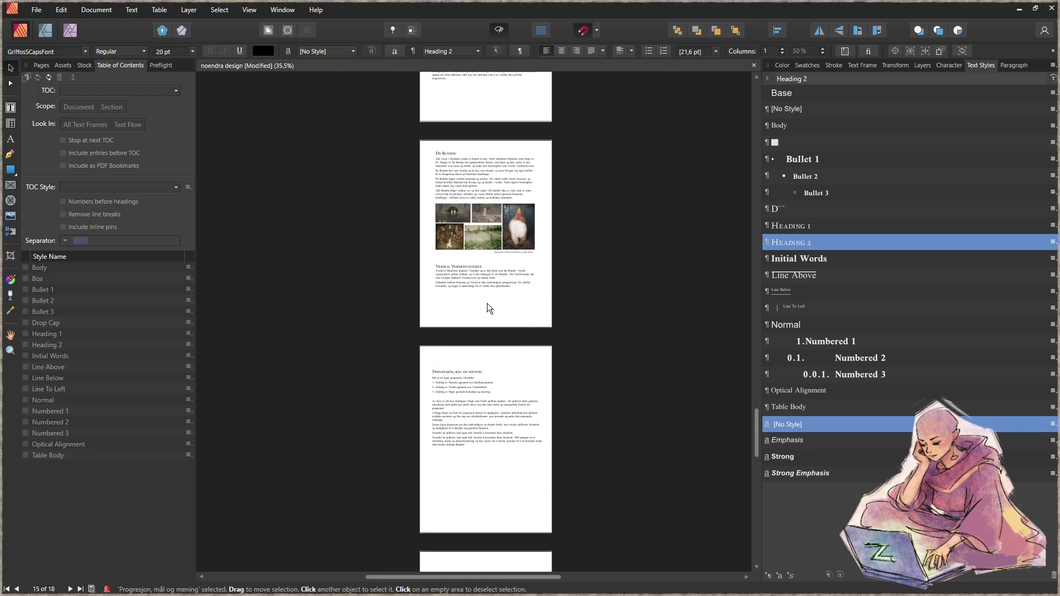
pyautogui.scroll(2, 541, 242)
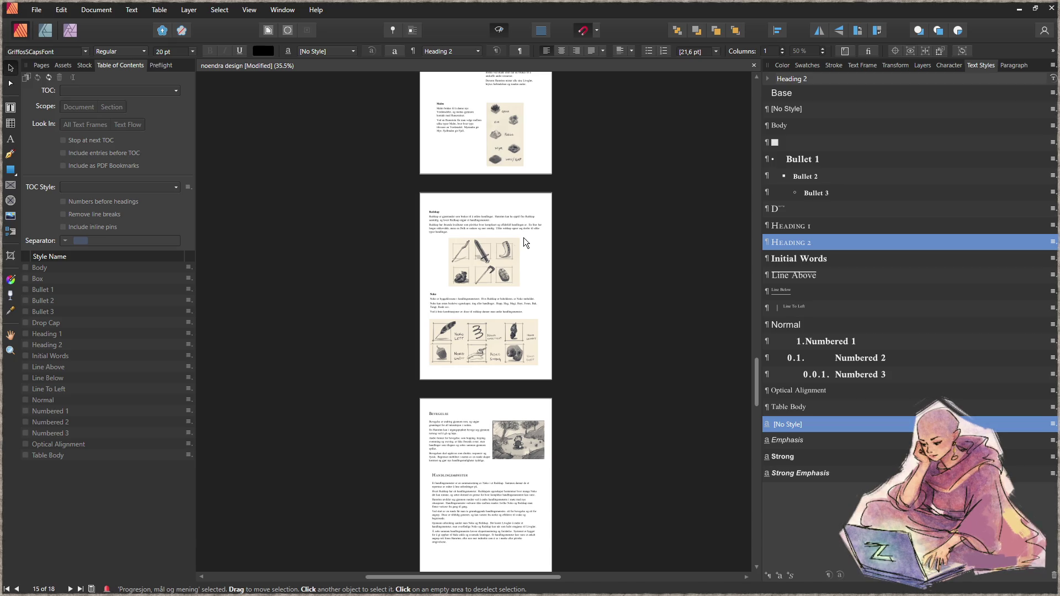
pyautogui.scroll(4, 524, 239)
pyautogui.scroll(5, 526, 235)
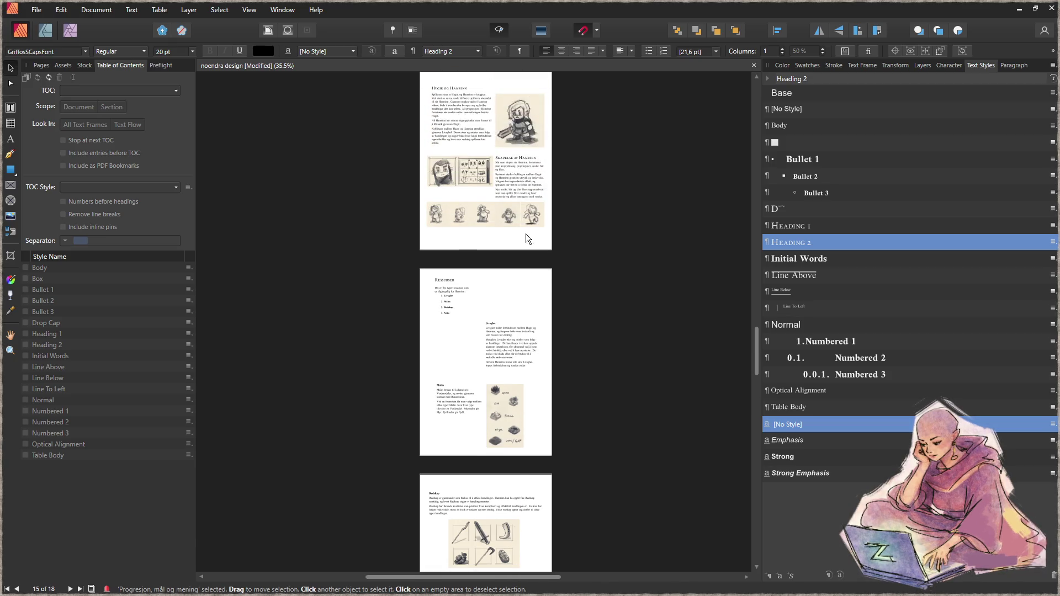
pyautogui.scroll(-8, 525, 233)
pyautogui.scroll(-15, 525, 234)
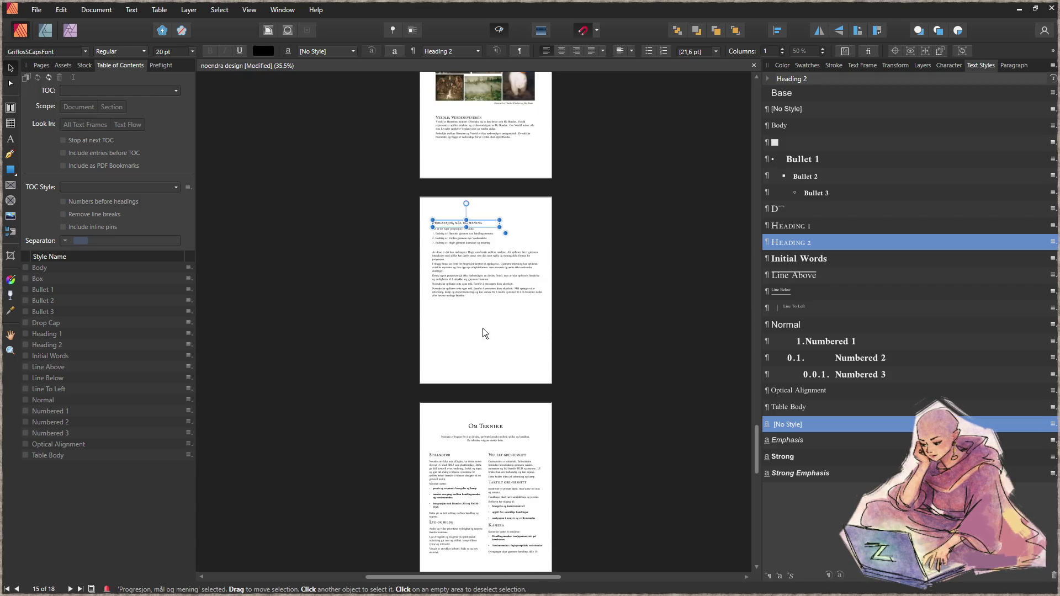
pyautogui.click(479, 326)
pyautogui.scroll(5, 493, 334)
pyautogui.scroll(-4, 493, 325)
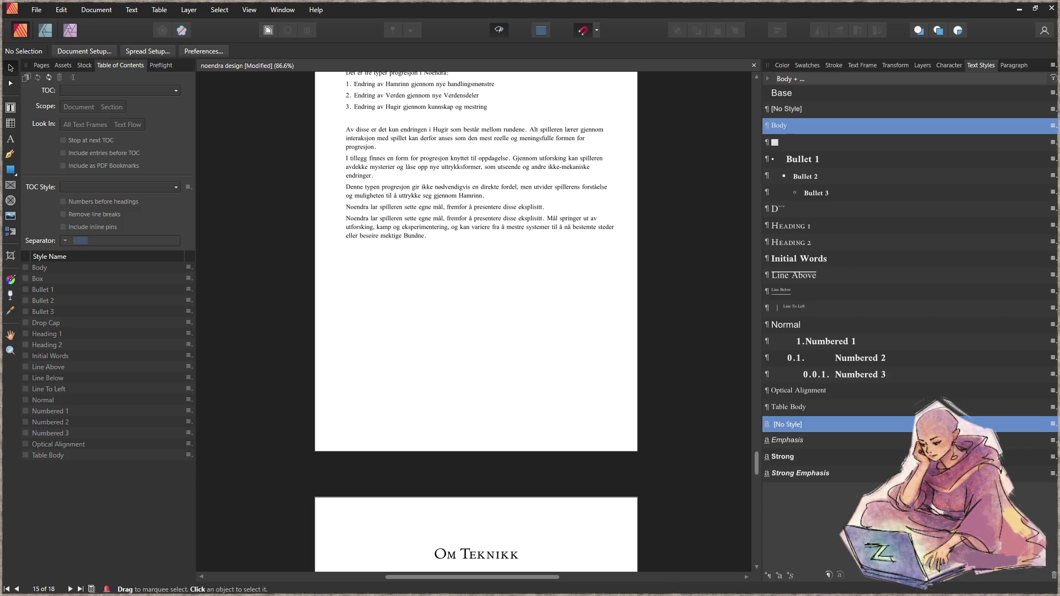
# - Place the Kittelsen landscape painting below the Progresjon text and draw a text frame under it
pyautogui.scroll(3, 352, 333)
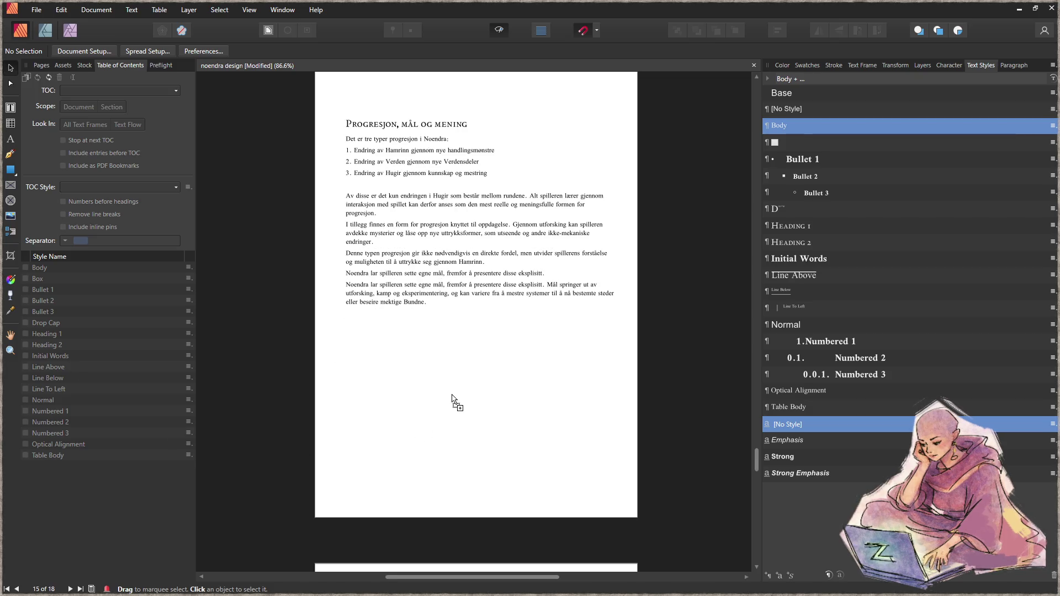
pyautogui.moveTo(452, 394)
pyautogui.mouseDown()
pyautogui.moveTo(472, 405)
pyautogui.moveTo(430, 364)
pyautogui.moveTo(389, 346)
pyautogui.mouseUp()
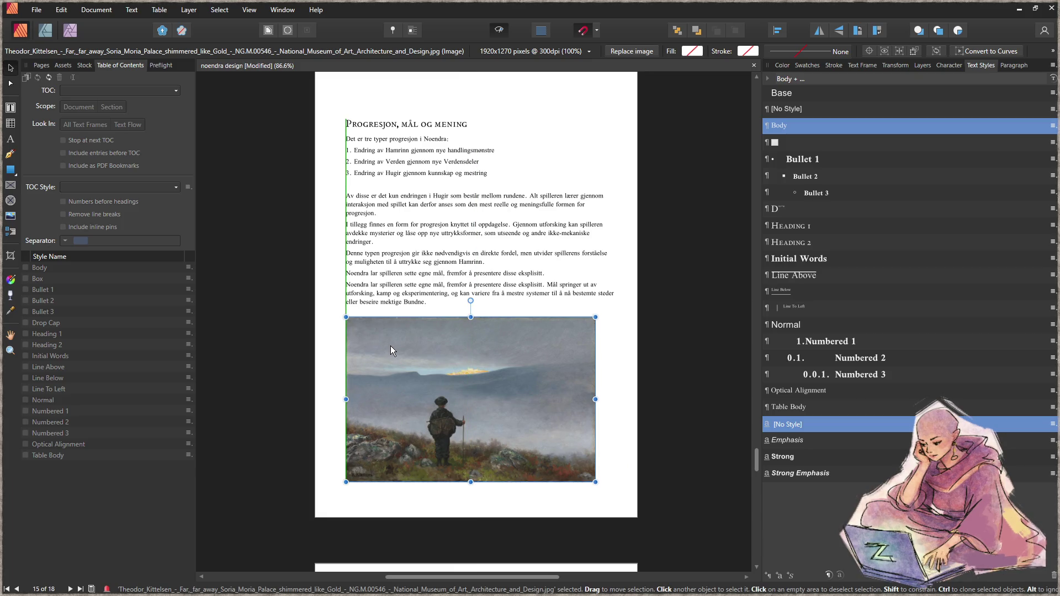
pyautogui.click(531, 493)
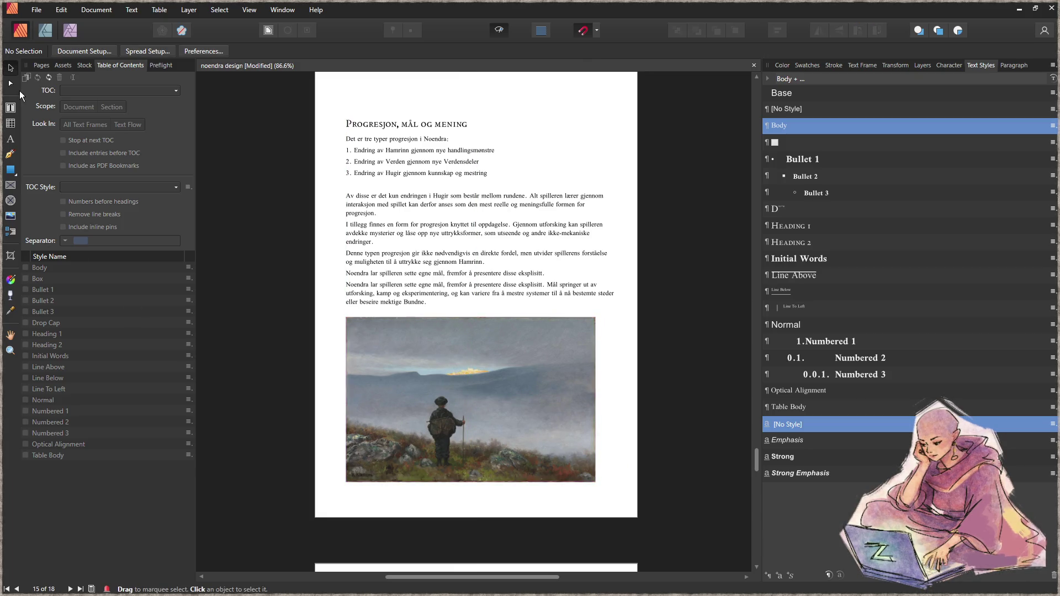
pyautogui.click(12, 108)
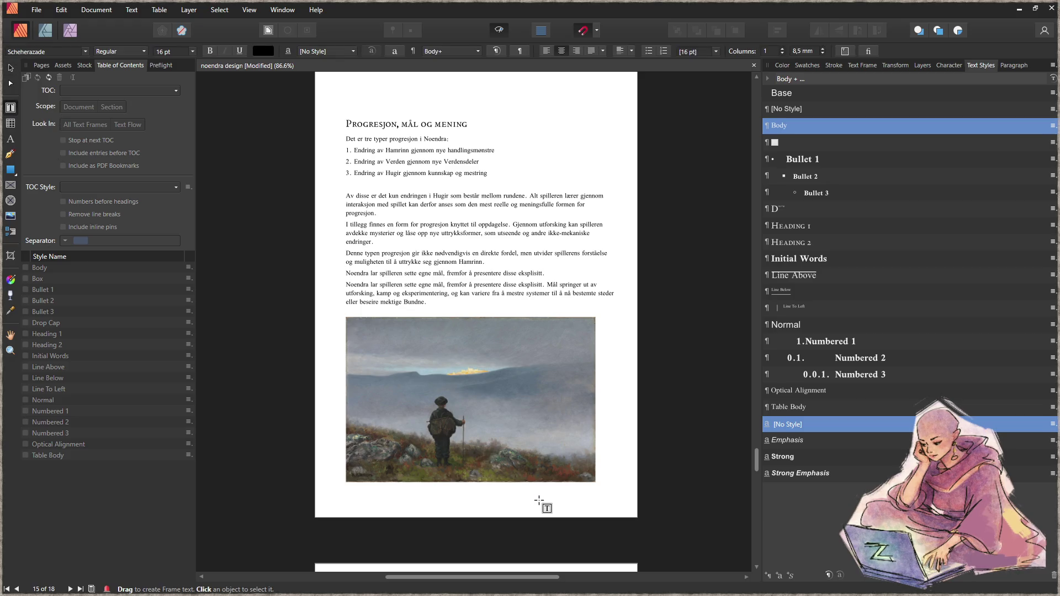
pyautogui.moveTo(564, 501); pyautogui.dragTo(609, 488)
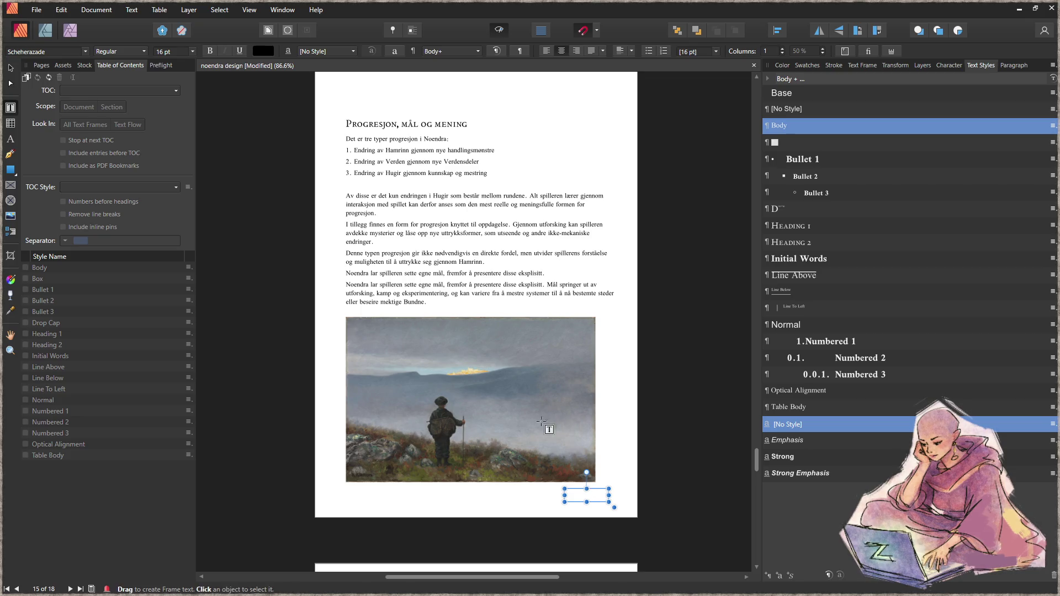
pyautogui.click(10, 67)
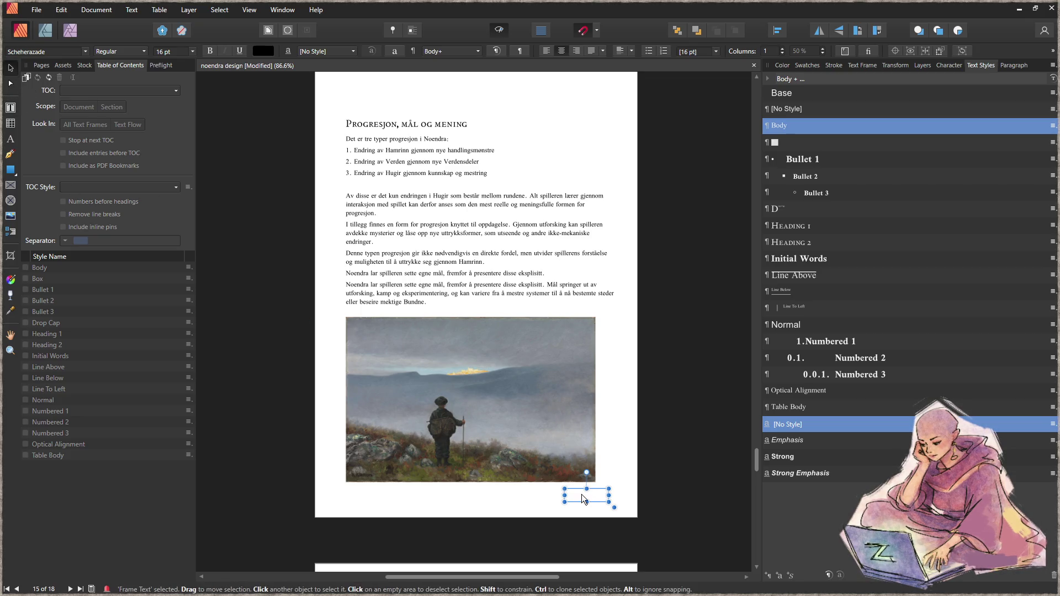
pyautogui.click(621, 472)
# - Move the artwork caption from the previous page to just below the painting
pyautogui.scroll(6, 607, 332)
pyautogui.scroll(2, 555, 307)
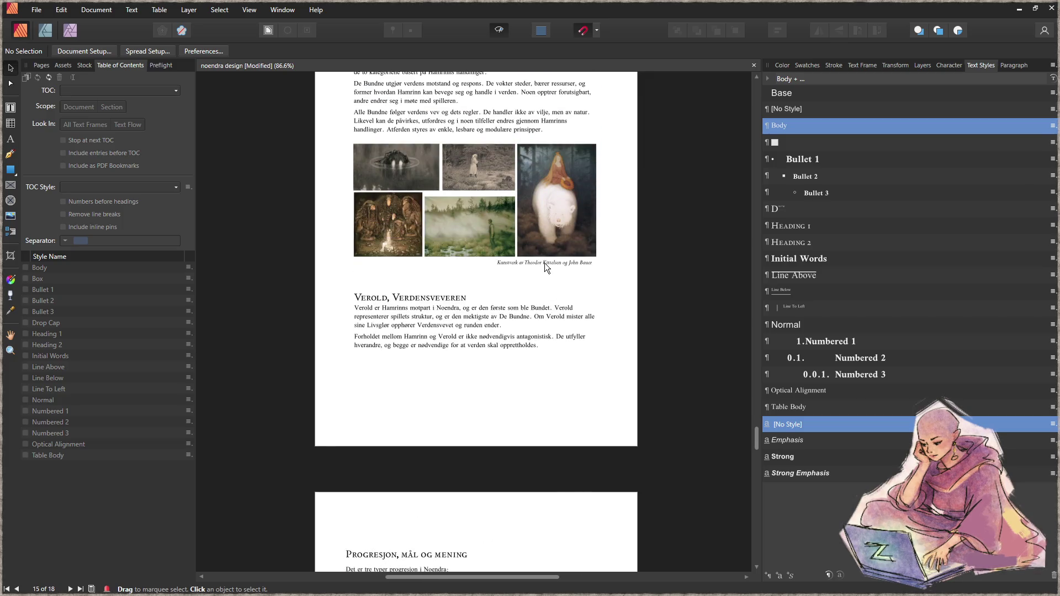
pyautogui.click(544, 262)
pyautogui.scroll(-5, 565, 272)
pyautogui.scroll(-5, 572, 286)
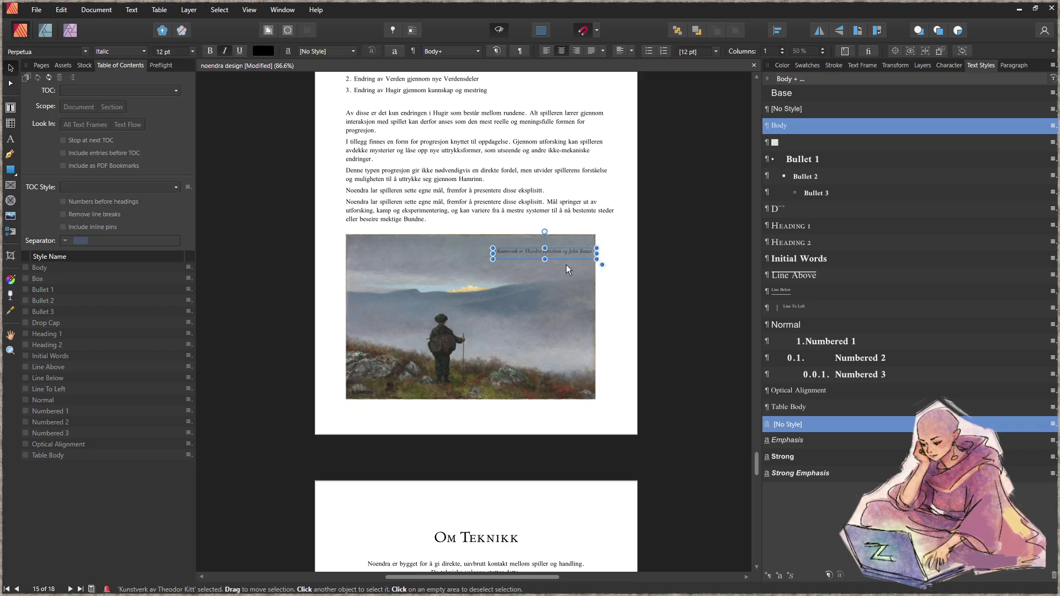
pyautogui.moveTo(567, 255)
pyautogui.mouseDown()
pyautogui.moveTo(568, 409)
pyautogui.moveTo(631, 391)
pyautogui.mouseUp()
pyautogui.scroll(4, 574, 409)
# - Edit the caption text to read «Soria Moria» av Theodor Kittelsen
pyautogui.doubleClick(544, 390)
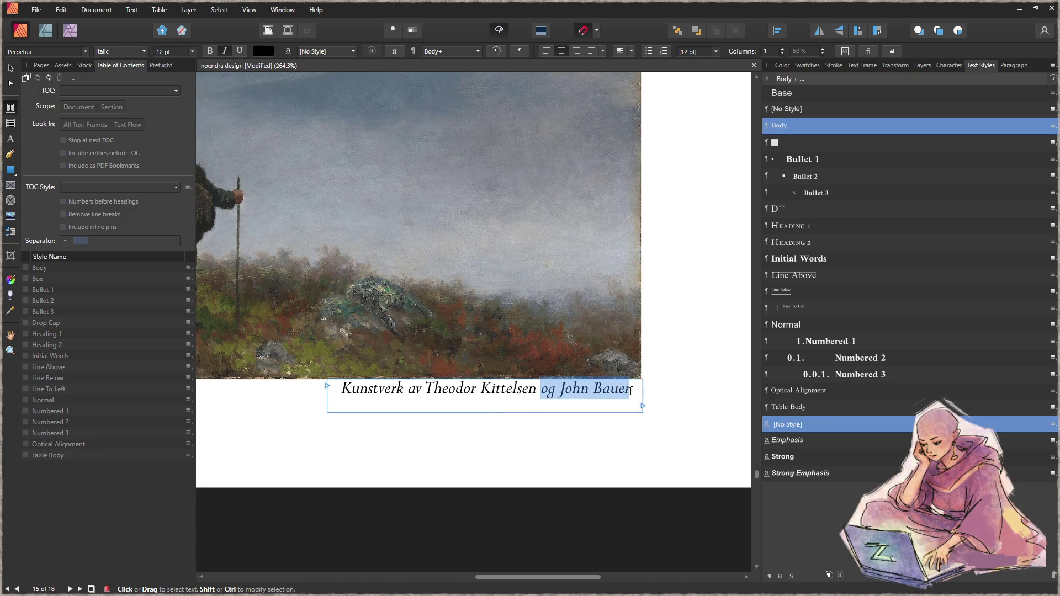
pyautogui.press('BackSpace')
pyautogui.press('BackSpace')
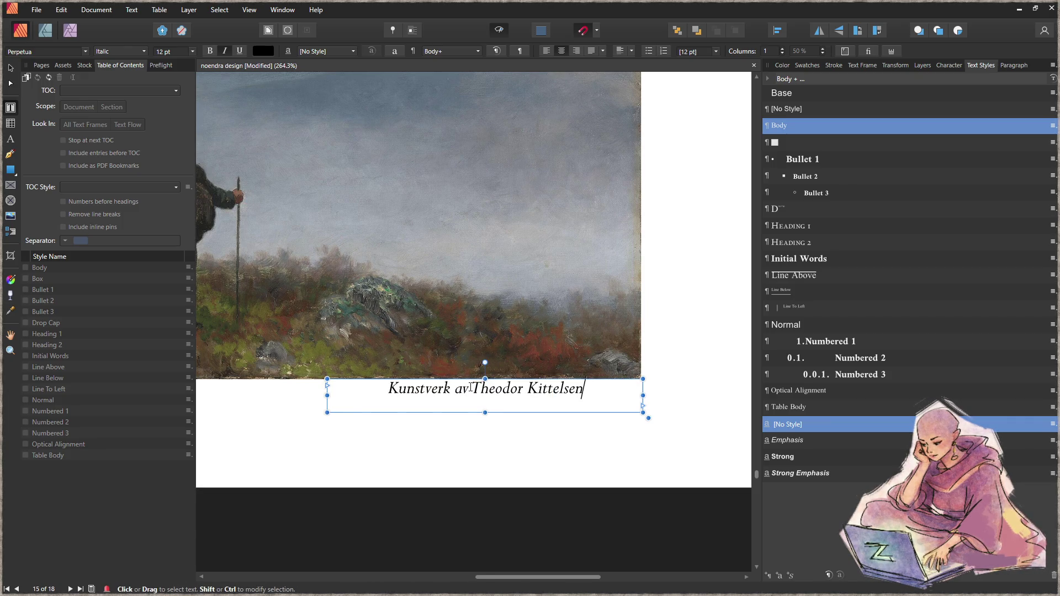
pyautogui.moveTo(452, 388); pyautogui.dragTo(388, 389)
pyautogui.write('«')
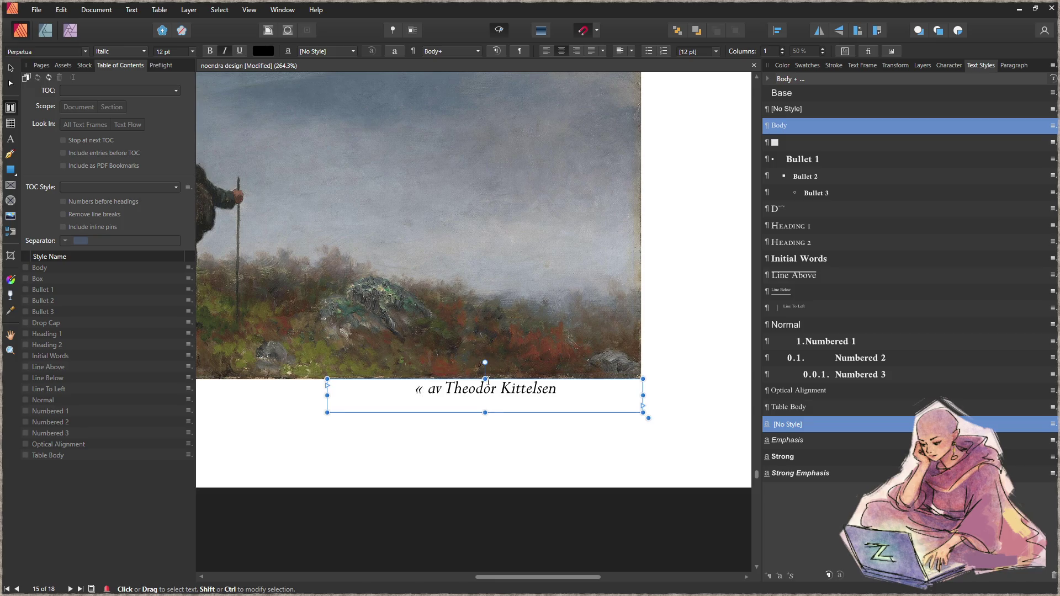
pyautogui.write('Soria Moria»')
pyautogui.press('Escape')
pyautogui.keyDown('ctrl'); pyautogui.scroll(-5, 541, 325); pyautogui.keyUp('ctrl')
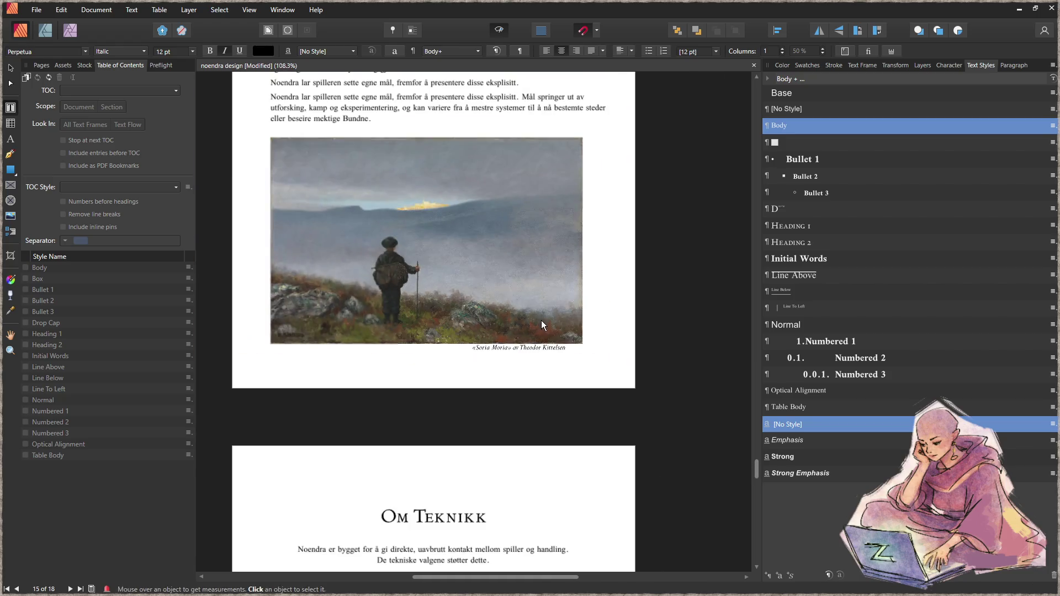
# - Right-align the caption and move the painting and caption up together
pyautogui.click(577, 52)
pyautogui.click(11, 67)
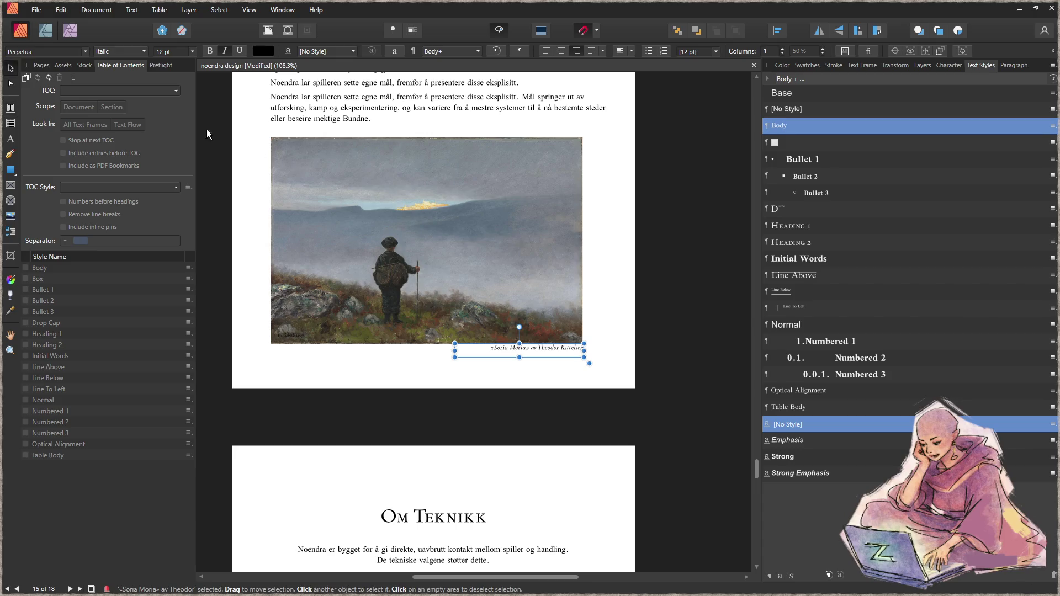
pyautogui.click(540, 327)
pyautogui.keyDown('shift'); pyautogui.click(539, 354); pyautogui.keyUp('shift')
pyautogui.moveTo(539, 354); pyautogui.dragTo(523, 299)
pyautogui.scroll(1, 462, 280)
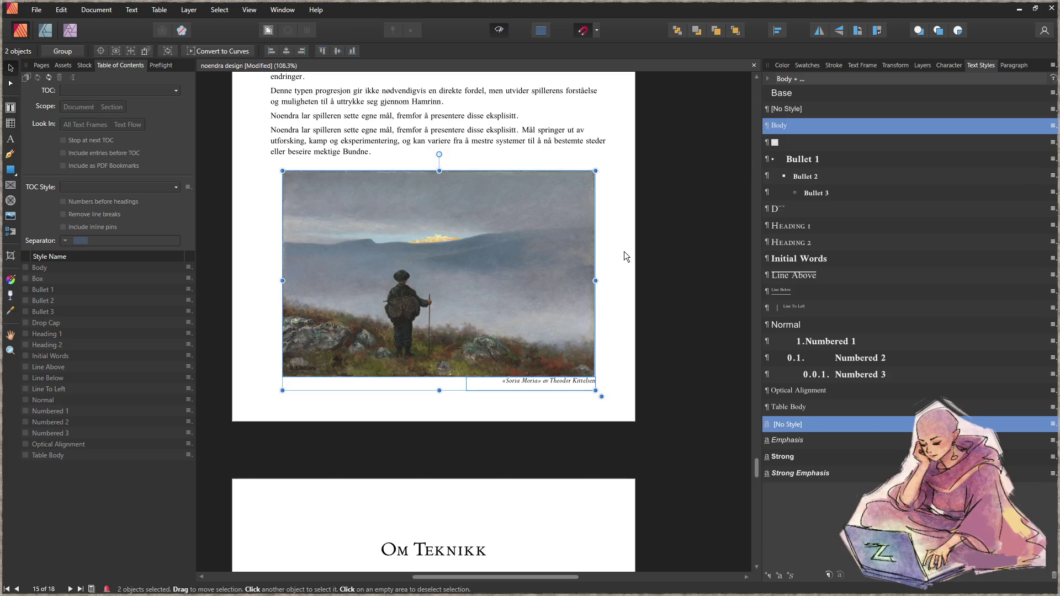
pyautogui.click(628, 297)
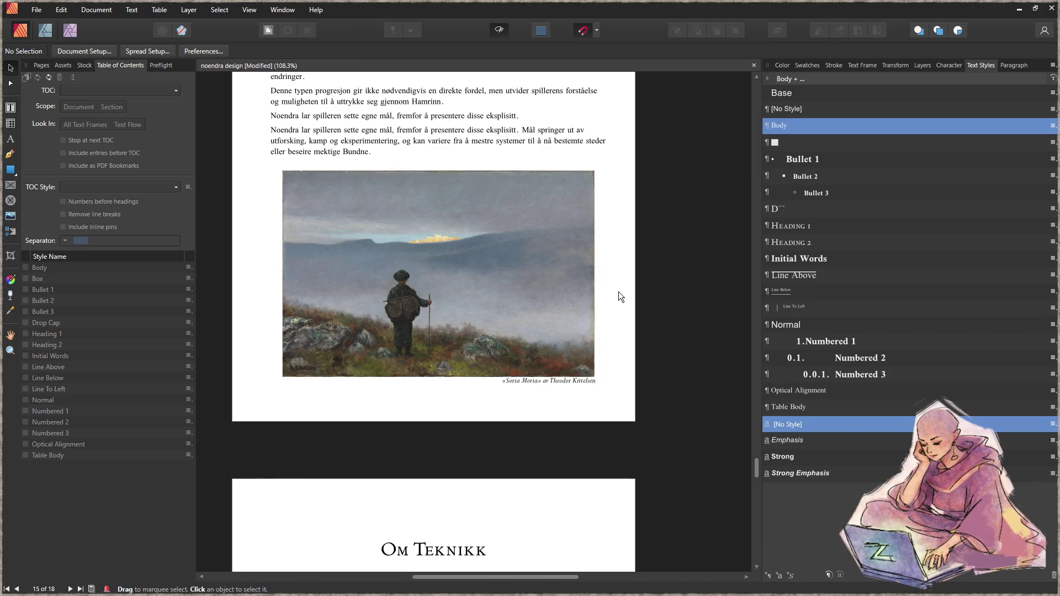
pyautogui.scroll(6, 443, 267)
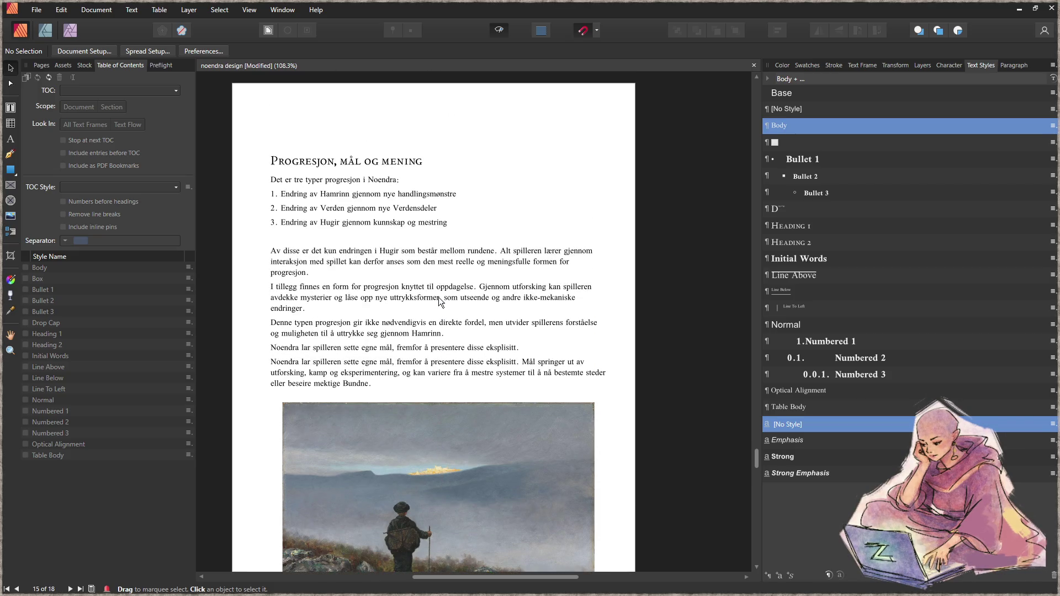
pyautogui.scroll(-1, 439, 298)
# - Narrow and shorten the body text frame, lining its left edge up with the painting
pyautogui.click(455, 234)
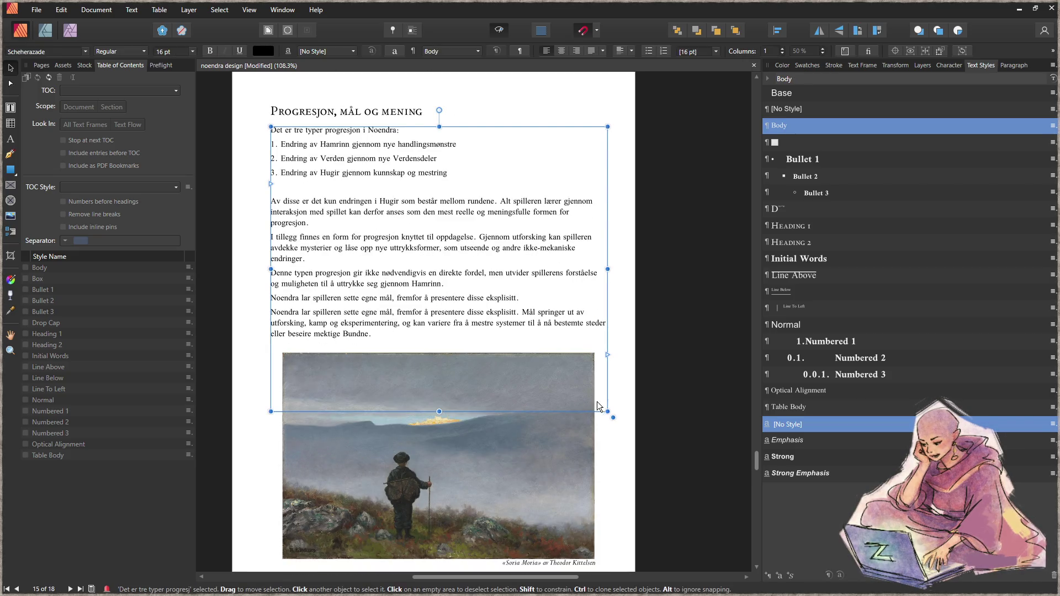
pyautogui.moveTo(606, 412)
pyautogui.mouseDown()
pyautogui.moveTo(611, 353)
pyautogui.moveTo(598, 325)
pyautogui.moveTo(594, 342)
pyautogui.mouseUp()
pyautogui.moveTo(271, 234); pyautogui.dragTo(283, 234)
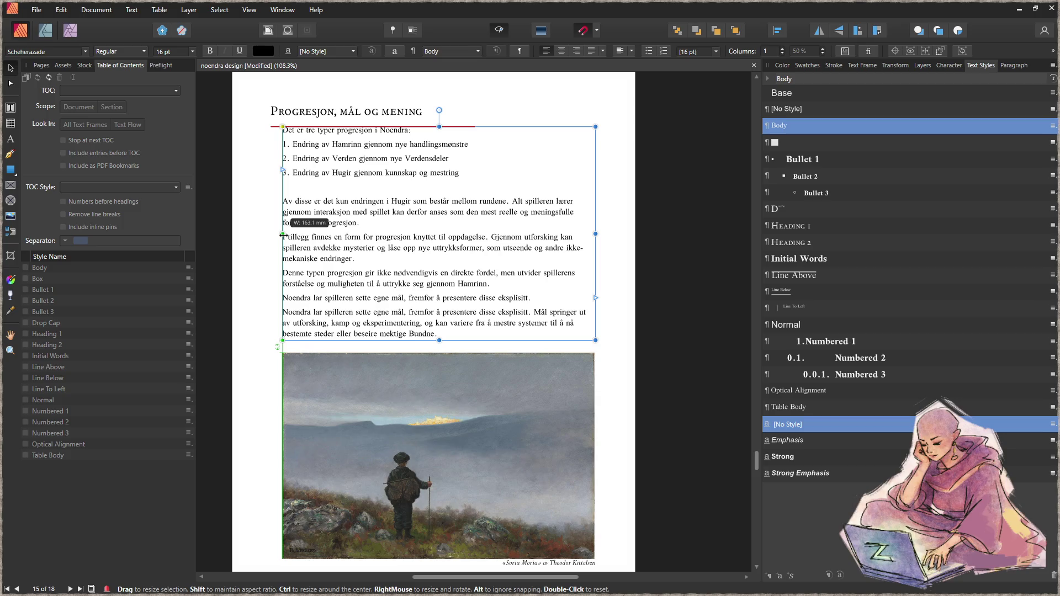
pyautogui.click(358, 113)
pyautogui.press('Escape')
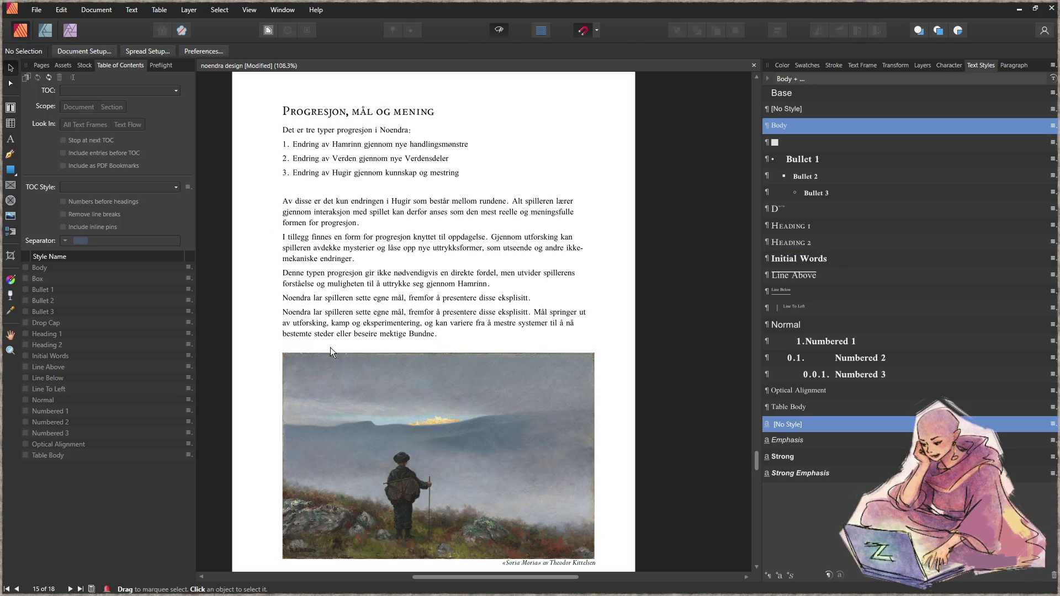
# - Select everything on the Progresjon page and shift it up slightly
pyautogui.scroll(-3, 307, 338)
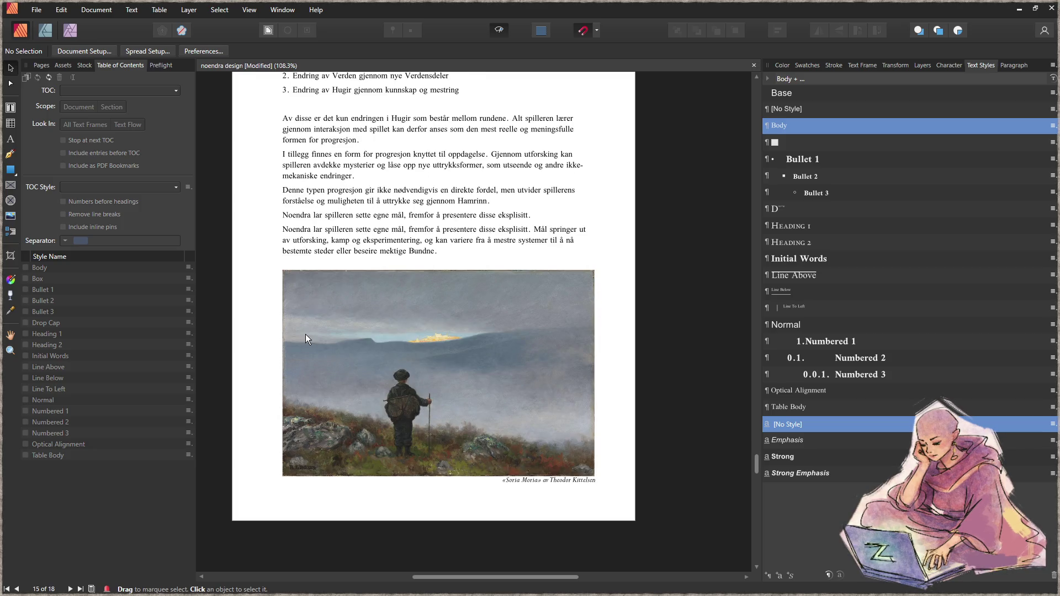
pyautogui.scroll(-3, 305, 333)
pyautogui.moveTo(274, 102)
pyautogui.mouseDown()
pyautogui.moveTo(475, 422)
pyautogui.moveTo(528, 452)
pyautogui.mouseUp()
pyautogui.moveTo(415, 377); pyautogui.dragTo(415, 366)
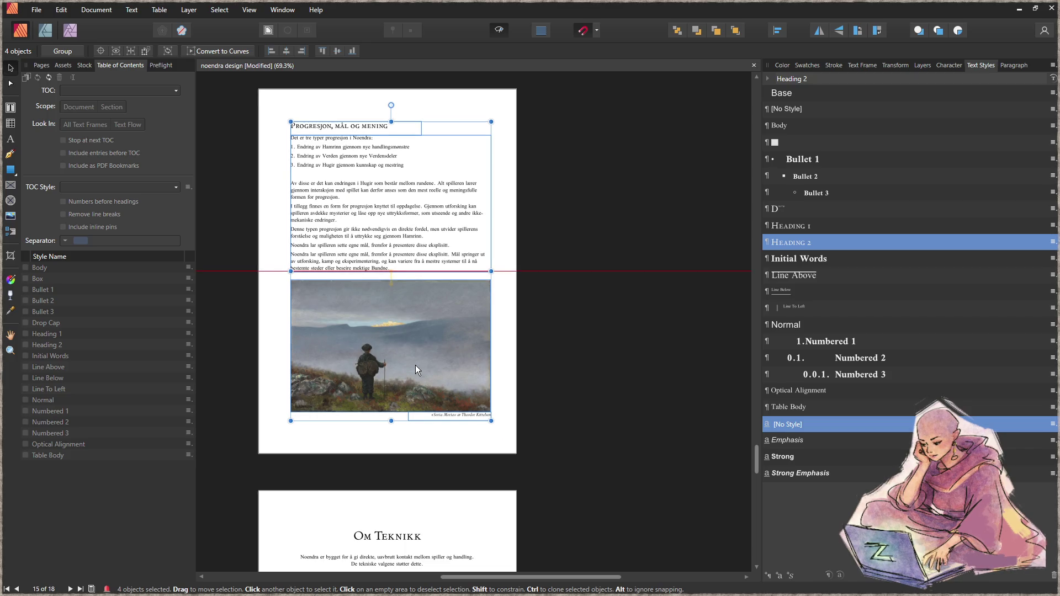
pyautogui.click(591, 309)
pyautogui.scroll(-6, 565, 373)
pyautogui.scroll(-13, 549, 354)
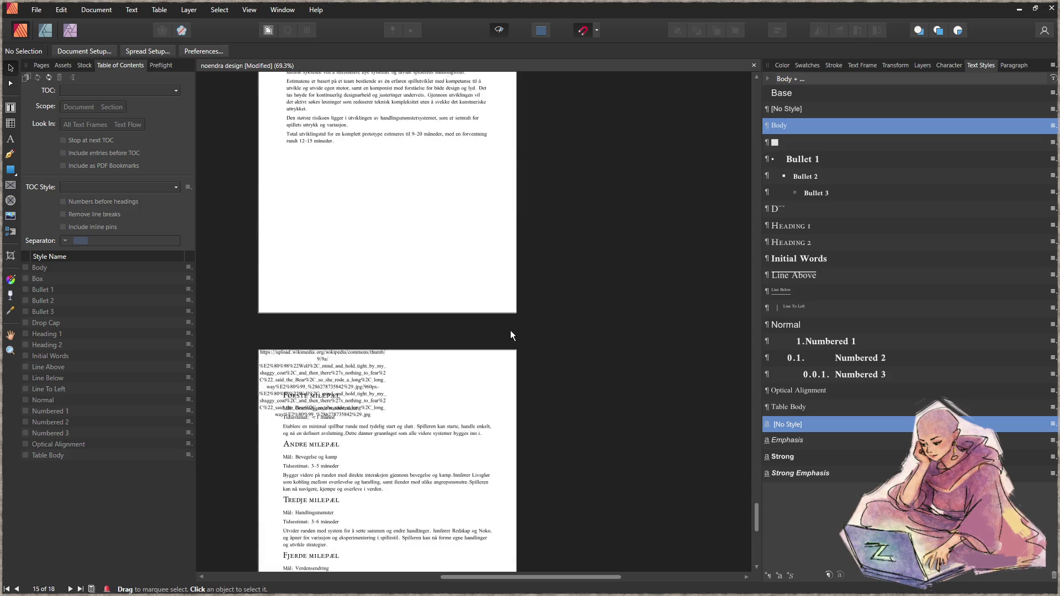
# - Delete the stray URL text frame from the Ressurser page
pyautogui.scroll(-2, 510, 335)
pyautogui.click(343, 294)
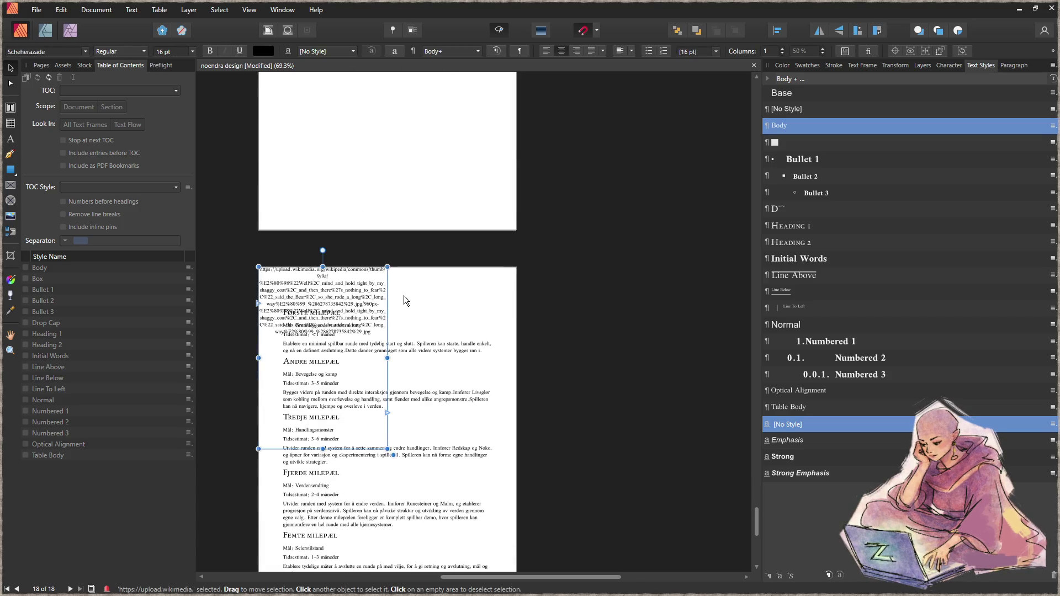
pyautogui.press('Delete')
pyautogui.scroll(-2, 407, 304)
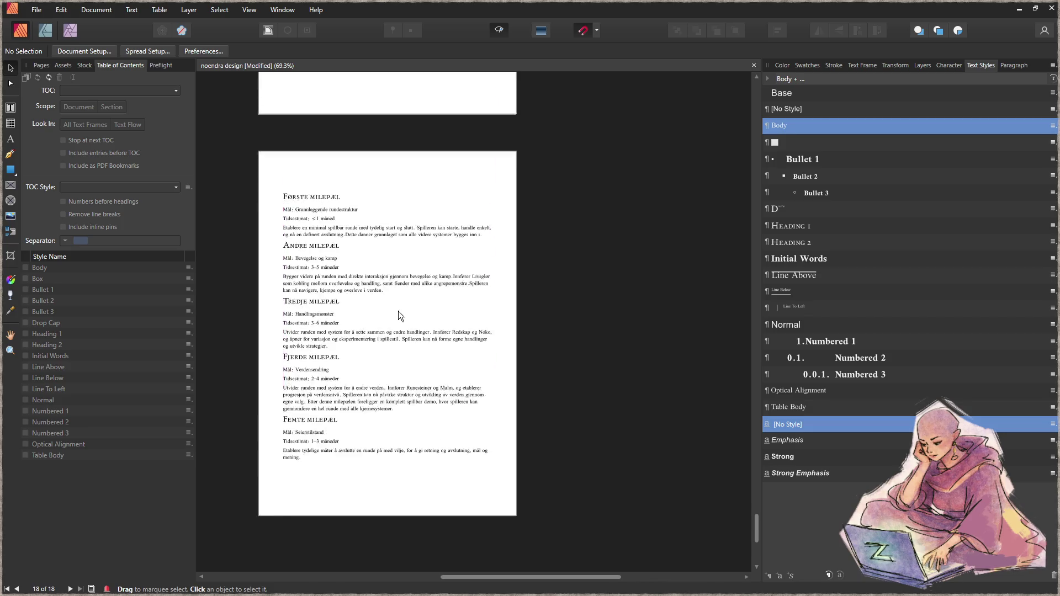
# - Scroll back up to page 6, Om Spillet, listing subsections 6.1 Verden to 6.8
pyautogui.scroll(13, 351, 298)
pyautogui.scroll(9, 363, 296)
pyautogui.scroll(15, 356, 296)
pyautogui.scroll(11, 359, 288)
pyautogui.scroll(12, 375, 312)
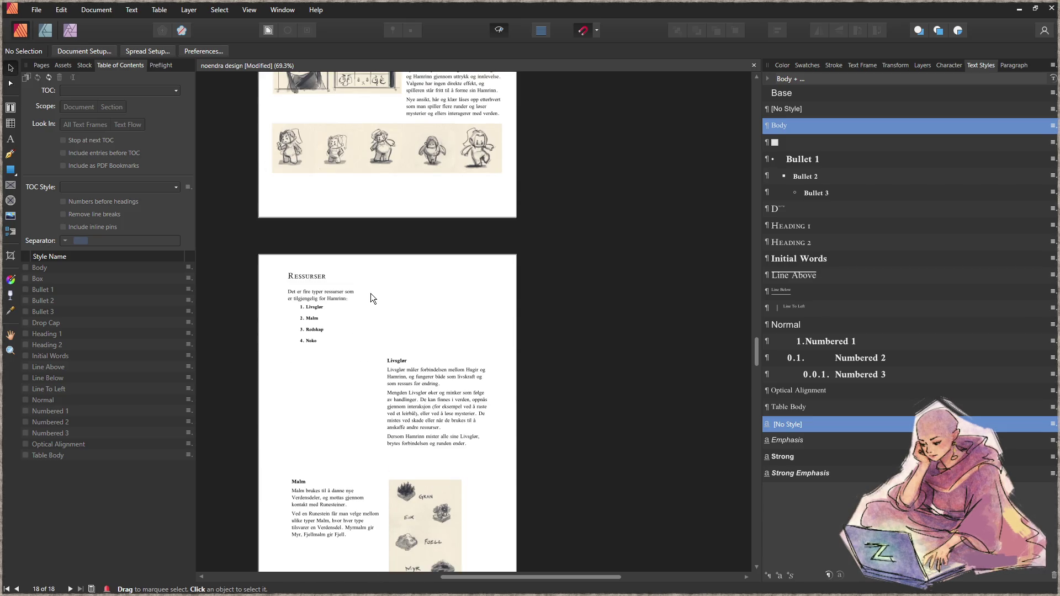
pyautogui.scroll(7, 366, 301)
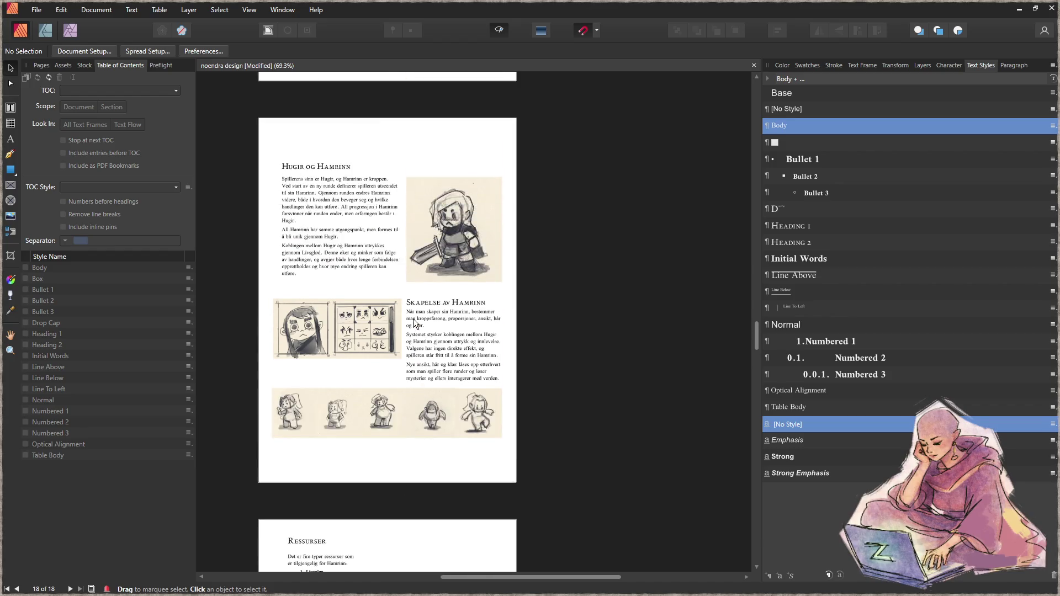
pyautogui.scroll(13, 420, 318)
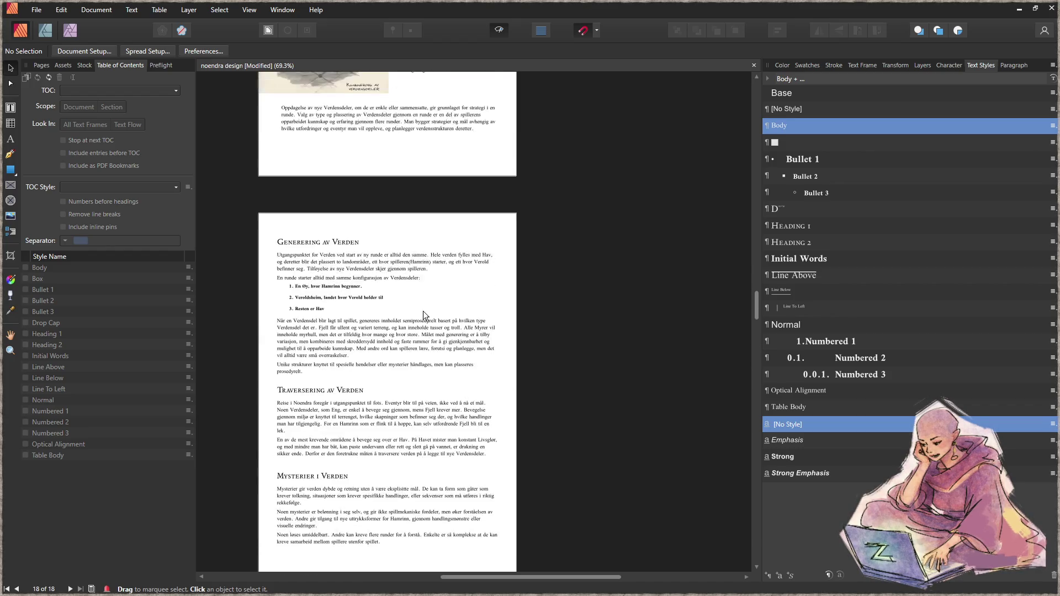
pyautogui.scroll(15, 419, 319)
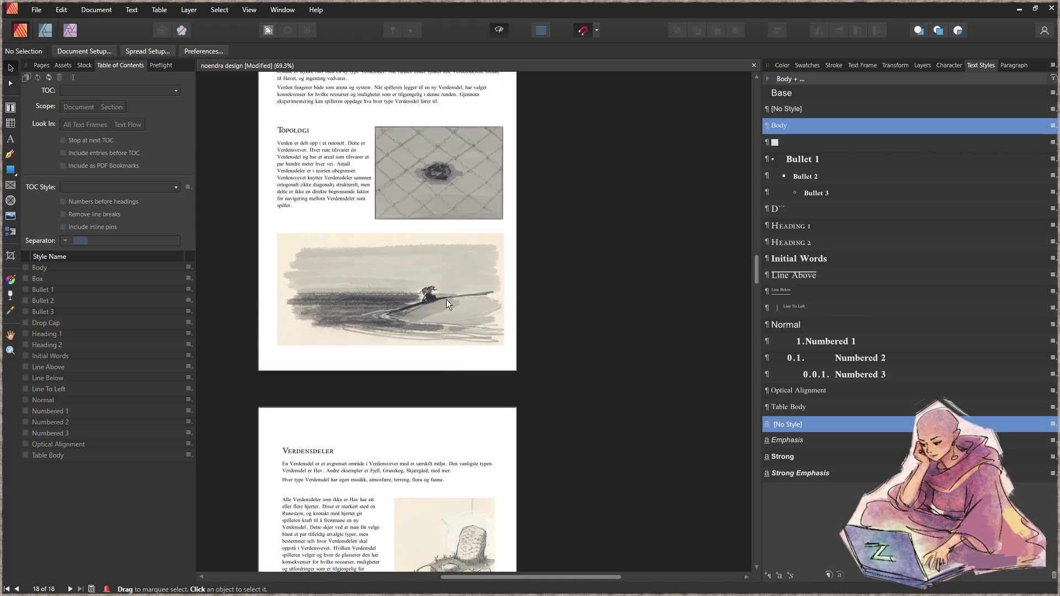
pyautogui.scroll(9, 458, 298)
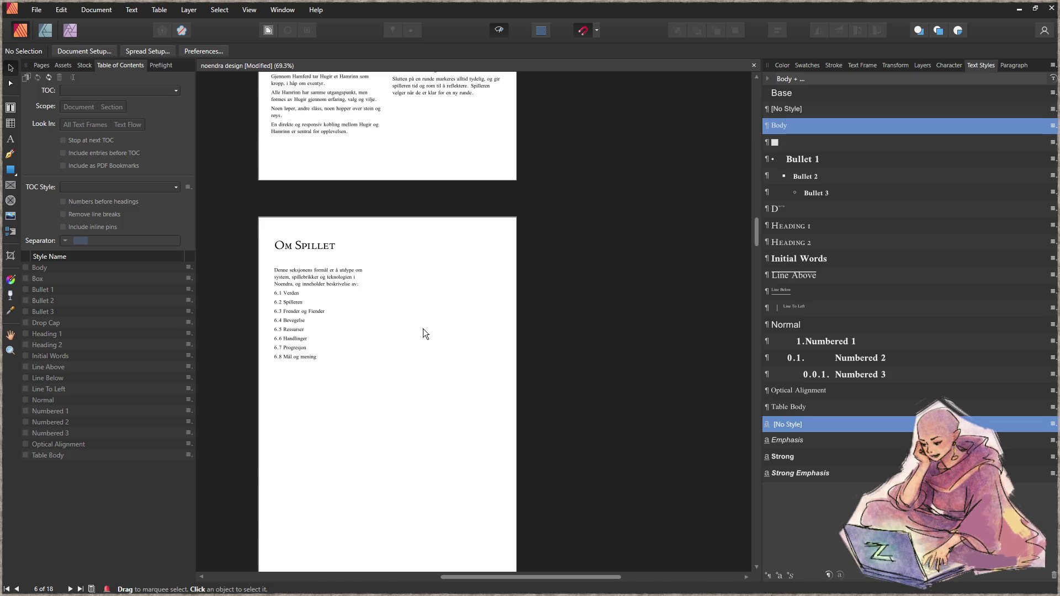
pyautogui.scroll(-1, 442, 392)
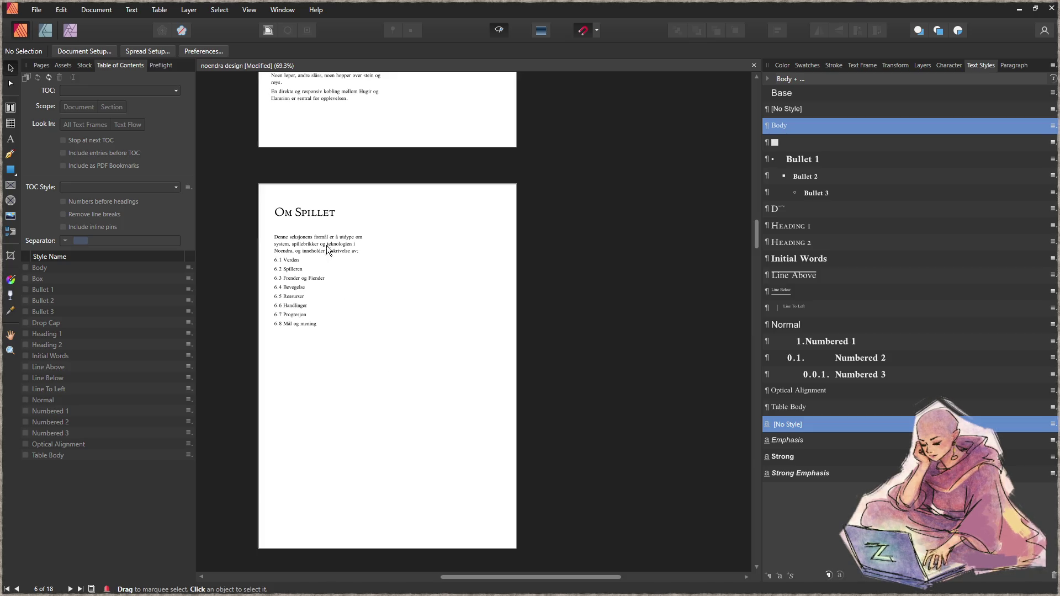
# - Select the Om Spillet heading frame and scroll down through the following pages
pyautogui.click(327, 215)
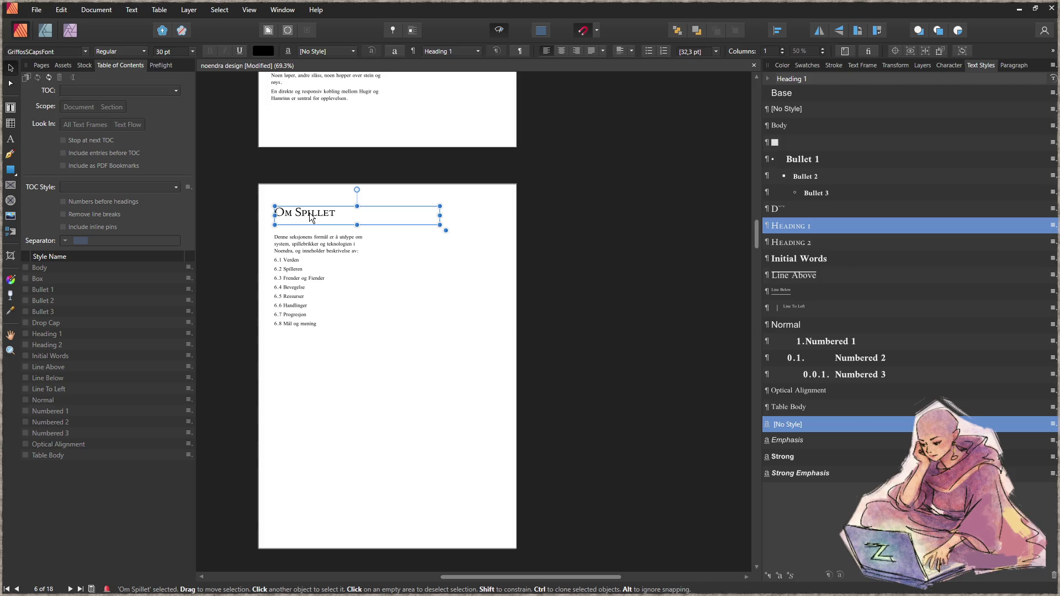
pyautogui.scroll(-7, 377, 350)
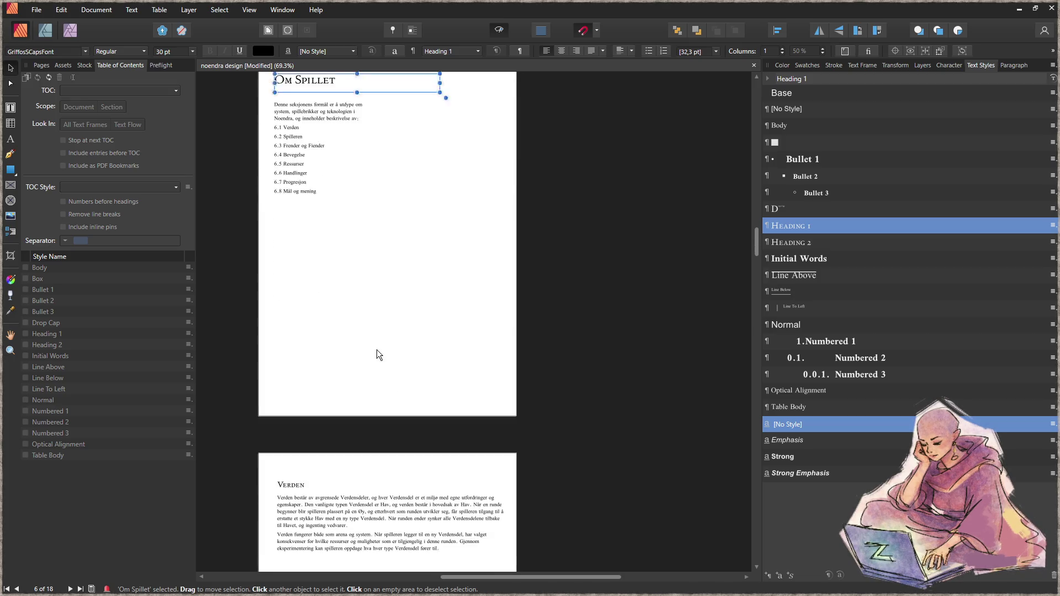
pyautogui.scroll(-3, 372, 338)
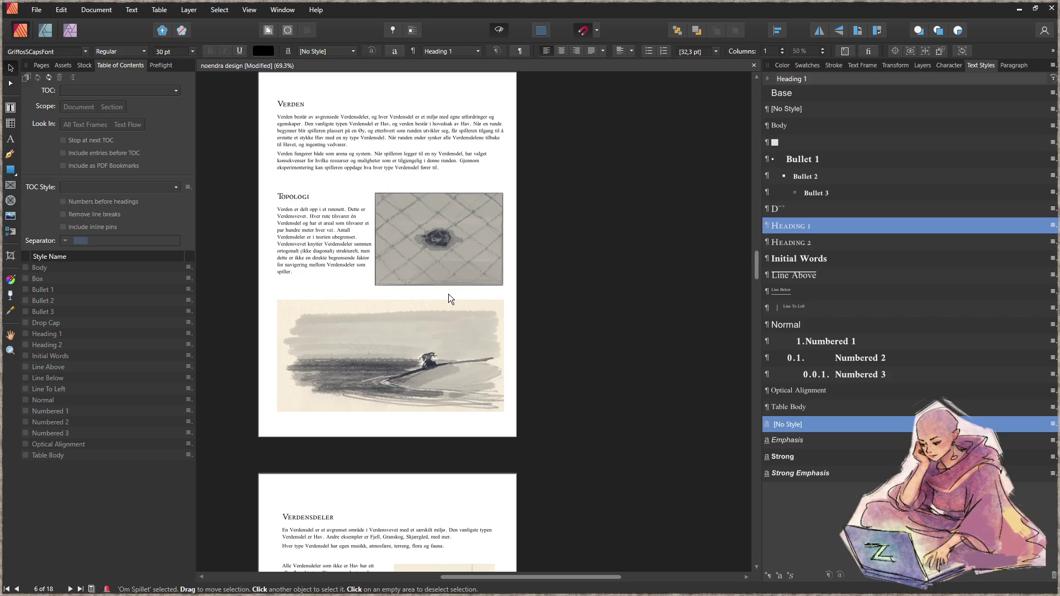
pyautogui.scroll(-3, 449, 299)
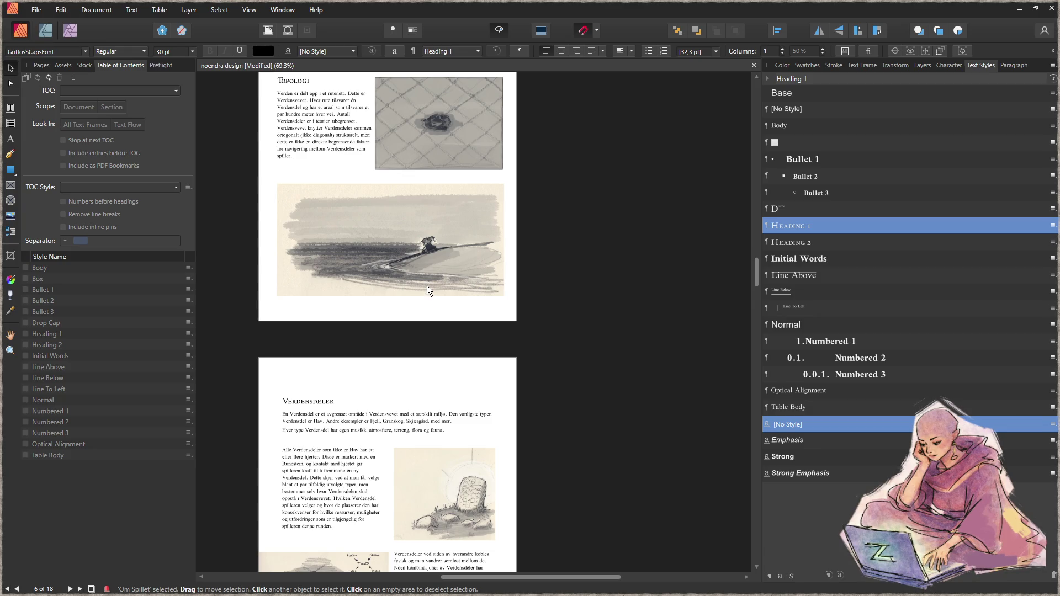
pyautogui.scroll(-4, 427, 286)
pyautogui.scroll(-3, 425, 286)
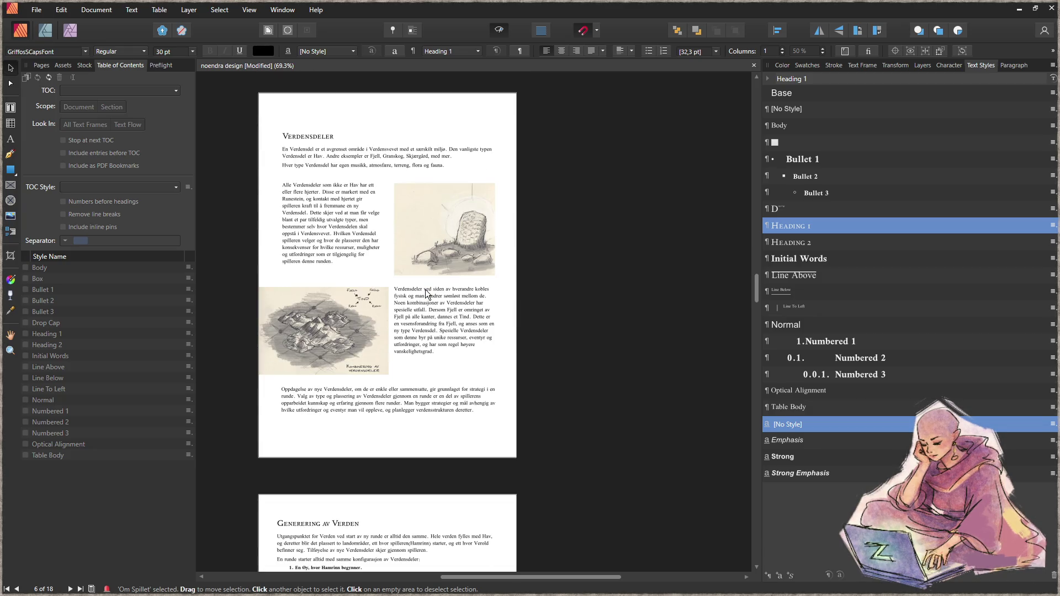
pyautogui.scroll(-3, 427, 293)
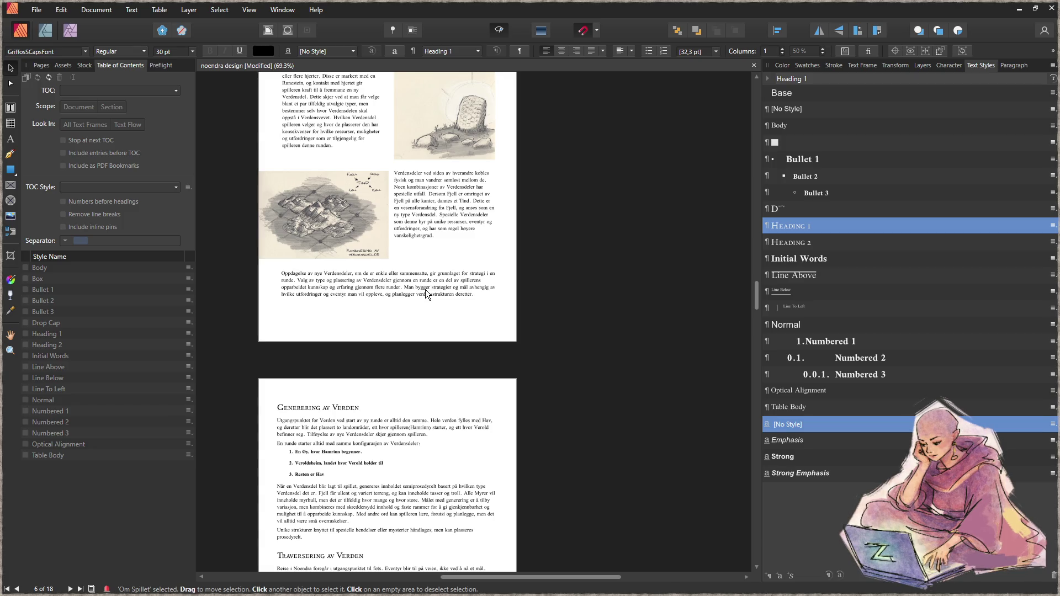
pyautogui.scroll(-4, 425, 289)
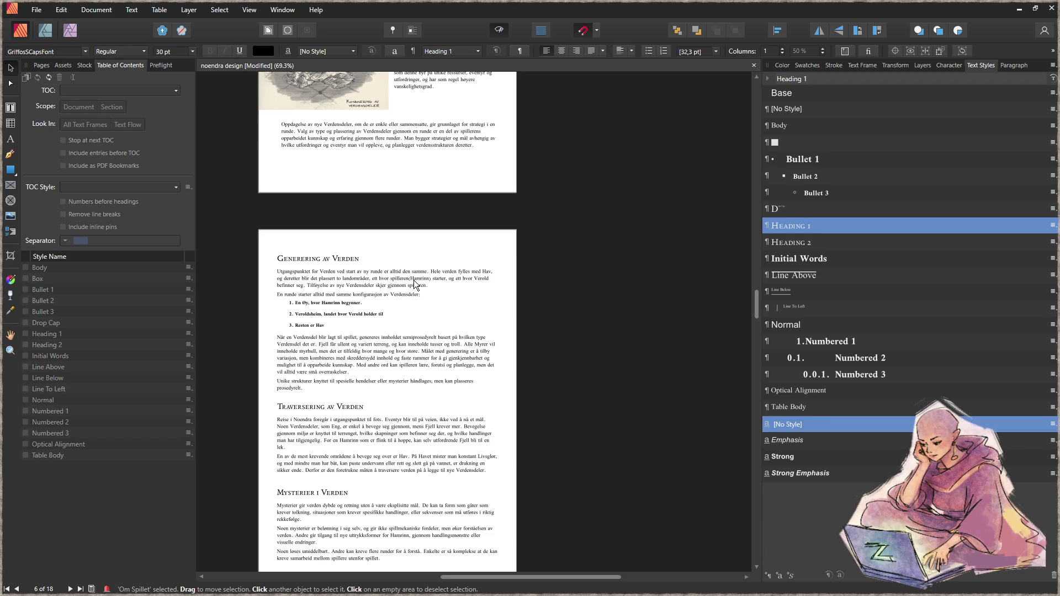
pyautogui.scroll(-6, 414, 283)
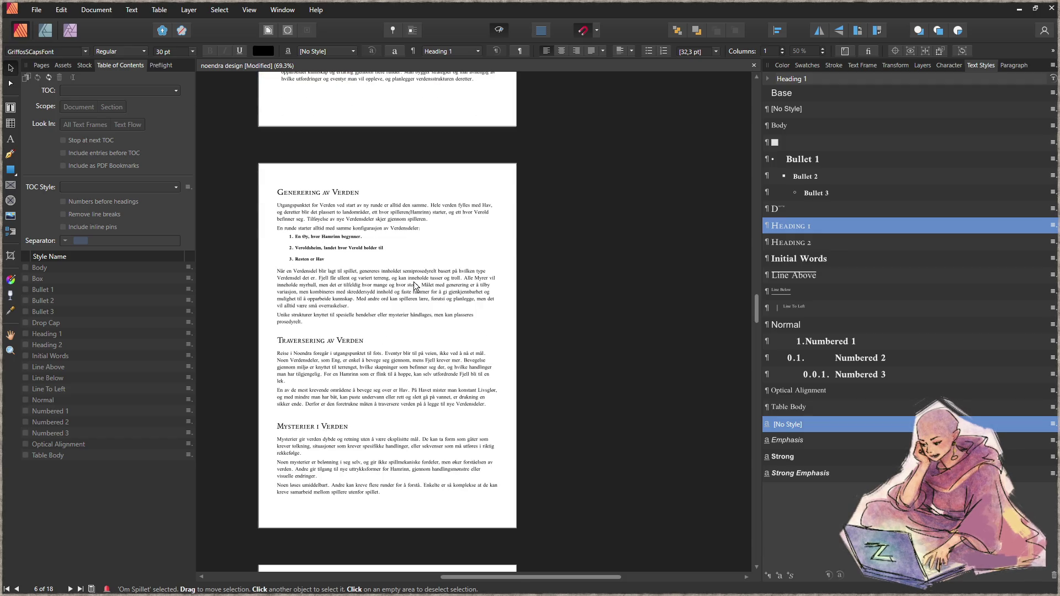
pyautogui.scroll(-3, 412, 288)
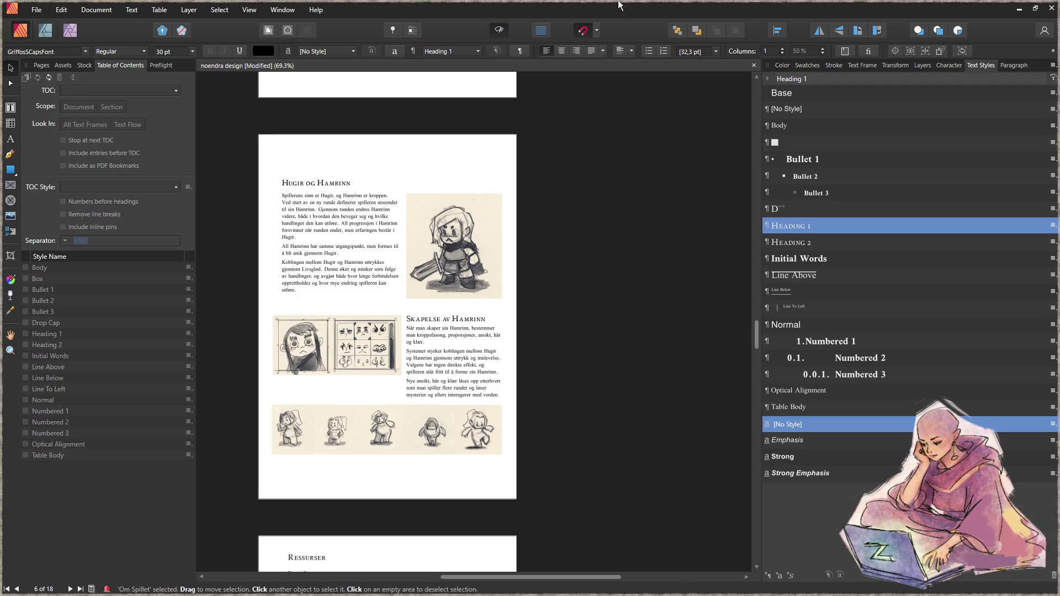
# - Deselect everything and keep reviewing the pages down toward Ressurser and back up
pyautogui.click(662, 357)
pyautogui.scroll(-4, 647, 357)
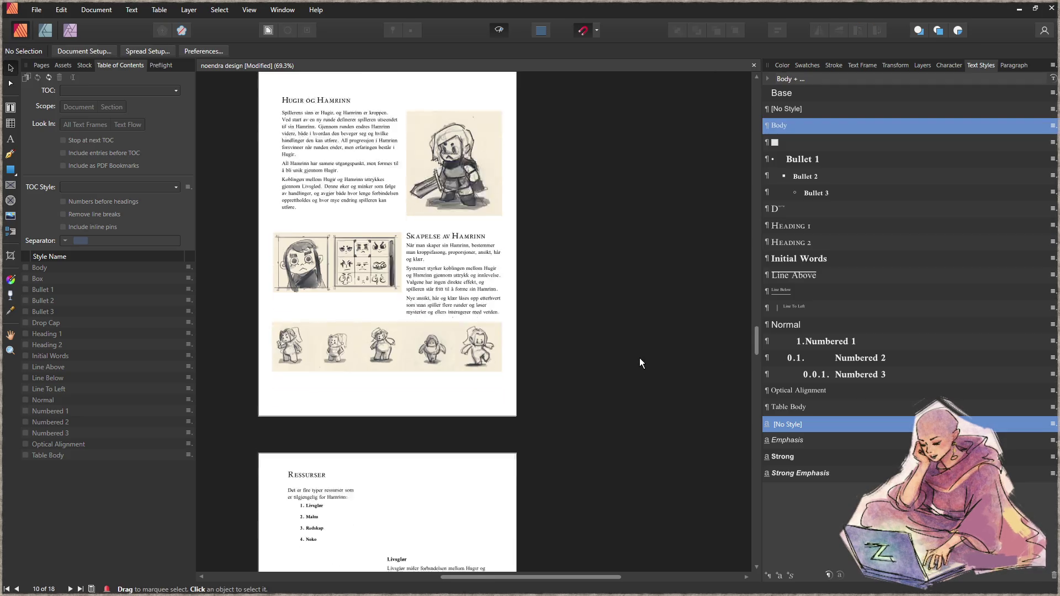
pyautogui.scroll(-5, 630, 345)
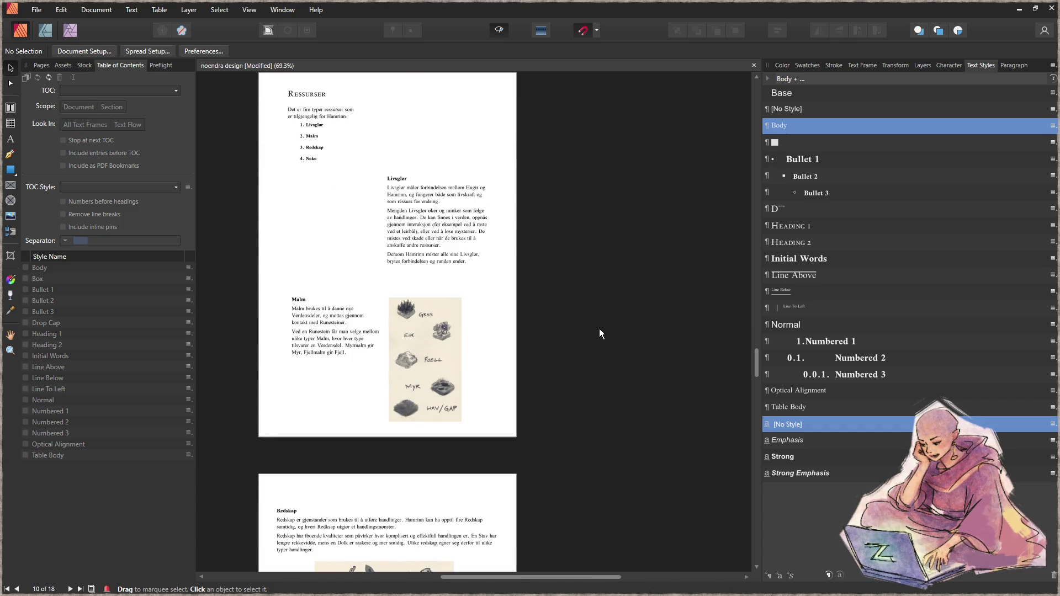
pyautogui.scroll(-2, 599, 334)
pyautogui.scroll(-7, 593, 327)
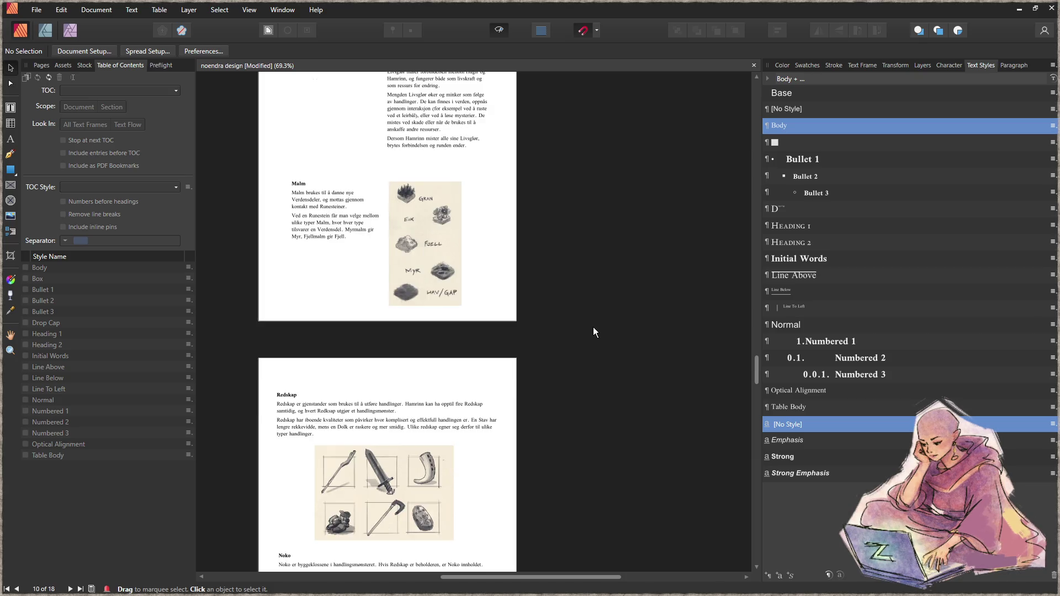
pyautogui.scroll(-6, 586, 325)
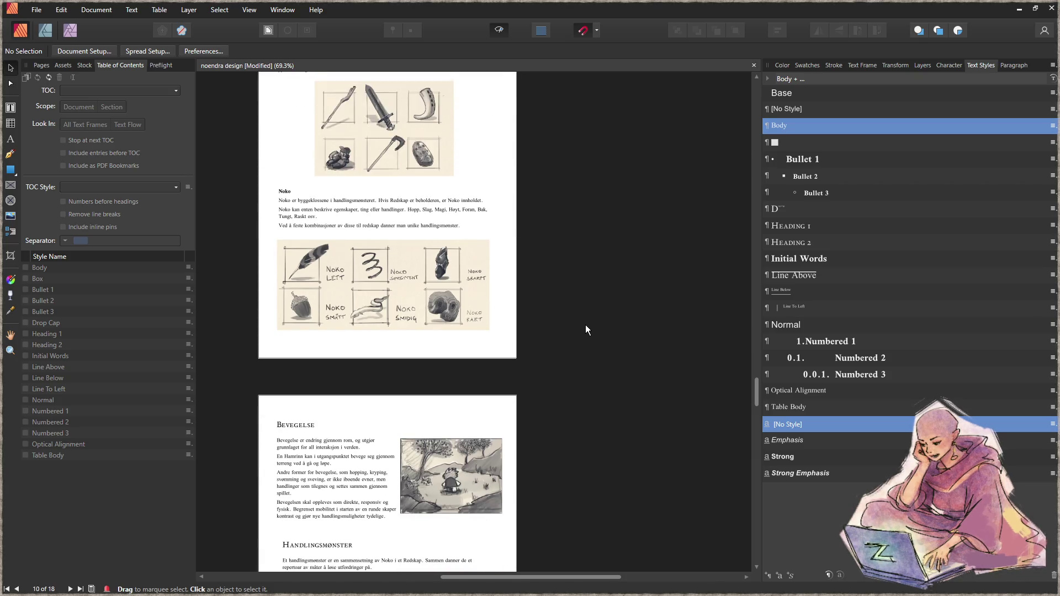
pyautogui.scroll(7, 607, 345)
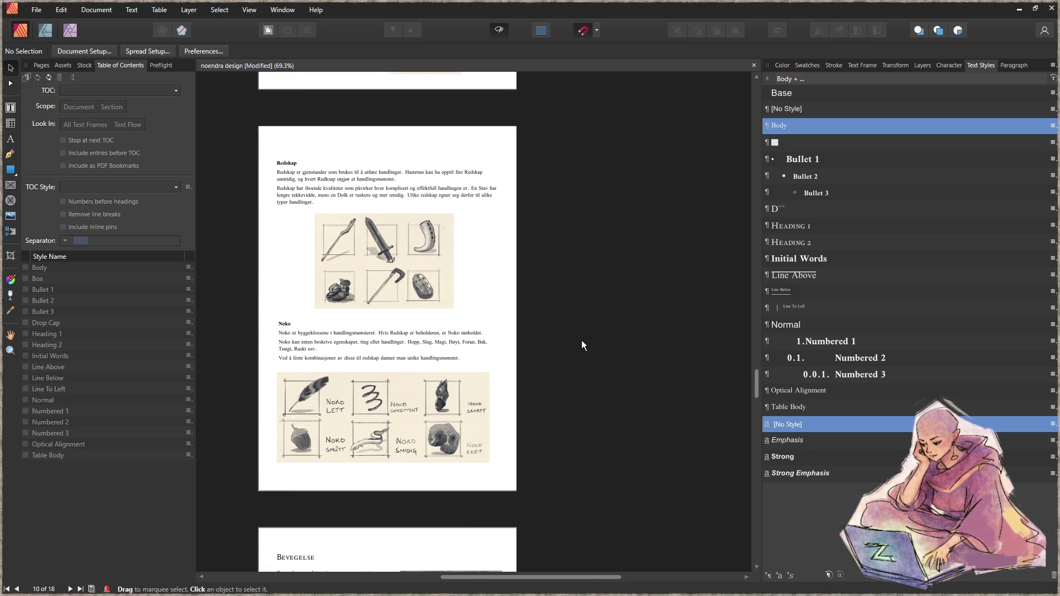
pyautogui.scroll(8, 582, 340)
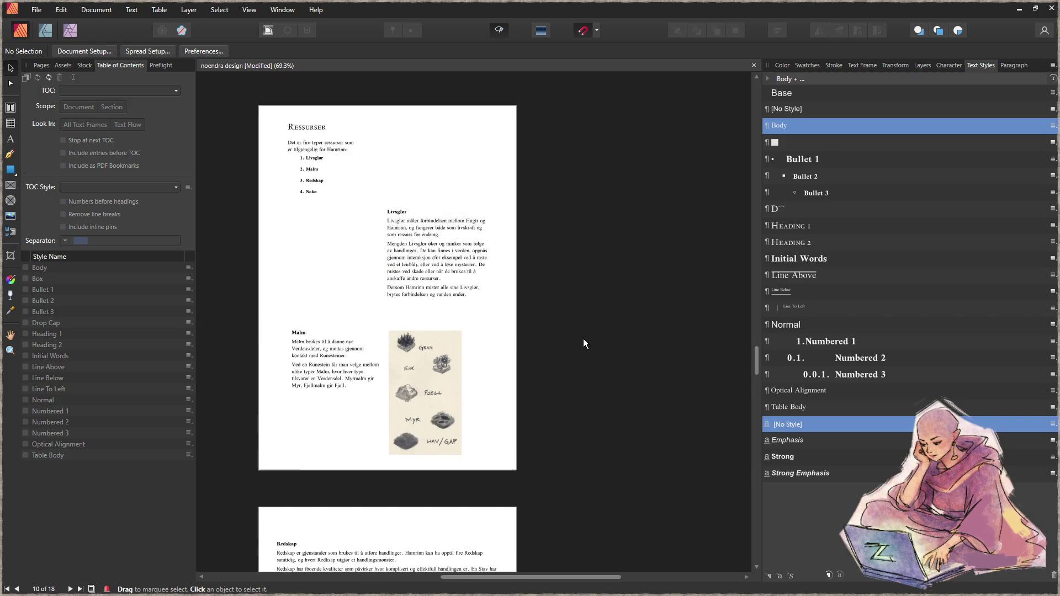
pyautogui.scroll(1, 583, 339)
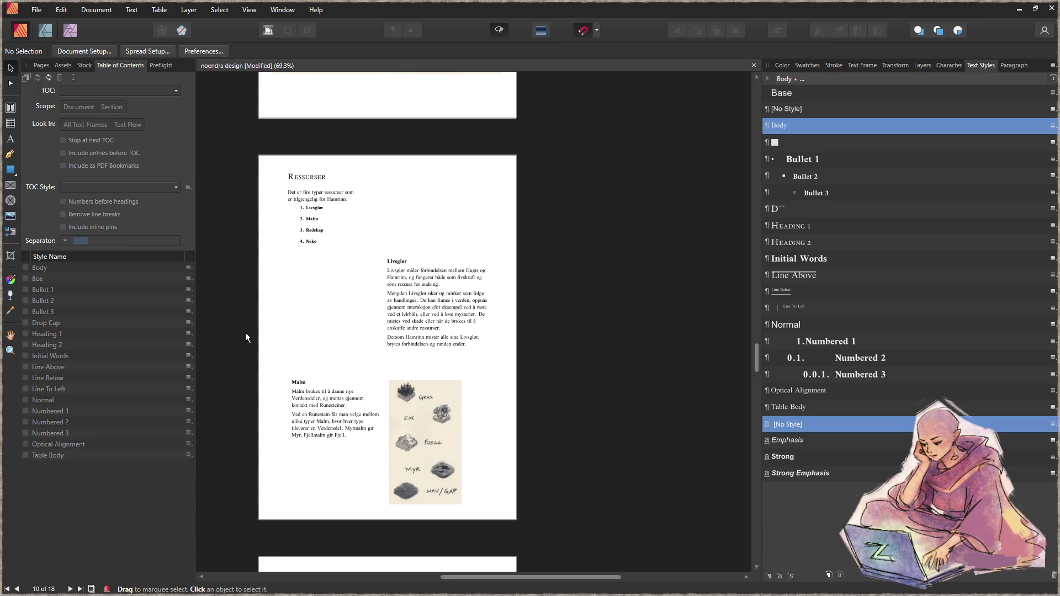
pyautogui.scroll(10, 298, 345)
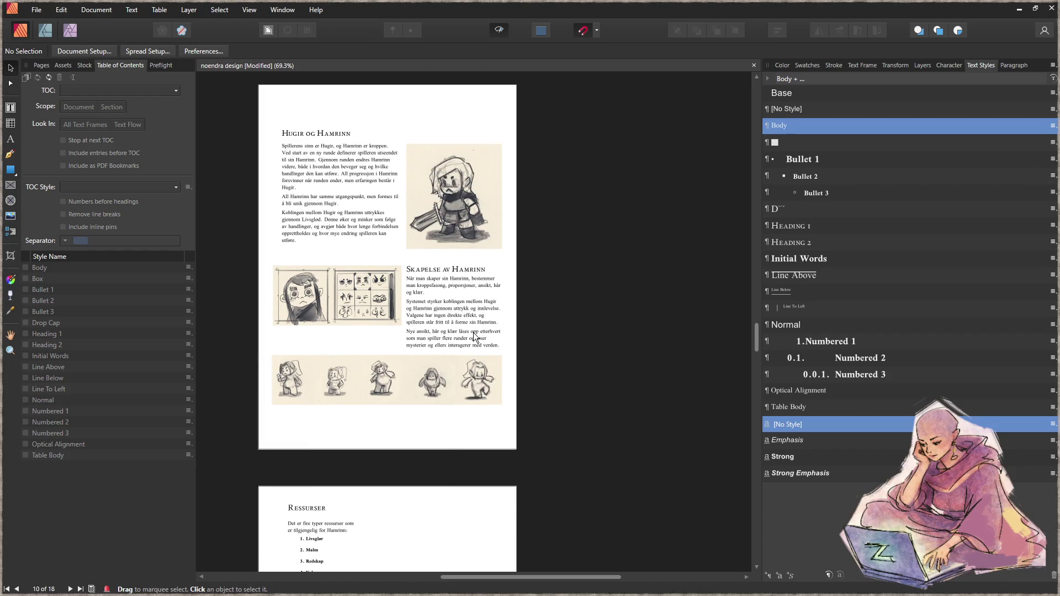
# - Show the Pages panel thumbnails and select the Page 2 thumbnail
pyautogui.moveTo(756, 337); pyautogui.dragTo(760, 228)
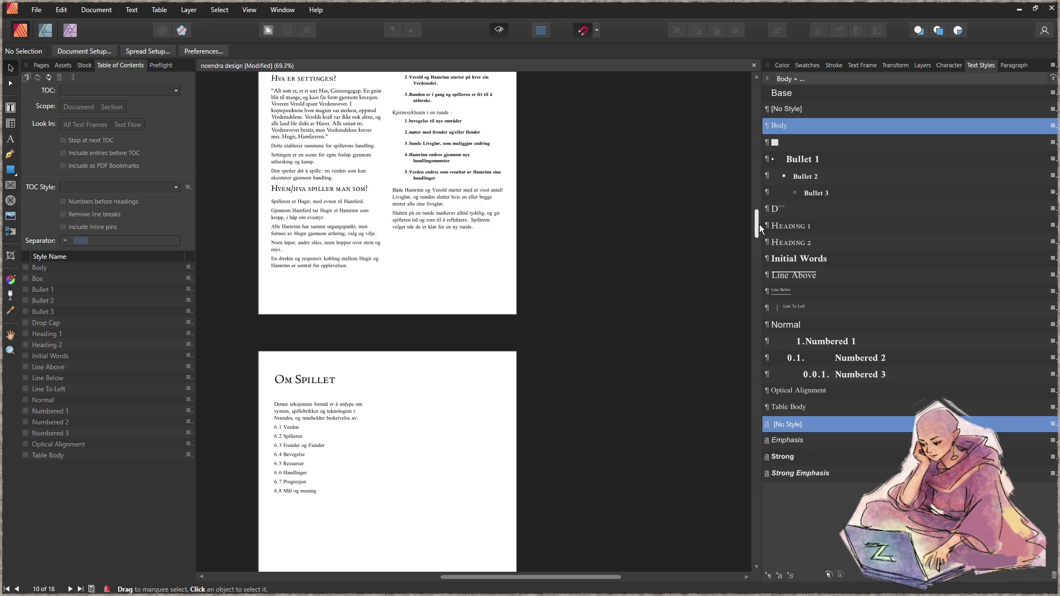
pyautogui.moveTo(759, 228)
pyautogui.mouseDown()
pyautogui.moveTo(756, 172)
pyautogui.moveTo(735, 252)
pyautogui.mouseUp()
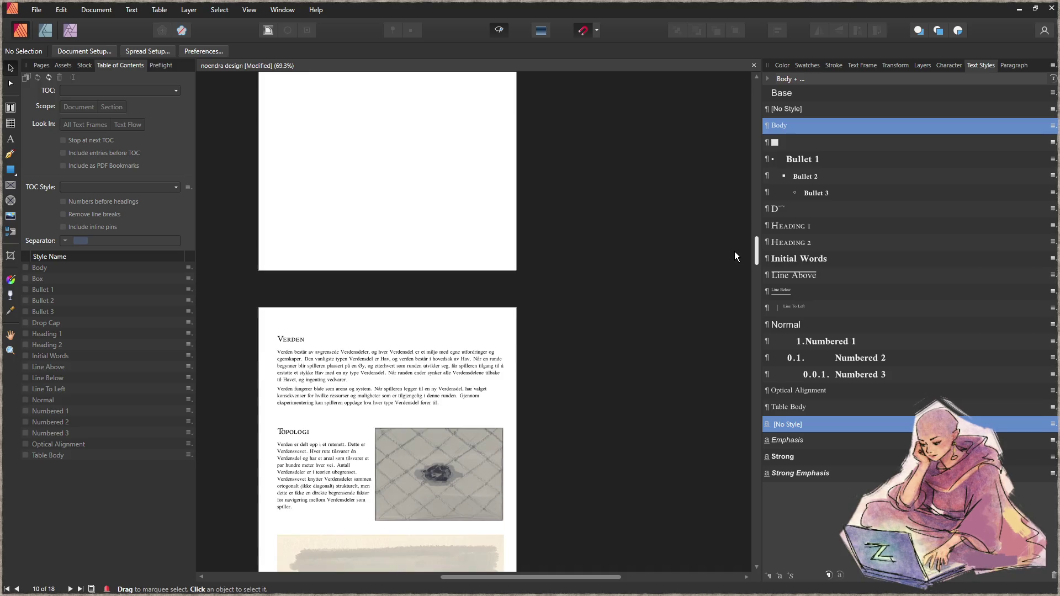
pyautogui.click(41, 70)
pyautogui.click(98, 303)
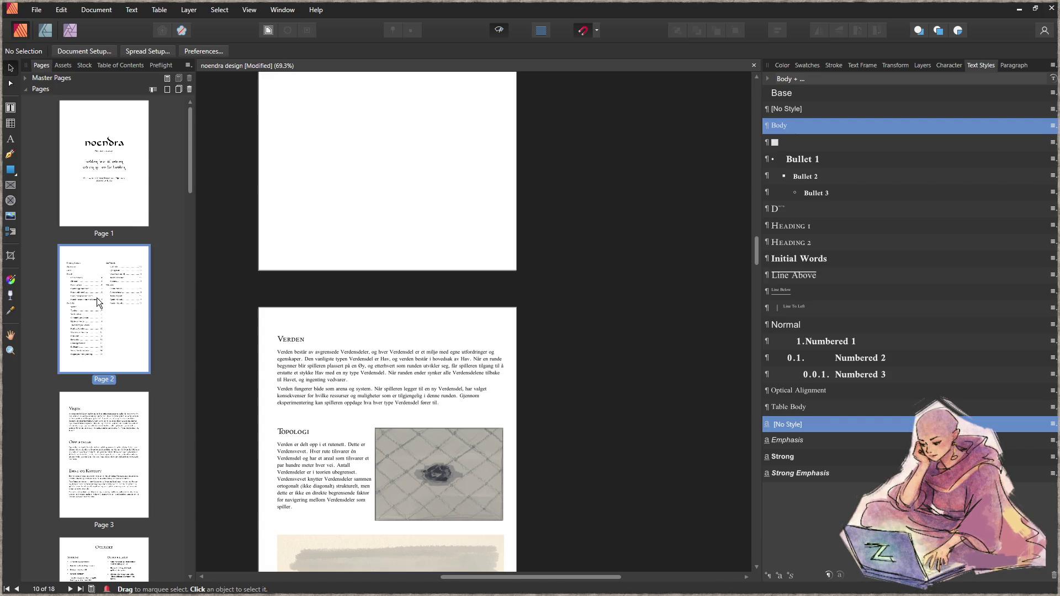
# - Browse the page thumbnails and jump to page 11 of the rulebook
pyautogui.click(108, 67)
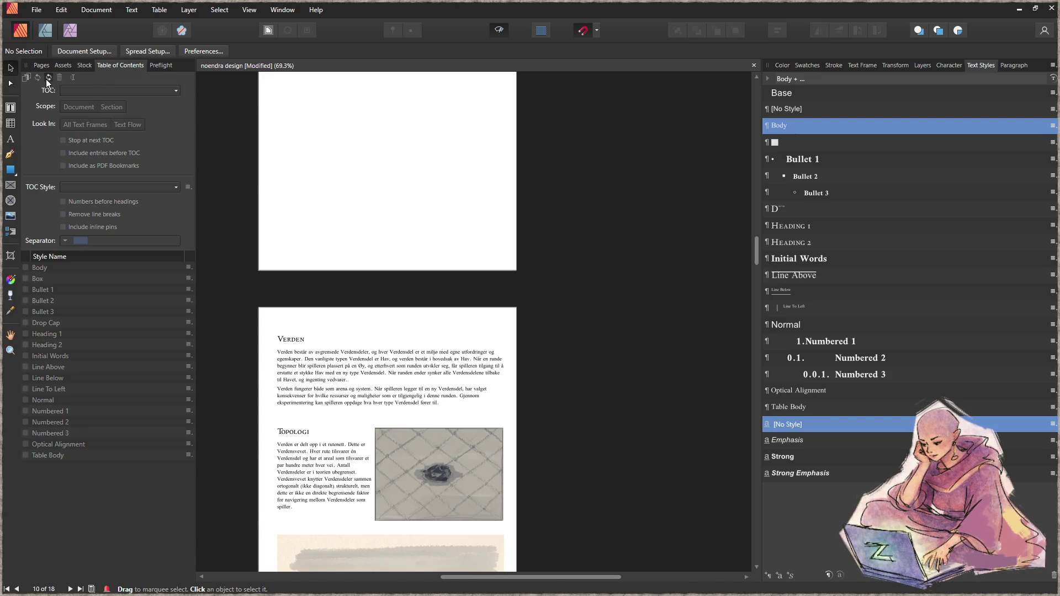
pyautogui.click(44, 67)
pyautogui.moveTo(191, 128)
pyautogui.mouseDown()
pyautogui.moveTo(173, 521)
pyautogui.moveTo(193, 332)
pyautogui.mouseUp()
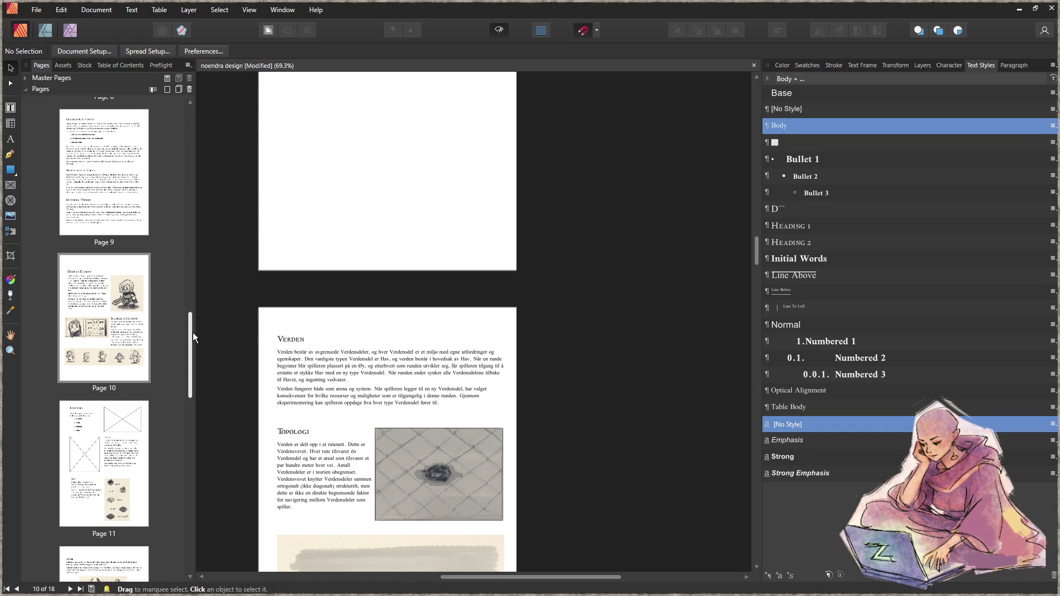
pyautogui.click(93, 417)
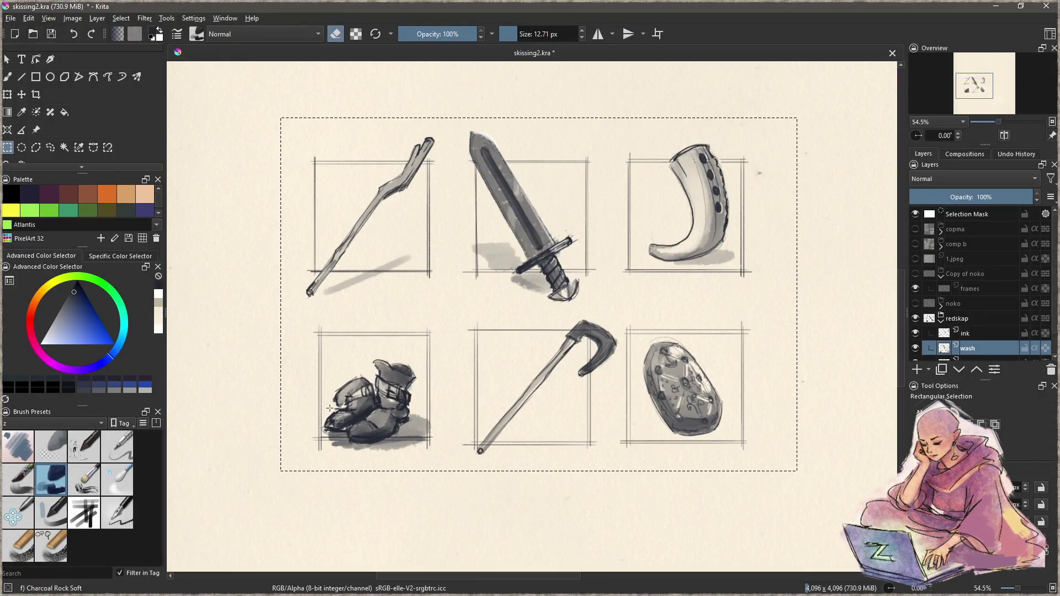
pyautogui.scroll(-2, 443, 436)
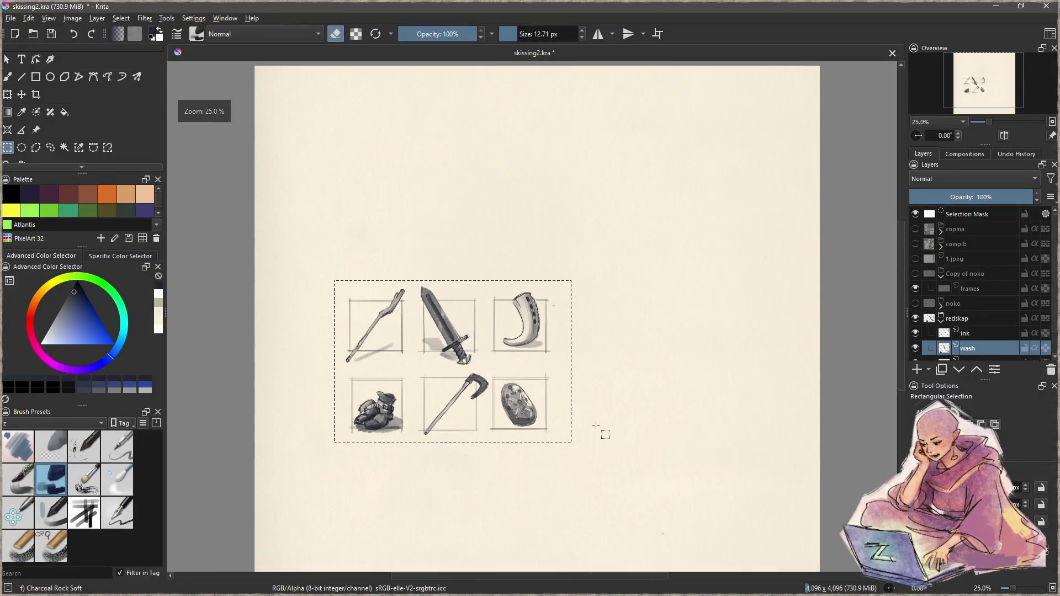
# - Select the ink layer, clear the selection, and pick the thin zSketch pencil brush
pyautogui.click(596, 425)
pyautogui.press('pageup')
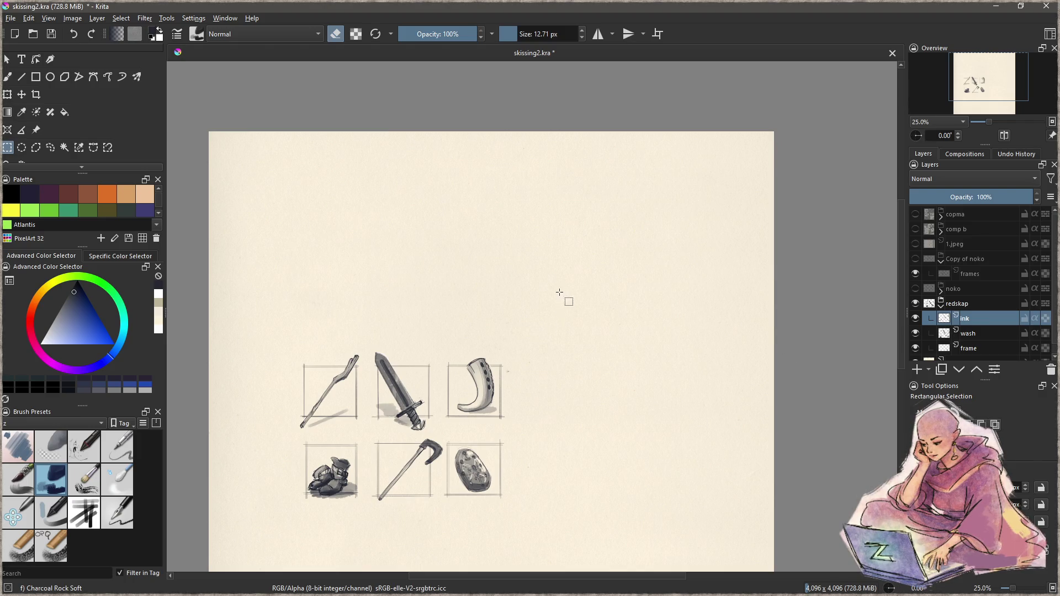
pyautogui.scroll(3, 573, 273)
pyautogui.press('b')
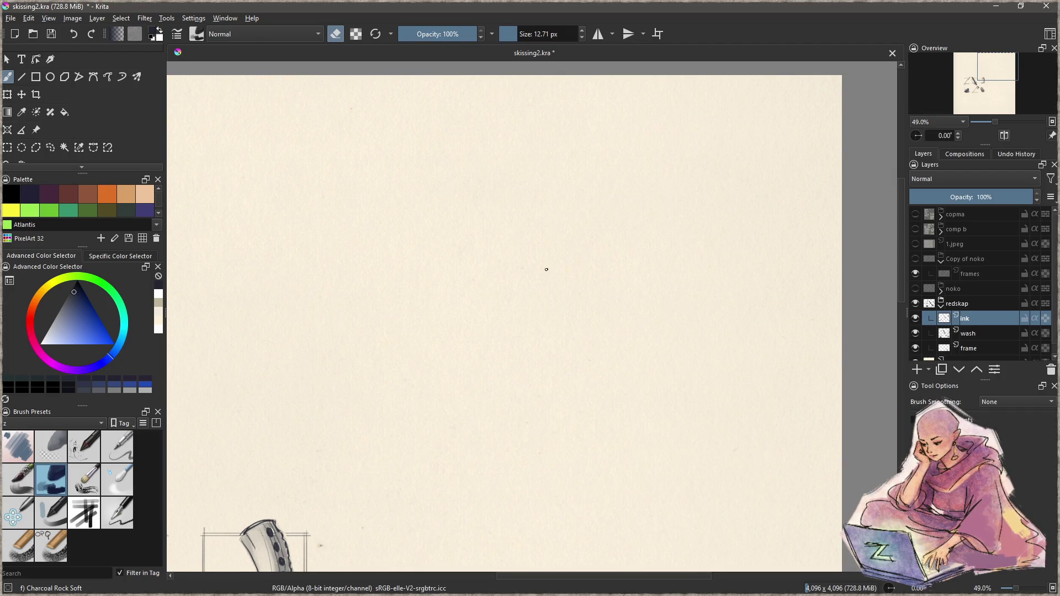
pyautogui.press('e')
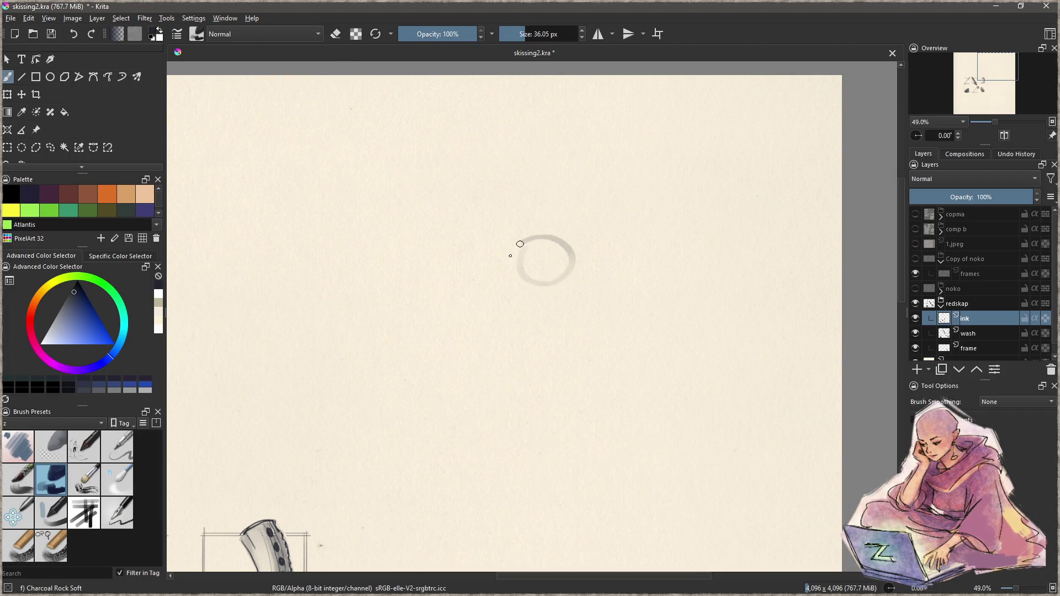
pyautogui.click(125, 519)
# - Rough in a body oval and a larger head oval above it
pyautogui.moveTo(518, 286)
pyautogui.mouseDown()
pyautogui.moveTo(522, 319)
pyautogui.moveTo(513, 309)
pyautogui.mouseUp()
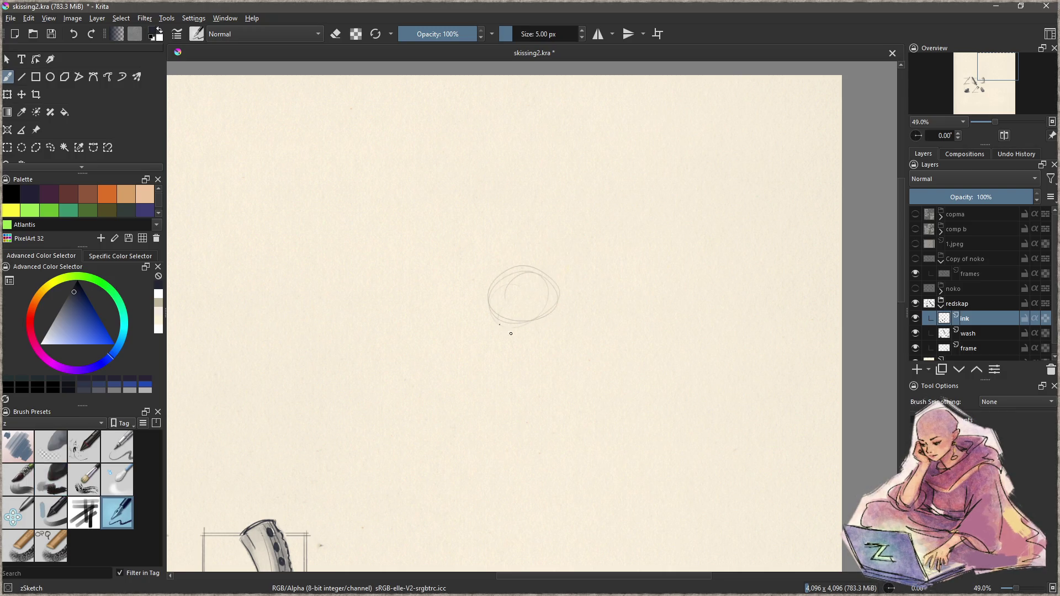
pyautogui.moveTo(525, 343)
pyautogui.mouseDown()
pyautogui.moveTo(568, 303)
pyautogui.moveTo(540, 345)
pyautogui.mouseUp()
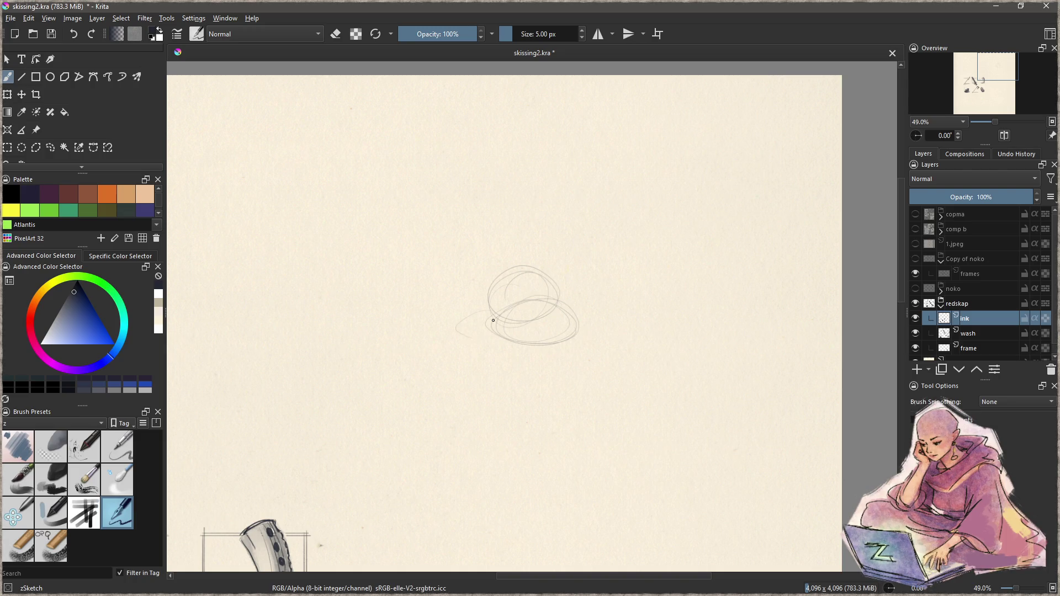
pyautogui.moveTo(495, 315)
pyautogui.mouseDown()
pyautogui.moveTo(524, 345)
pyautogui.moveTo(558, 351)
pyautogui.mouseUp()
pyautogui.hotkey('ctrl', 'z')
pyautogui.hotkey('ctrl', 'z')
pyautogui.moveTo(530, 287); pyautogui.dragTo(573, 342)
pyautogui.hotkey('ctrl', 'z')
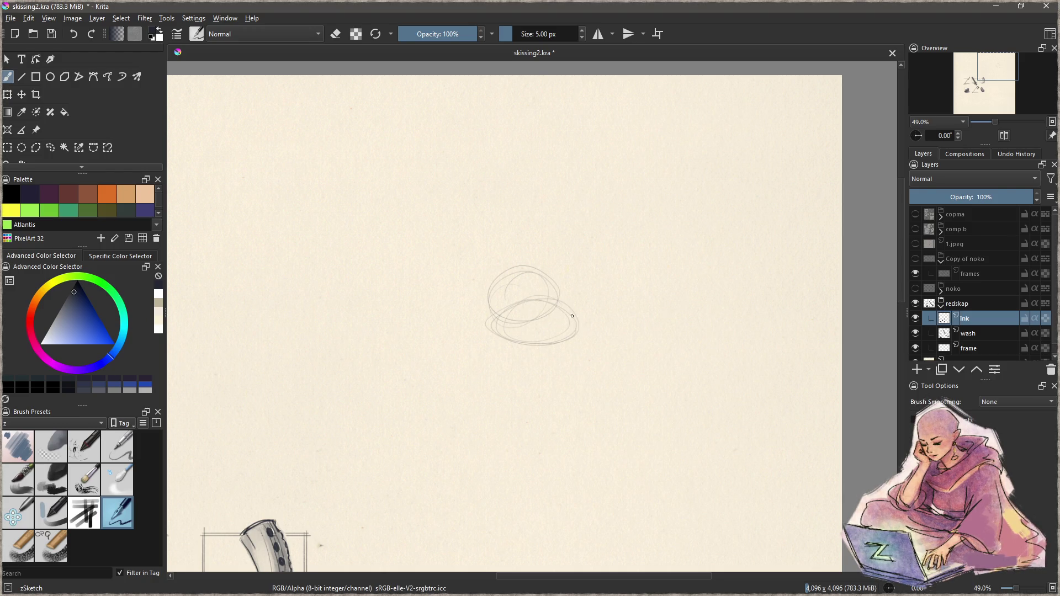
pyautogui.moveTo(521, 297)
pyautogui.mouseDown()
pyautogui.moveTo(518, 344)
pyautogui.moveTo(536, 360)
pyautogui.moveTo(552, 334)
pyautogui.moveTo(566, 340)
pyautogui.moveTo(579, 318)
pyautogui.moveTo(574, 295)
pyautogui.moveTo(575, 307)
pyautogui.mouseUp()
pyautogui.moveTo(514, 211)
pyautogui.mouseDown()
pyautogui.moveTo(480, 271)
pyautogui.moveTo(547, 232)
pyautogui.moveTo(470, 265)
pyautogui.mouseUp()
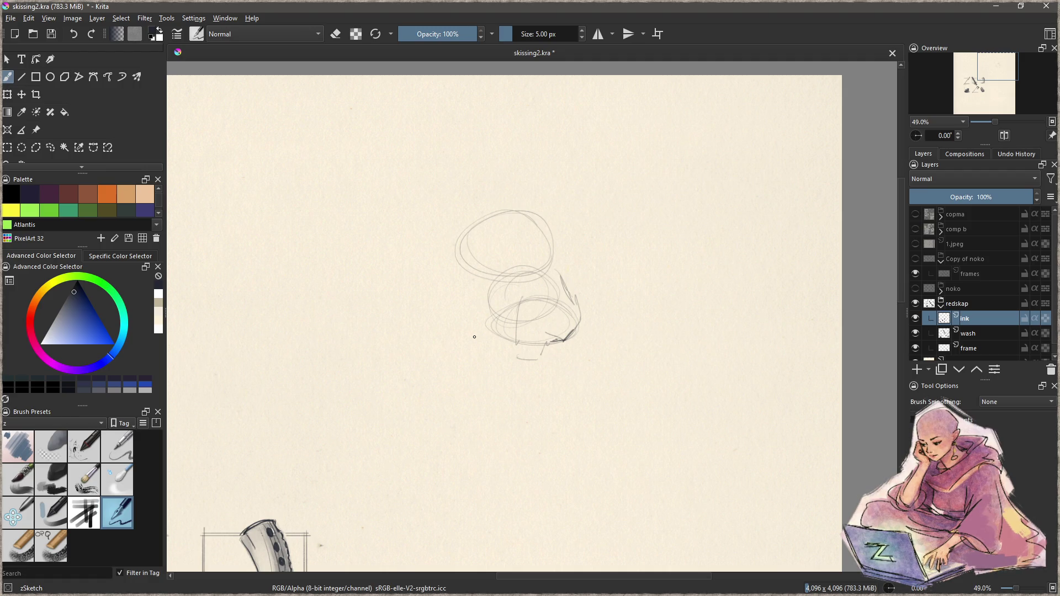
pyautogui.moveTo(540, 299)
pyautogui.mouseDown()
pyautogui.moveTo(508, 307)
pyautogui.moveTo(509, 323)
pyautogui.moveTo(528, 321)
pyautogui.moveTo(558, 287)
pyautogui.moveTo(559, 261)
pyautogui.moveTo(564, 274)
pyautogui.moveTo(548, 303)
pyautogui.moveTo(578, 309)
pyautogui.moveTo(562, 342)
pyautogui.moveTo(544, 326)
pyautogui.moveTo(544, 353)
pyautogui.moveTo(509, 321)
pyautogui.moveTo(530, 319)
pyautogui.moveTo(523, 291)
pyautogui.mouseUp()
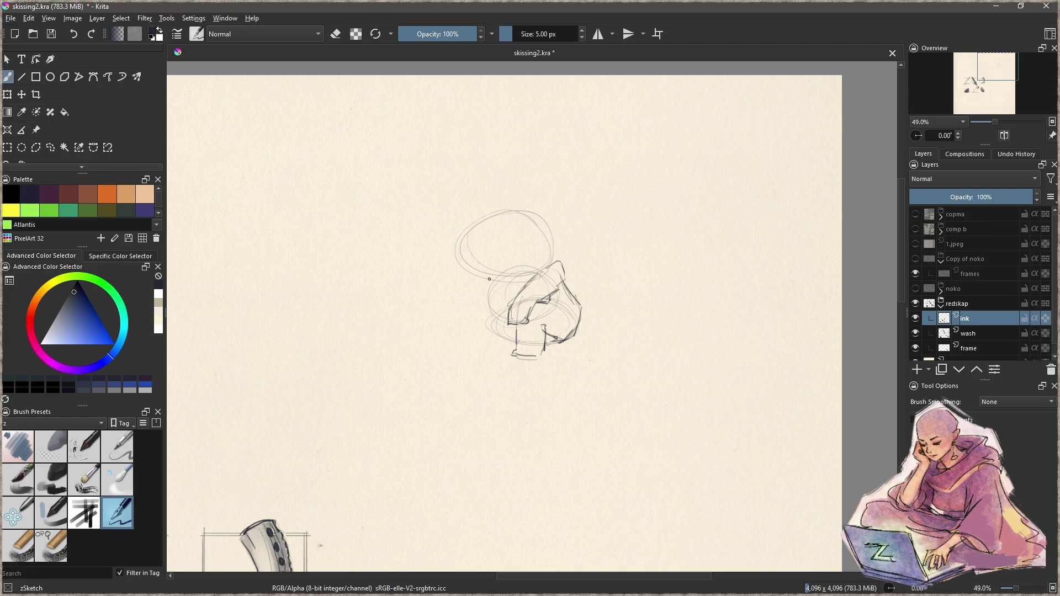
pyautogui.moveTo(475, 229)
pyautogui.mouseDown()
pyautogui.moveTo(476, 275)
pyautogui.moveTo(477, 236)
pyautogui.moveTo(528, 209)
pyautogui.moveTo(553, 256)
pyautogui.mouseUp()
# - Draw the figure's eye, a chin line to the body, and an arm
pyautogui.hotkey('ctrl', 'z')
pyautogui.hotkey('ctrl', 'z')
pyautogui.hotkey('ctrl', 'z')
pyautogui.moveTo(489, 259)
pyautogui.mouseDown()
pyautogui.moveTo(507, 250)
pyautogui.moveTo(498, 284)
pyautogui.moveTo(527, 280)
pyautogui.moveTo(557, 256)
pyautogui.mouseUp()
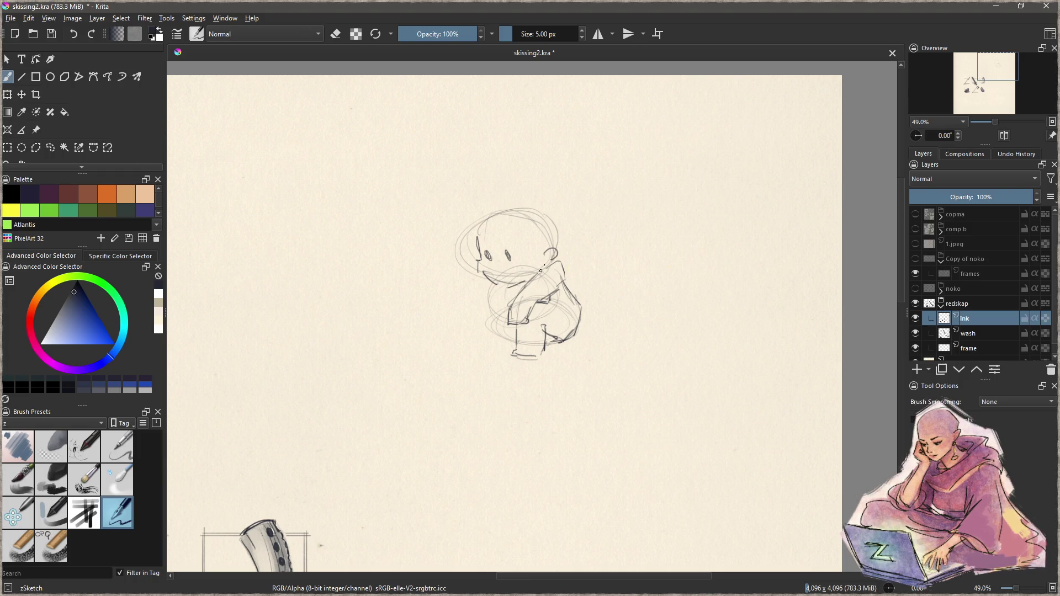
pyautogui.moveTo(491, 283); pyautogui.dragTo(507, 281)
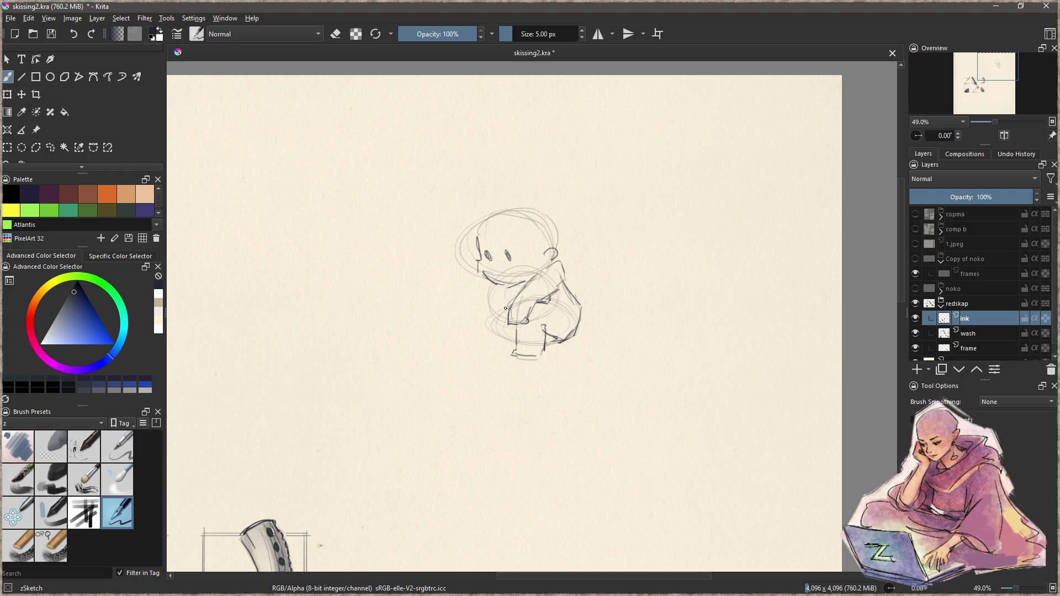
pyautogui.moveTo(483, 318)
pyautogui.mouseDown()
pyautogui.moveTo(466, 328)
pyautogui.moveTo(491, 350)
pyautogui.moveTo(511, 340)
pyautogui.moveTo(466, 312)
pyautogui.moveTo(501, 302)
pyautogui.moveTo(504, 312)
pyautogui.mouseUp()
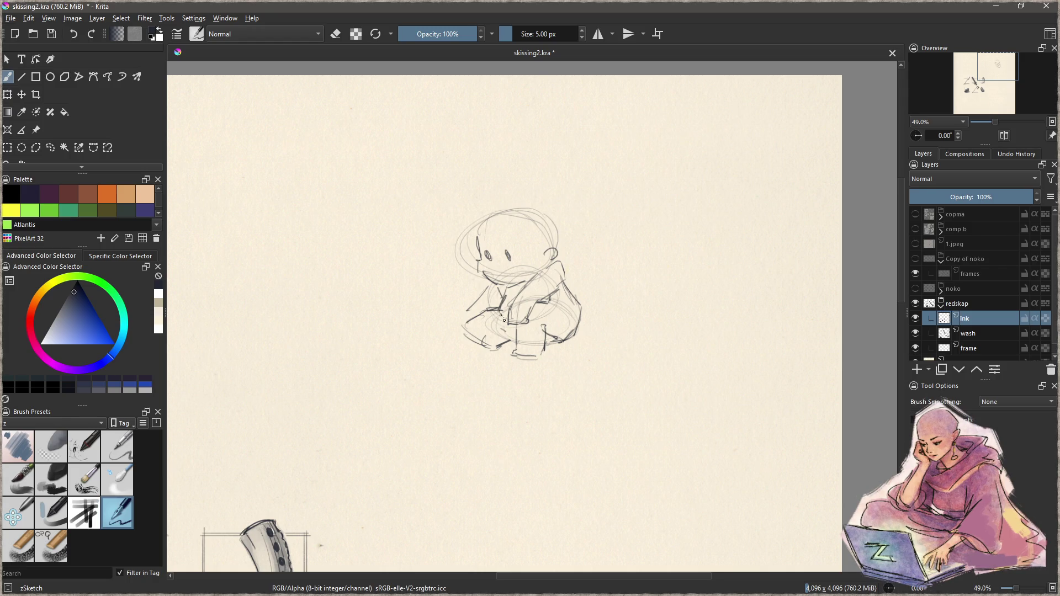
pyautogui.keyDown('ctrl'); pyautogui.click(503, 317); pyautogui.keyUp('ctrl')
pyautogui.moveTo(501, 287)
pyautogui.mouseDown()
pyautogui.moveTo(504, 296)
pyautogui.moveTo(525, 281)
pyautogui.moveTo(503, 272)
pyautogui.mouseUp()
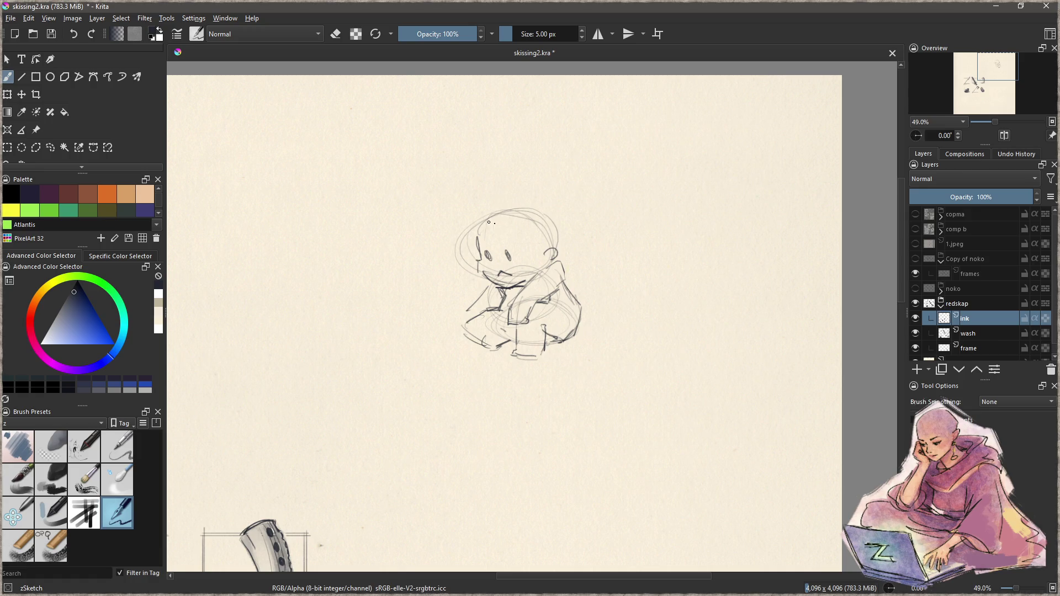
# - Add a cap arc over the head, strokes at the hand, and darken the arm
pyautogui.moveTo(484, 229)
pyautogui.mouseDown()
pyautogui.moveTo(503, 217)
pyautogui.moveTo(533, 226)
pyautogui.moveTo(478, 244)
pyautogui.moveTo(556, 229)
pyautogui.moveTo(511, 240)
pyautogui.moveTo(559, 248)
pyautogui.moveTo(520, 205)
pyautogui.moveTo(541, 198)
pyautogui.mouseUp()
pyautogui.hotkey('ctrl', 'z')
pyautogui.moveTo(475, 237)
pyautogui.mouseDown()
pyautogui.moveTo(486, 213)
pyautogui.moveTo(547, 194)
pyautogui.moveTo(578, 260)
pyautogui.moveTo(557, 239)
pyautogui.moveTo(541, 252)
pyautogui.moveTo(472, 253)
pyautogui.moveTo(508, 237)
pyautogui.moveTo(472, 240)
pyautogui.moveTo(479, 228)
pyautogui.moveTo(558, 235)
pyautogui.moveTo(479, 226)
pyautogui.mouseUp()
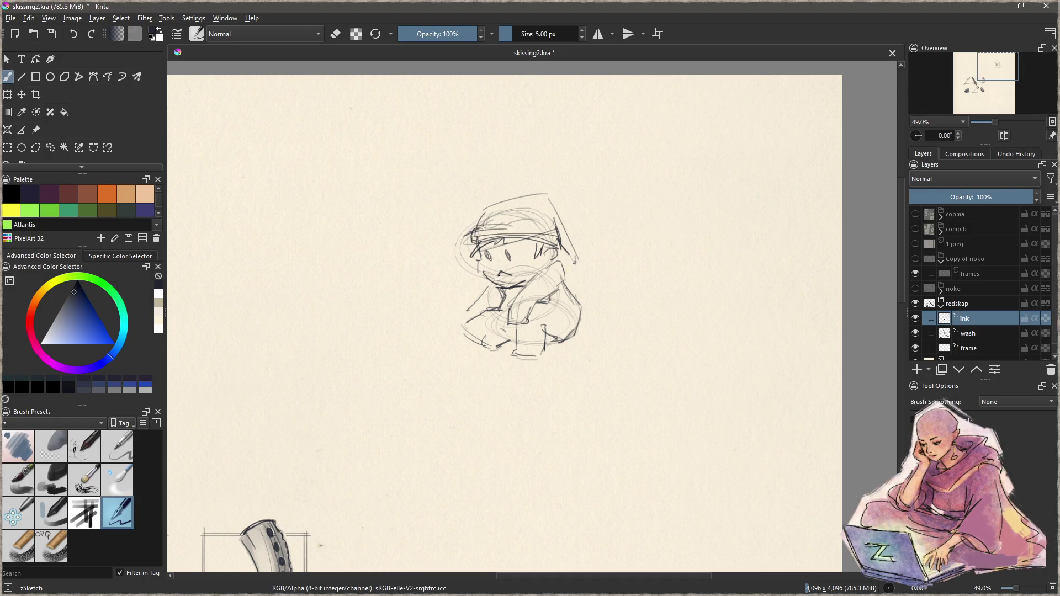
pyautogui.moveTo(467, 308)
pyautogui.mouseDown()
pyautogui.moveTo(456, 315)
pyautogui.moveTo(473, 316)
pyautogui.moveTo(490, 285)
pyautogui.moveTo(452, 330)
pyautogui.moveTo(478, 348)
pyautogui.moveTo(486, 320)
pyautogui.moveTo(480, 341)
pyautogui.moveTo(472, 326)
pyautogui.mouseUp()
pyautogui.press('e')
pyautogui.press('e')
pyautogui.moveTo(510, 297)
pyautogui.mouseDown()
pyautogui.moveTo(504, 311)
pyautogui.moveTo(503, 293)
pyautogui.moveTo(502, 305)
pyautogui.moveTo(469, 320)
pyautogui.mouseUp()
pyautogui.press('e')
pyautogui.press('e')
# - Sketch a wavy flame beside the figure and handwrite TEMP below the drawing
pyautogui.moveTo(426, 372)
pyautogui.mouseDown()
pyautogui.moveTo(478, 360)
pyautogui.moveTo(449, 370)
pyautogui.moveTo(466, 328)
pyautogui.moveTo(420, 365)
pyautogui.moveTo(459, 340)
pyautogui.moveTo(477, 368)
pyautogui.mouseUp()
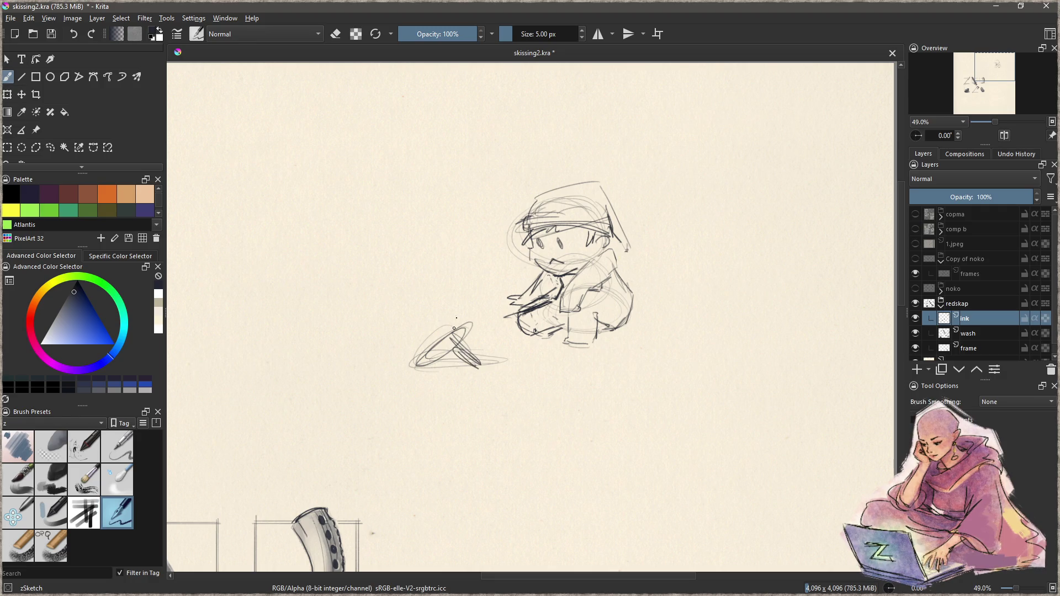
pyautogui.moveTo(451, 331)
pyautogui.mouseDown()
pyautogui.moveTo(438, 255)
pyautogui.moveTo(457, 241)
pyautogui.moveTo(465, 302)
pyautogui.moveTo(465, 232)
pyautogui.mouseUp()
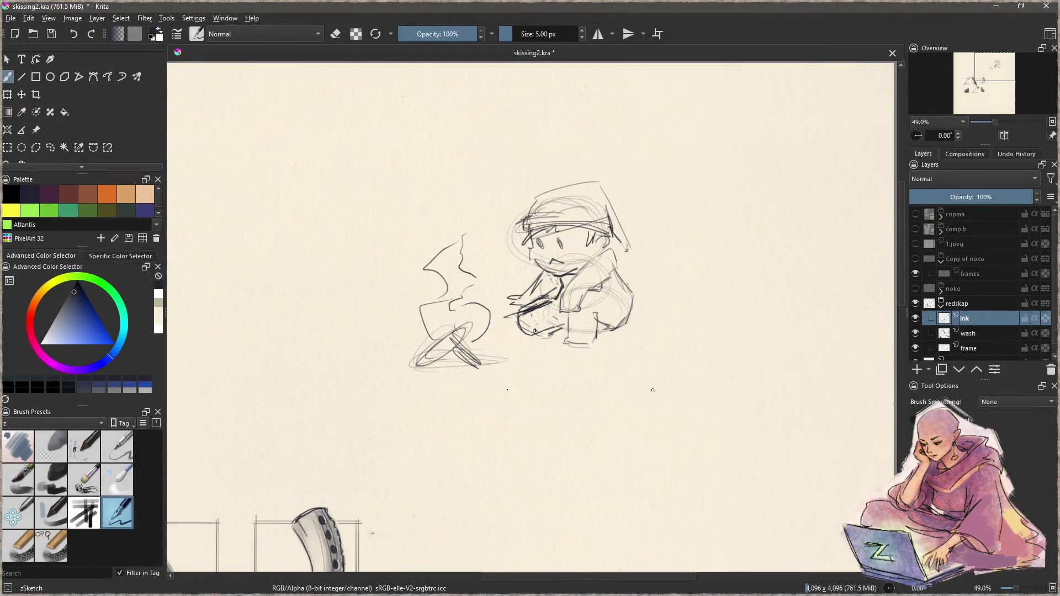
pyautogui.moveTo(526, 364)
pyautogui.mouseDown()
pyautogui.moveTo(527, 378)
pyautogui.moveTo(547, 377)
pyautogui.moveTo(534, 363)
pyautogui.moveTo(564, 360)
pyautogui.moveTo(568, 376)
pyautogui.mouseUp()
pyautogui.moveTo(573, 360); pyautogui.dragTo(574, 370)
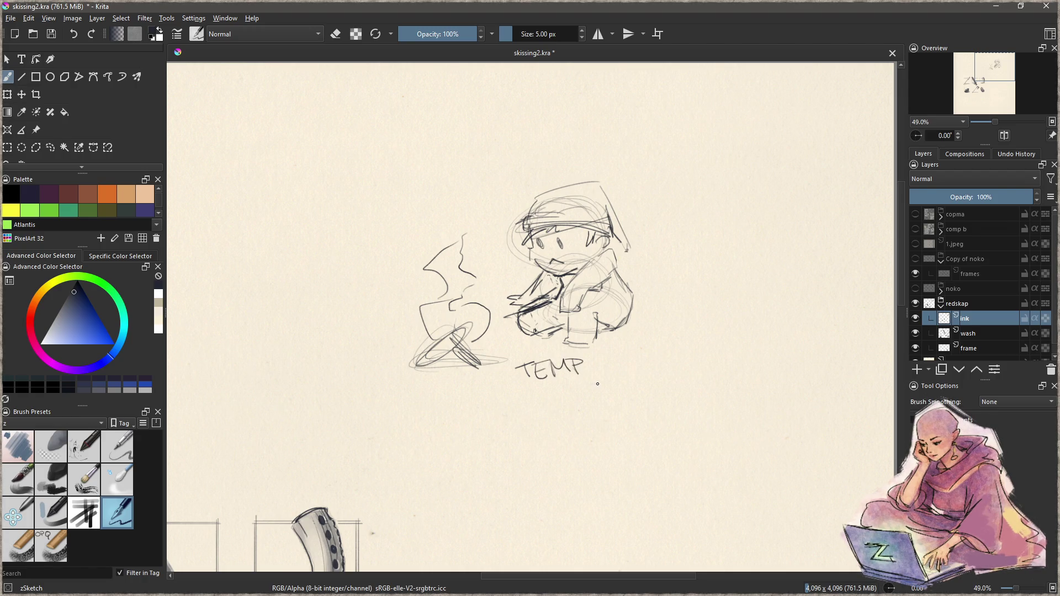
# - Snip the sketch and paste it onto the Ressurser page above the Livsglør text
pyautogui.press('Print')
pyautogui.moveTo(395, 398); pyautogui.dragTo(665, 146)
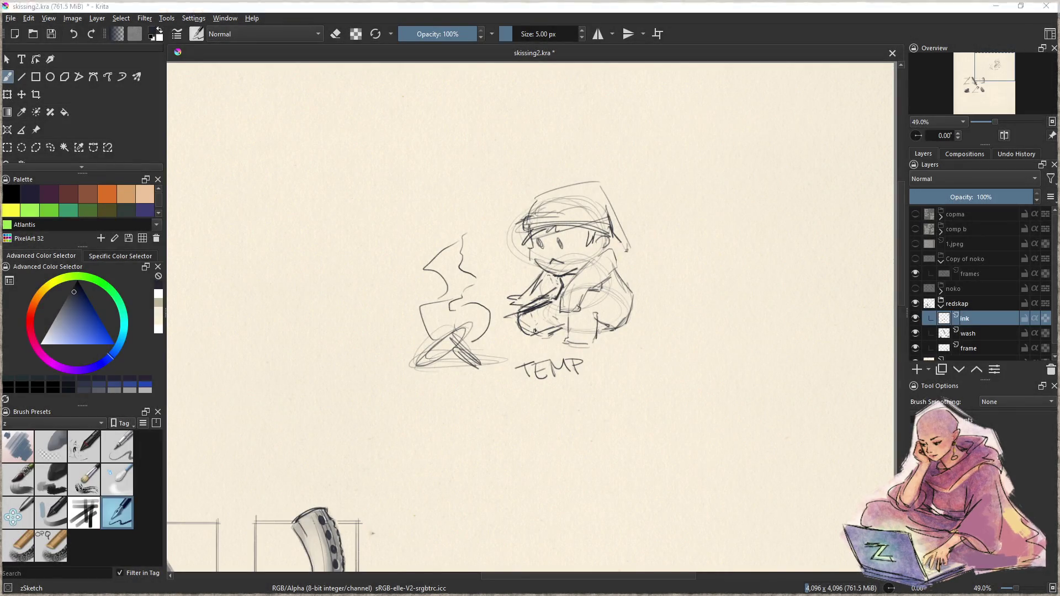
pyautogui.hotkey('alt', 'Tab')
pyautogui.click(382, 276)
pyautogui.click(508, 168)
pyautogui.hotkey('ctrl', 'v')
pyautogui.moveTo(461, 312)
pyautogui.mouseDown()
pyautogui.moveTo(496, 142)
pyautogui.moveTo(604, 214)
pyautogui.moveTo(588, 205)
pyautogui.mouseUp()
# - Align the Livsglør text frame under the sketch and nudge the Malm frame down
pyautogui.click(584, 158)
pyautogui.click(547, 300)
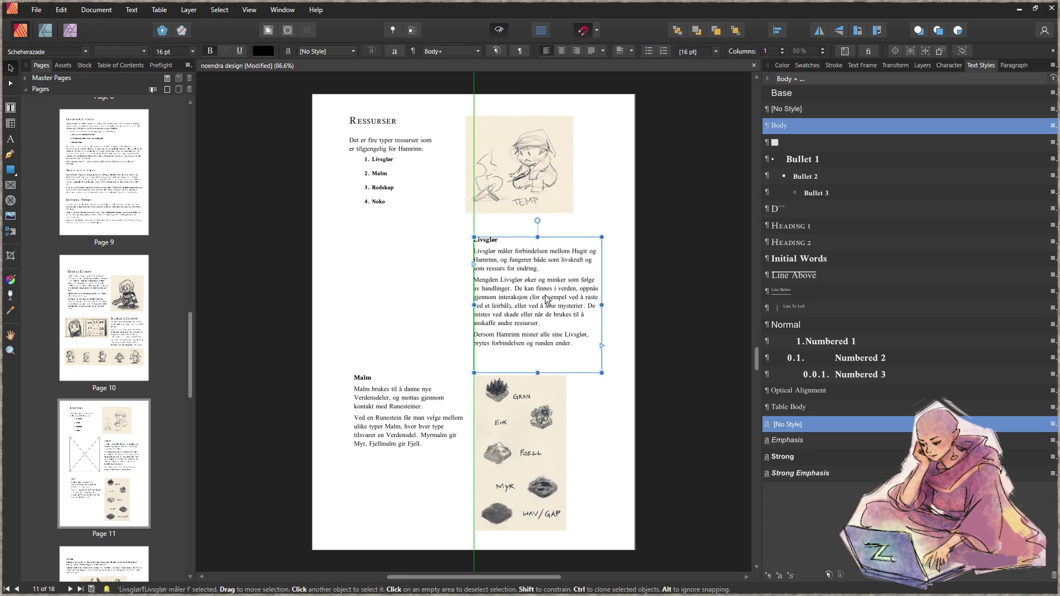
pyautogui.moveTo(522, 323); pyautogui.dragTo(514, 317)
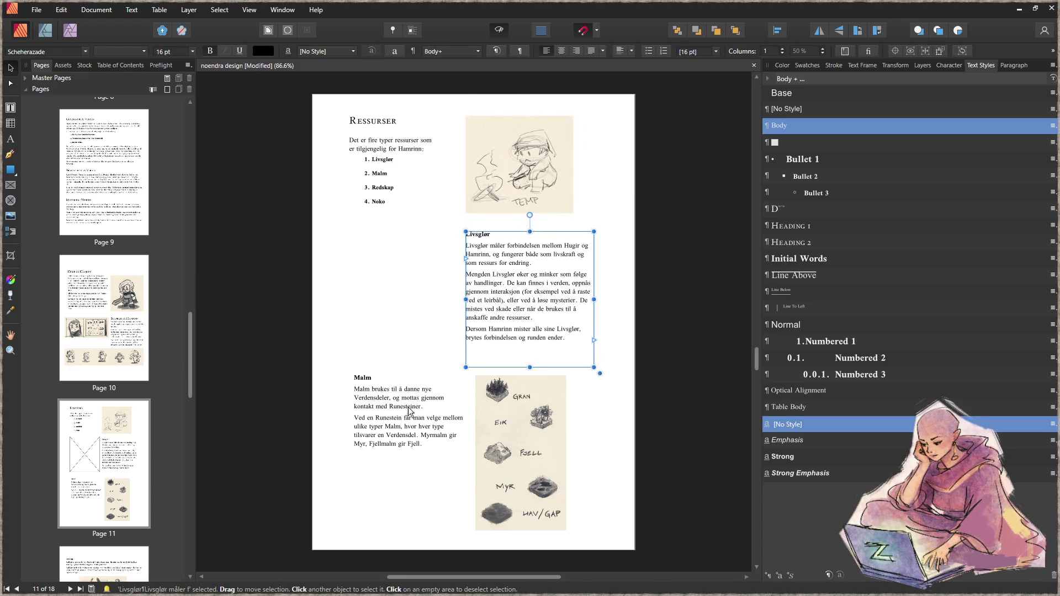
pyautogui.moveTo(417, 410); pyautogui.dragTo(418, 416)
pyautogui.click(604, 417)
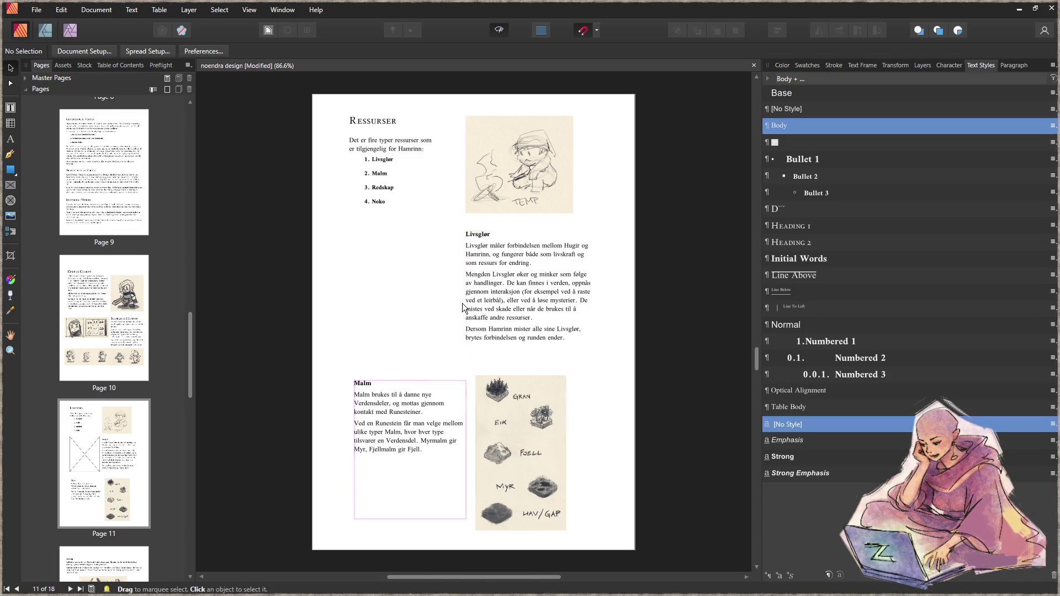
# - Delete the empty picture frame left of Livsglør, keep that frame's width, then return to Krita
pyautogui.click(390, 303)
pyautogui.press('Delete')
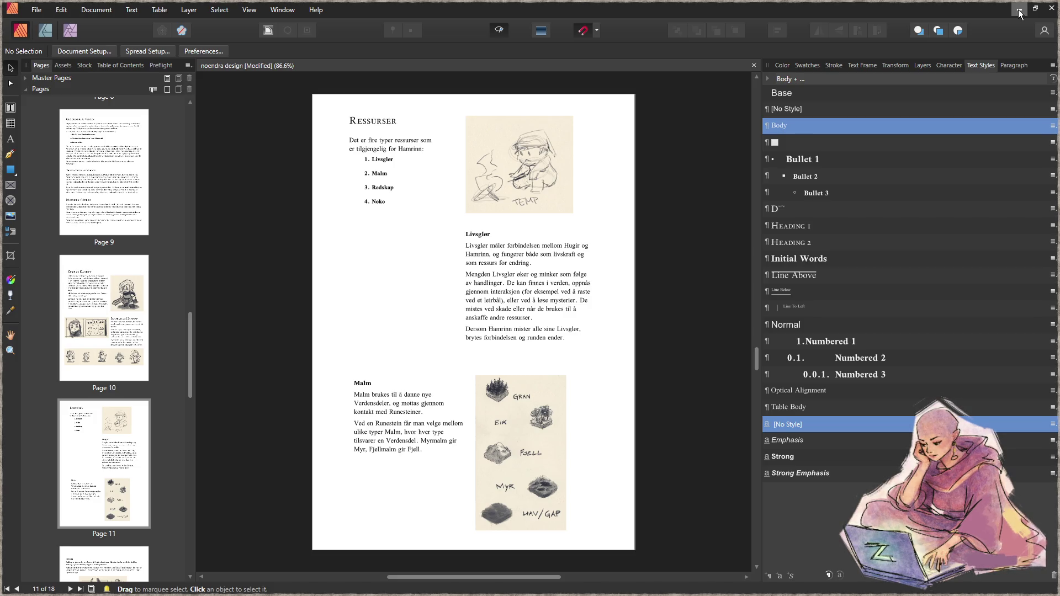
pyautogui.click(530, 289)
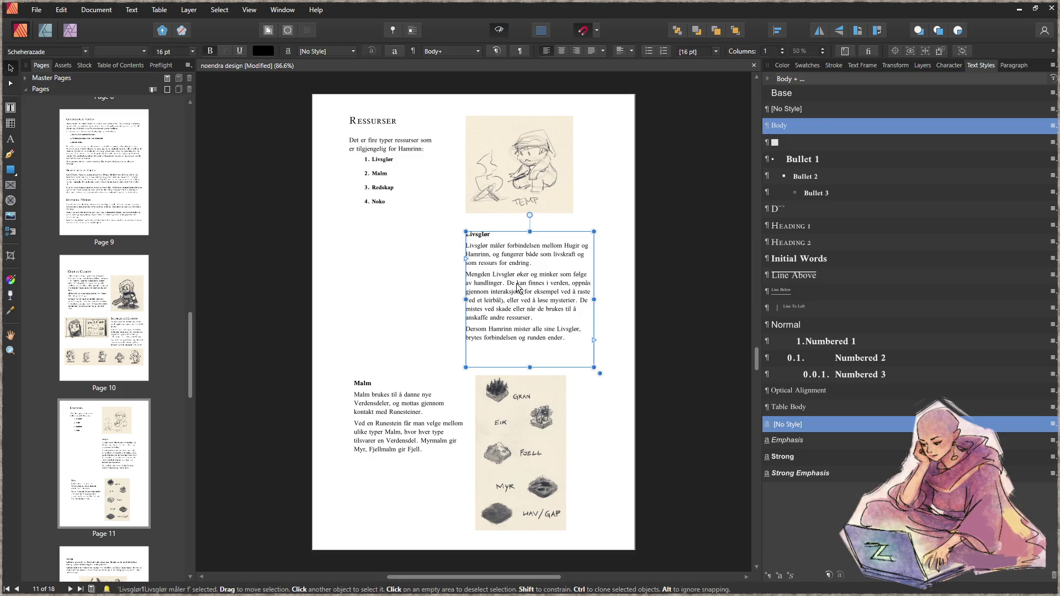
pyautogui.moveTo(463, 301); pyautogui.dragTo(346, 300)
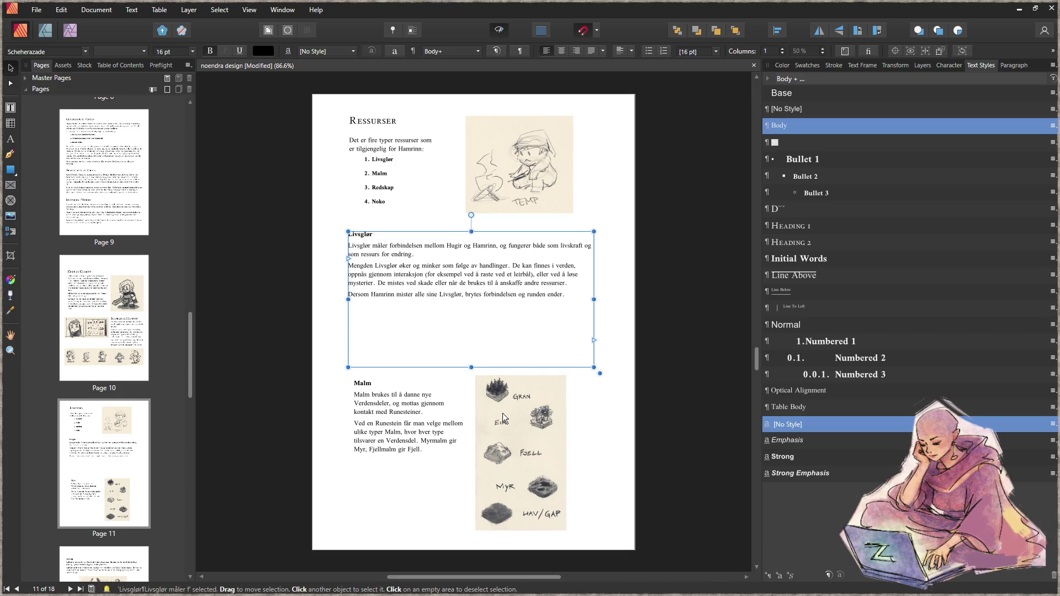
pyautogui.hotkey('ctrl', 'z')
pyautogui.click(1018, 9)
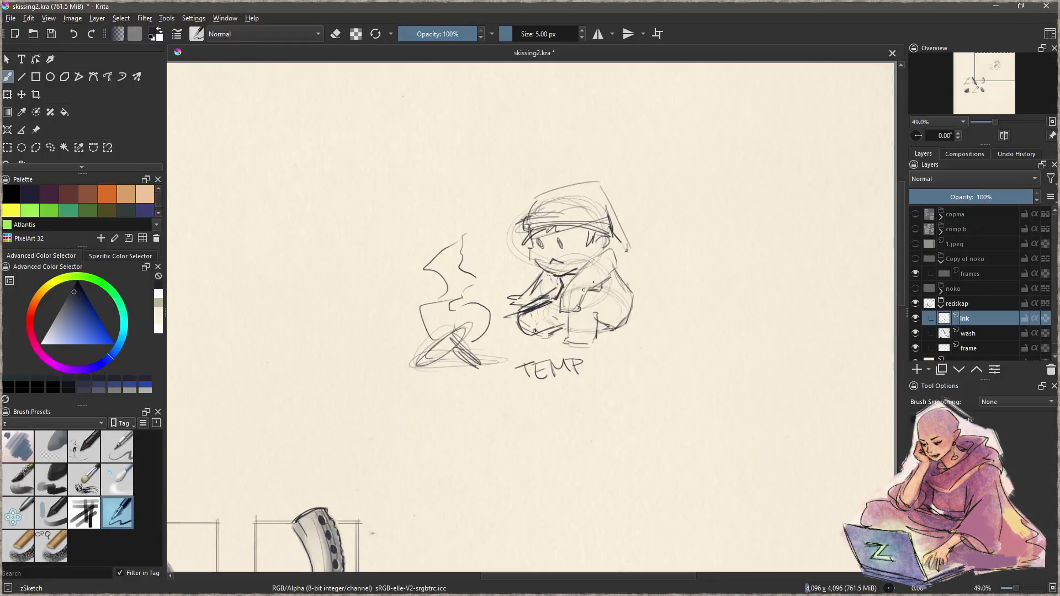
# - Pan to the empty canvas below TEMP and sketch a loose circle with a spiral
pyautogui.moveTo(628, 467); pyautogui.dragTo(534, 304)
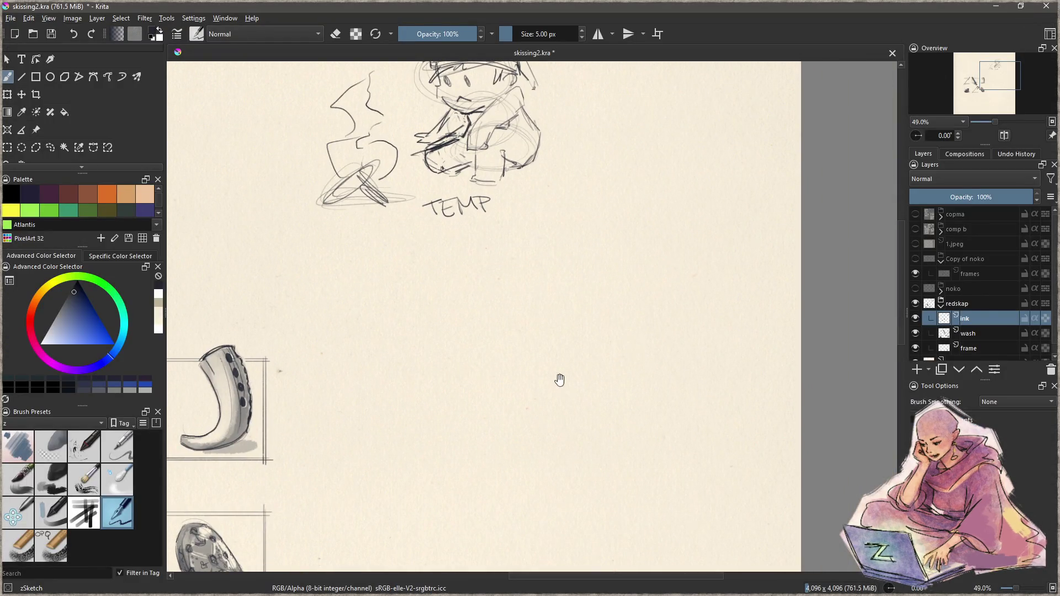
pyautogui.scroll(-2, 560, 386)
pyautogui.moveTo(541, 373)
pyautogui.mouseDown()
pyautogui.moveTo(594, 346)
pyautogui.moveTo(584, 355)
pyautogui.moveTo(558, 338)
pyautogui.moveTo(614, 408)
pyautogui.mouseUp()
pyautogui.moveTo(543, 356); pyautogui.dragTo(612, 380)
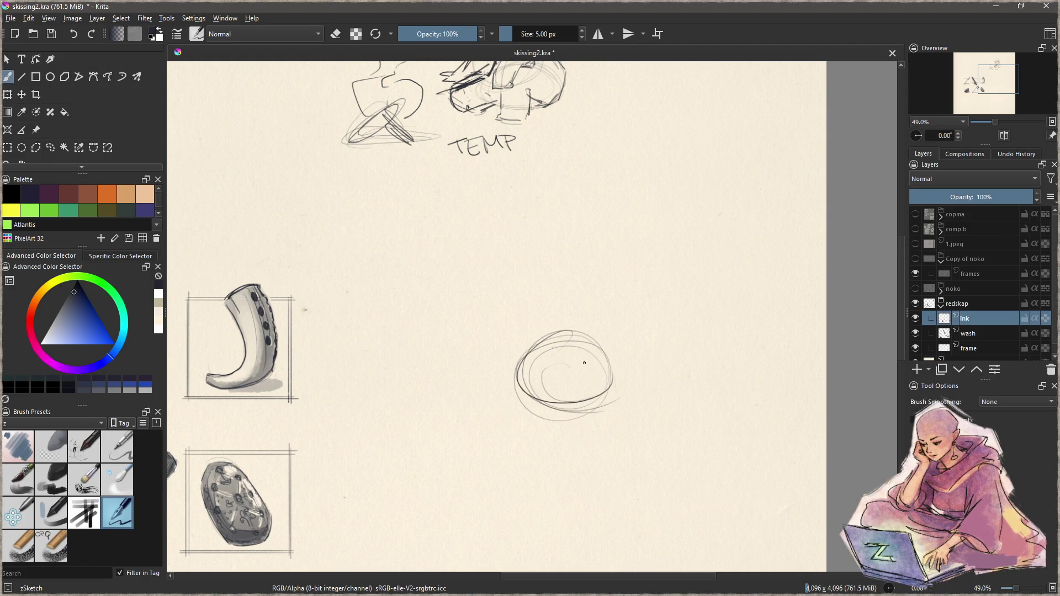